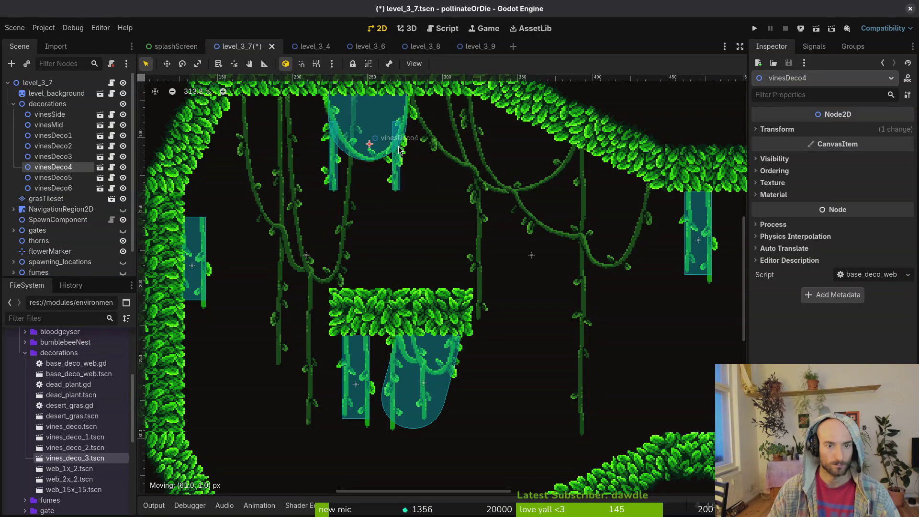
Move vinesDeco2 toward the wall and place a duplicate vine beside it
{"action": "mouse_move", "coordinate": [181, 263]}
{"action": "left_mouse_down"}
{"action": "mouse_move", "coordinate": [316, 153]}
{"action": "mouse_move", "coordinate": [268, 144]}
{"action": "mouse_move", "coordinate": [302, 149]}
{"action": "mouse_move", "coordinate": [245, 175]}
{"action": "mouse_move", "coordinate": [246, 143]}
{"action": "left_mouse_up"}
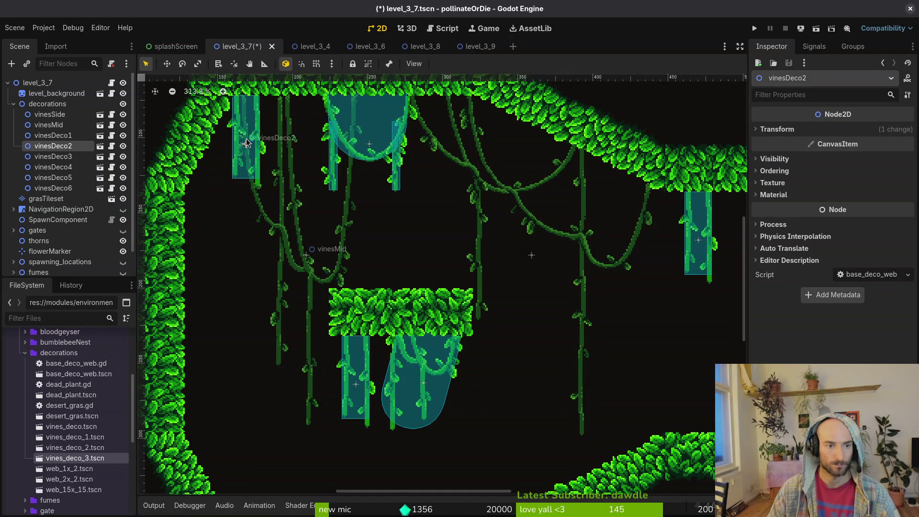
{"action": "left_click_drag", "start_coordinate": [246, 142], "coordinate": [216, 158]}
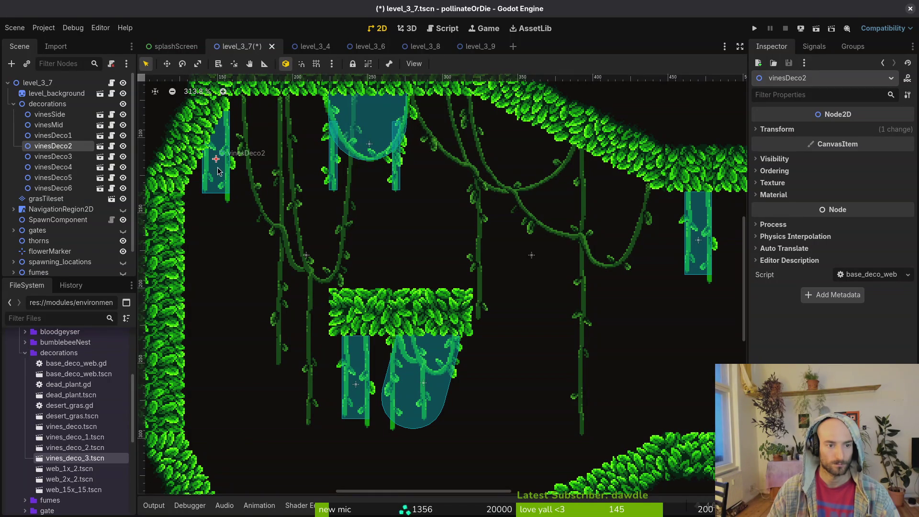
{"action": "key", "text": "ctrl+d"}
{"action": "mouse_move", "coordinate": [214, 173]}
{"action": "left_mouse_down"}
{"action": "mouse_move", "coordinate": [273, 159]}
{"action": "mouse_move", "coordinate": [242, 182]}
{"action": "left_mouse_up"}
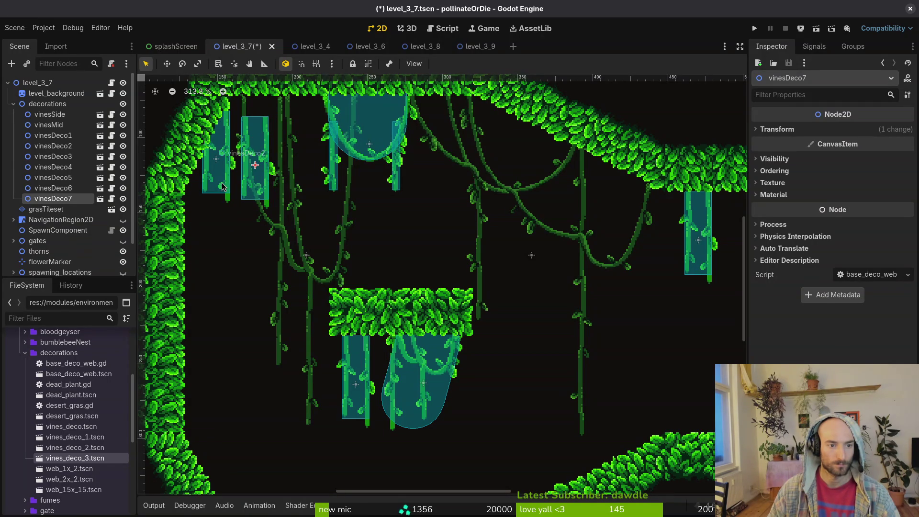
Mirror the duplicated vinesDeco7 by setting its Transform Scale x to -1
{"action": "left_click", "coordinate": [228, 186]}
{"action": "left_click", "coordinate": [77, 188]}
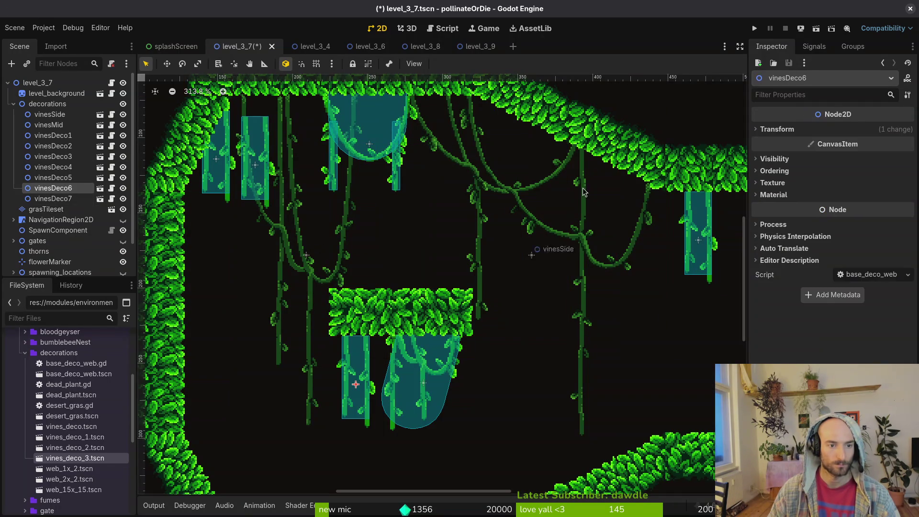
{"action": "left_click", "coordinate": [54, 200]}
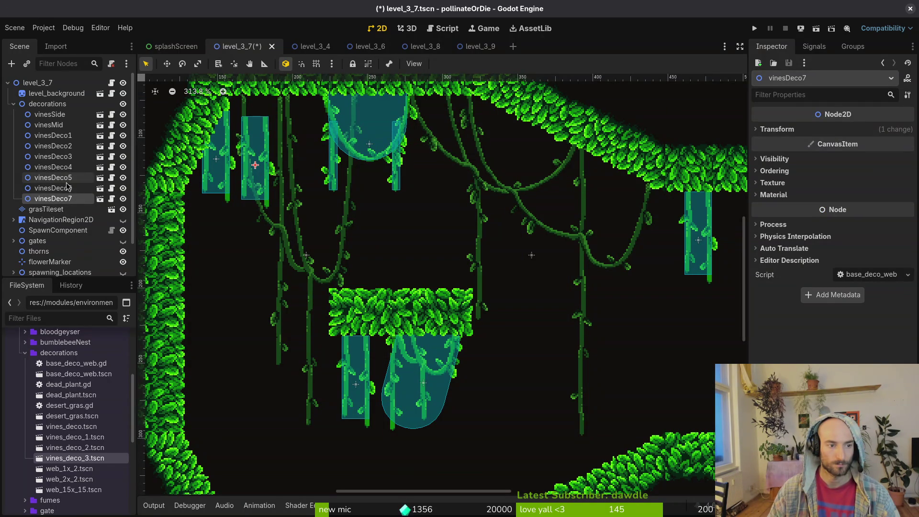
{"action": "left_click", "coordinate": [796, 159]}
{"action": "left_click", "coordinate": [795, 159]}
{"action": "left_click", "coordinate": [777, 129]}
{"action": "left_click", "coordinate": [854, 187]}
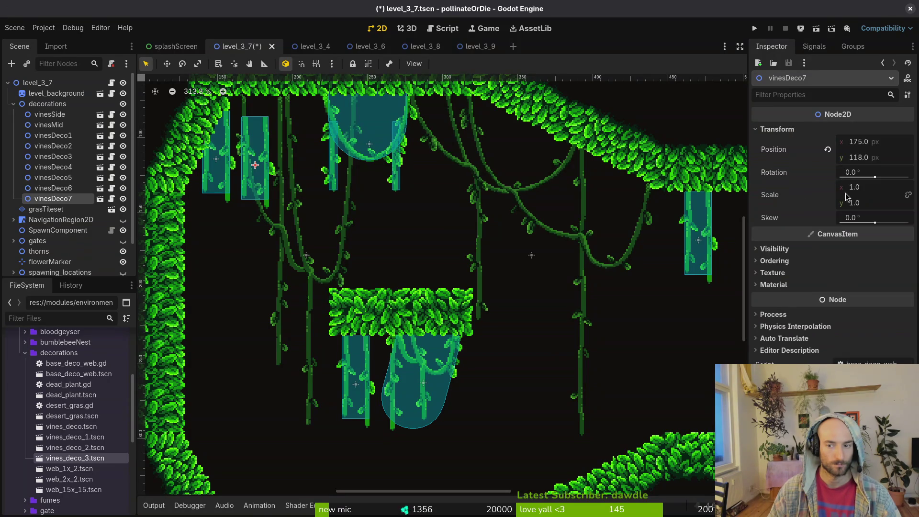
{"action": "type", "text": "-1"}
{"action": "key", "text": "Return"}
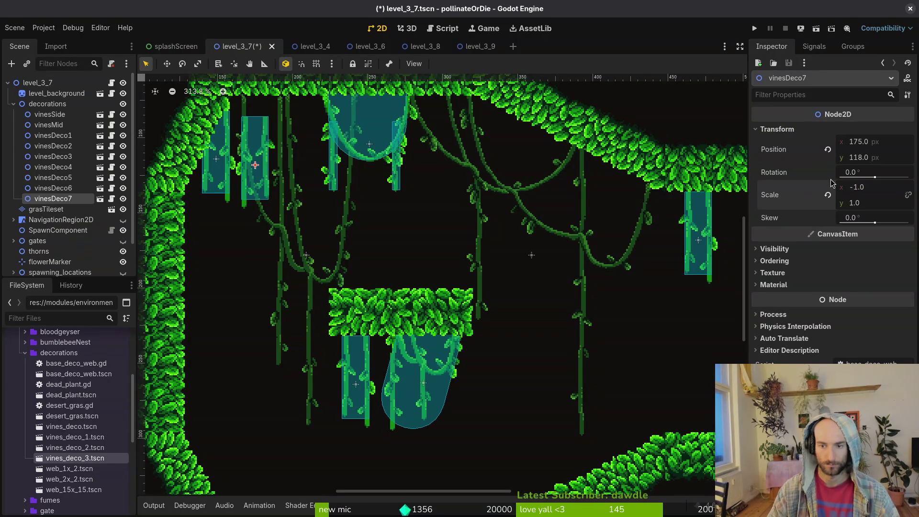
Move the mirrored vine to (149, 112), then shift vinesDeco2 up and right
{"action": "left_click_drag", "start_coordinate": [257, 171], "coordinate": [219, 162]}
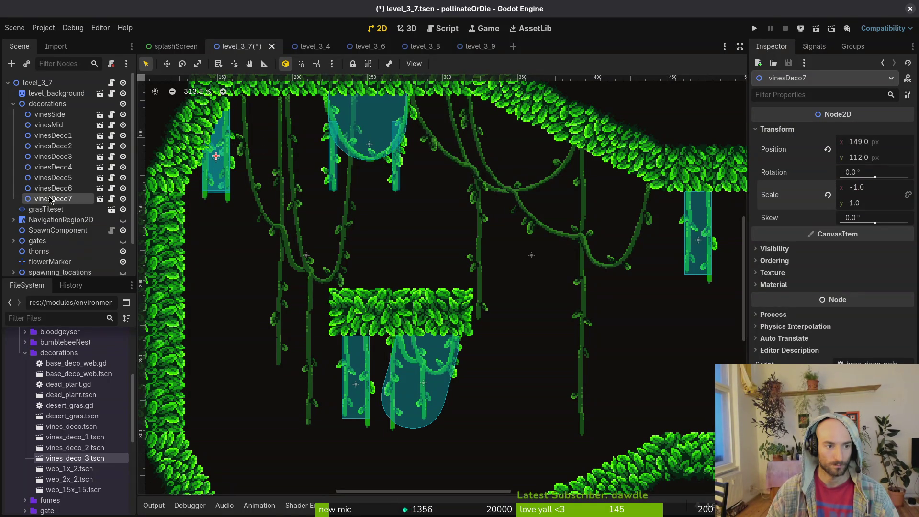
{"action": "left_click", "coordinate": [71, 189]}
{"action": "left_click", "coordinate": [66, 178]}
{"action": "left_click", "coordinate": [61, 167]}
{"action": "left_click", "coordinate": [56, 158]}
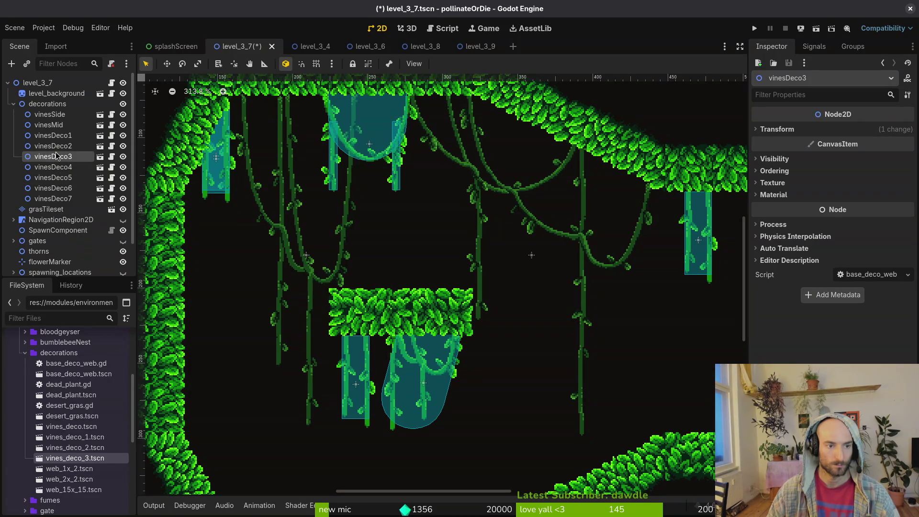
{"action": "left_click", "coordinate": [53, 146]}
{"action": "mouse_move", "coordinate": [208, 190]}
{"action": "left_mouse_down"}
{"action": "mouse_move", "coordinate": [254, 173]}
{"action": "mouse_move", "coordinate": [332, 173]}
{"action": "mouse_move", "coordinate": [254, 174]}
{"action": "left_mouse_up"}
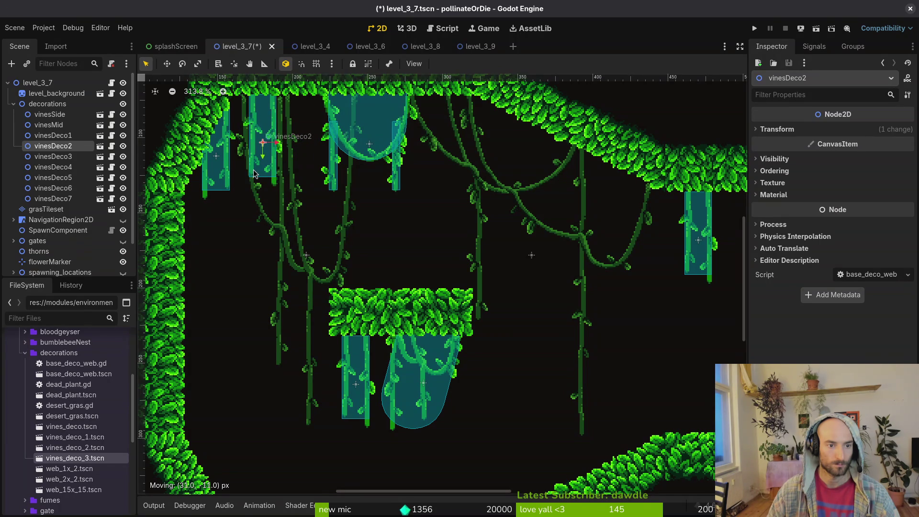
Move vinesDeco2 along the ceiling right of centre, zoom out to 146%, and collapse decorations
{"action": "left_click", "coordinate": [273, 277]}
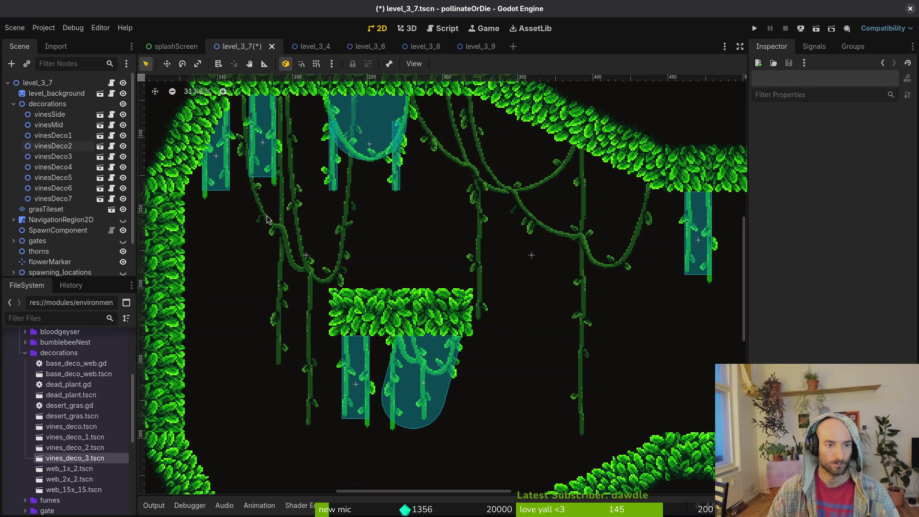
{"action": "mouse_move", "coordinate": [264, 146]}
{"action": "left_mouse_down"}
{"action": "mouse_move", "coordinate": [462, 216]}
{"action": "mouse_move", "coordinate": [459, 152]}
{"action": "mouse_move", "coordinate": [450, 145]}
{"action": "mouse_move", "coordinate": [536, 147]}
{"action": "mouse_move", "coordinate": [511, 150]}
{"action": "mouse_move", "coordinate": [618, 211]}
{"action": "mouse_move", "coordinate": [549, 176]}
{"action": "left_mouse_up"}
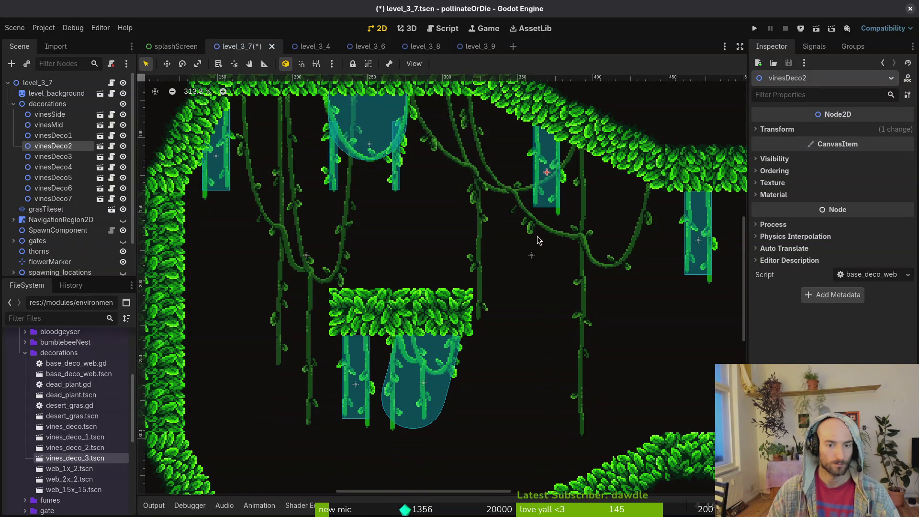
{"action": "scroll", "coordinate": [539, 235], "scroll_direction": "down", "scroll_amount": 4}
{"action": "left_click", "coordinate": [546, 322]}
{"action": "left_click_drag", "start_coordinate": [561, 336], "coordinate": [479, 313]}
{"action": "left_click", "coordinate": [13, 104]}
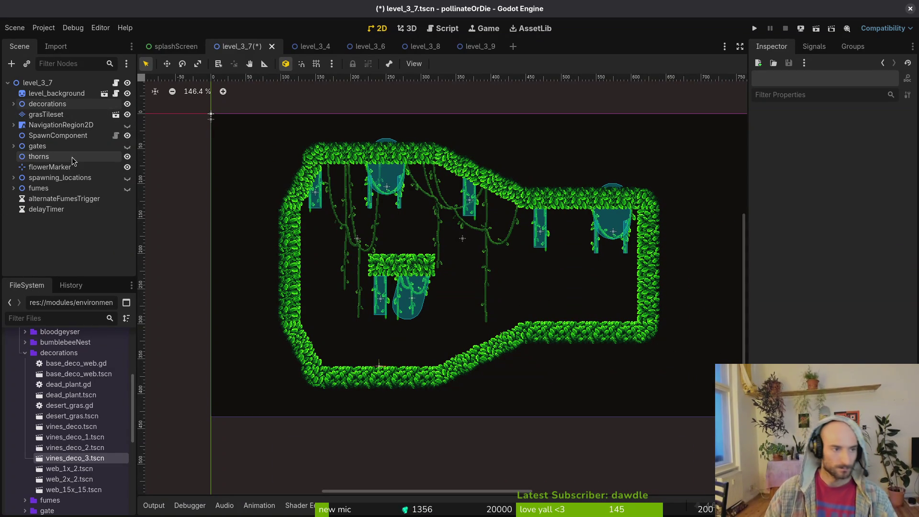
{"action": "left_click", "coordinate": [82, 125]}
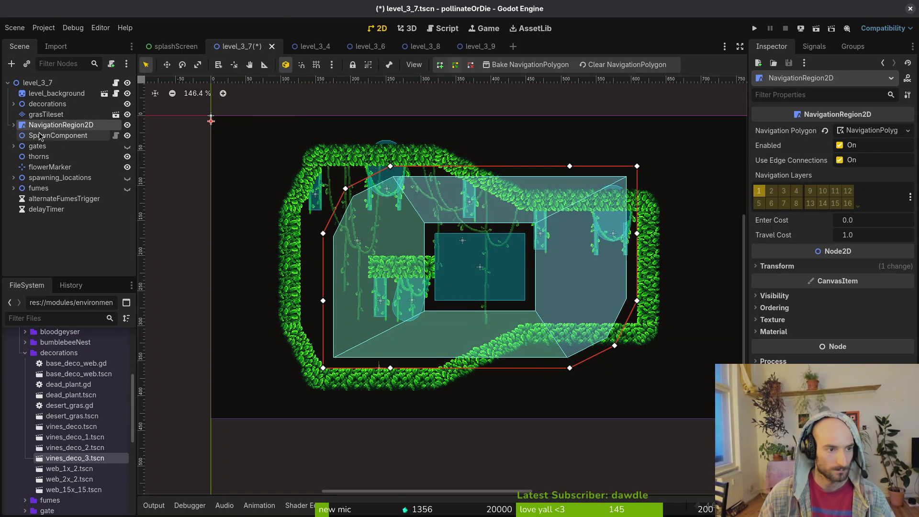
With grid snap on, fit the CollisionShape2D rectangle to the central leaf platform and save
{"action": "left_click", "coordinate": [14, 124]}
{"action": "left_click", "coordinate": [54, 157]}
{"action": "scroll", "coordinate": [465, 262], "scroll_direction": "up", "scroll_amount": 3}
{"action": "scroll", "coordinate": [466, 253], "scroll_direction": "up", "scroll_amount": 5}
{"action": "key", "text": "shift+g"}
{"action": "mouse_move", "coordinate": [400, 203]}
{"action": "left_mouse_down"}
{"action": "mouse_move", "coordinate": [340, 237]}
{"action": "mouse_move", "coordinate": [257, 251]}
{"action": "left_mouse_up"}
{"action": "left_click_drag", "start_coordinate": [593, 347], "coordinate": [401, 298]}
{"action": "left_click", "coordinate": [283, 282]}
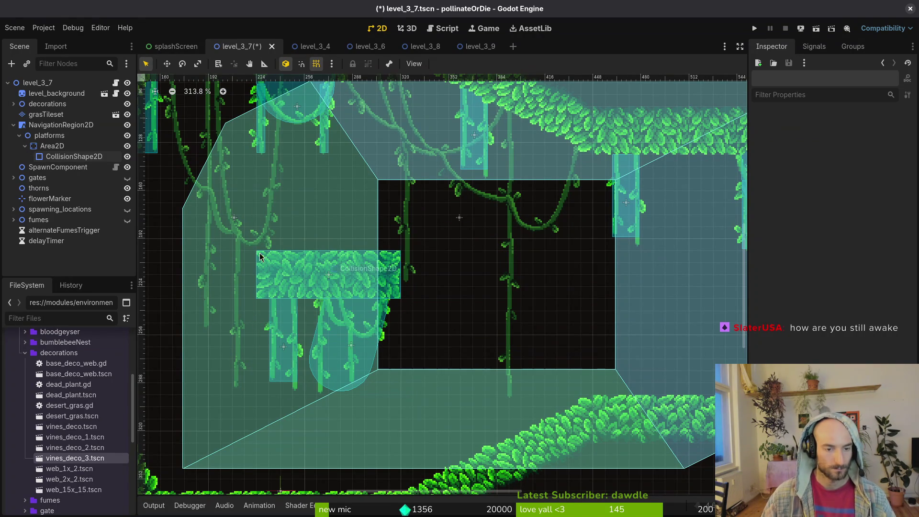
{"action": "key", "text": "ctrl+s"}
Pull the navigation polygon's vertices to the top-left corner and onto the left wall
{"action": "left_click", "coordinate": [61, 125]}
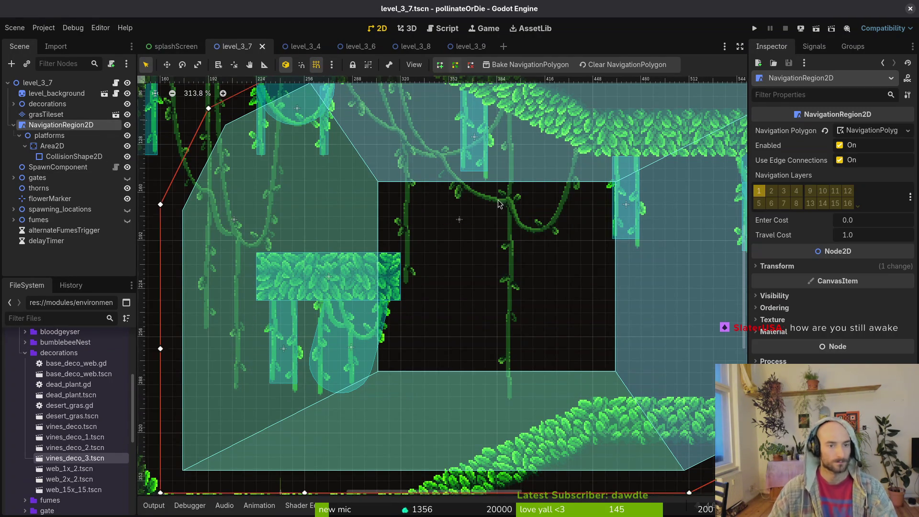
{"action": "scroll", "coordinate": [450, 255], "scroll_direction": "down", "scroll_amount": 6}
{"action": "scroll", "coordinate": [415, 119], "scroll_direction": "up", "scroll_amount": 7}
{"action": "left_click_drag", "start_coordinate": [471, 142], "coordinate": [310, 142]}
{"action": "left_click_drag", "start_coordinate": [364, 195], "coordinate": [258, 249]}
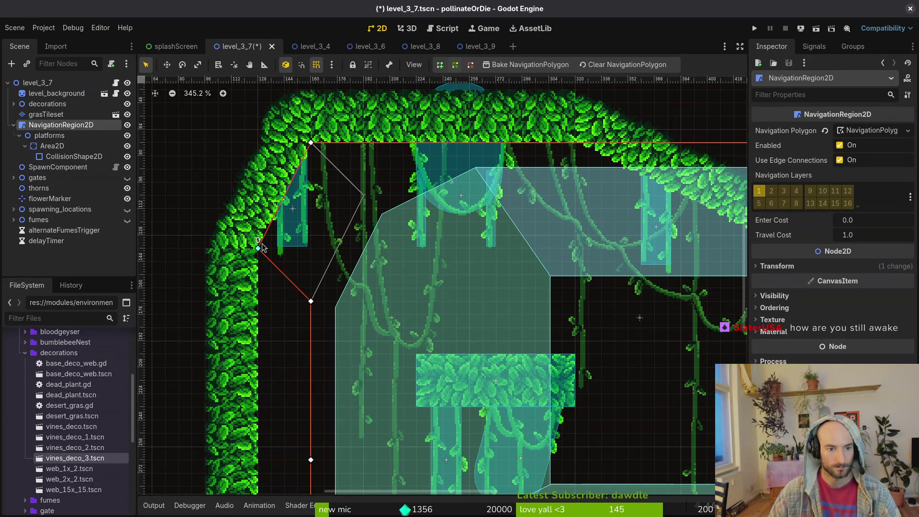
{"action": "scroll", "coordinate": [342, 205], "scroll_direction": "down", "scroll_amount": 5}
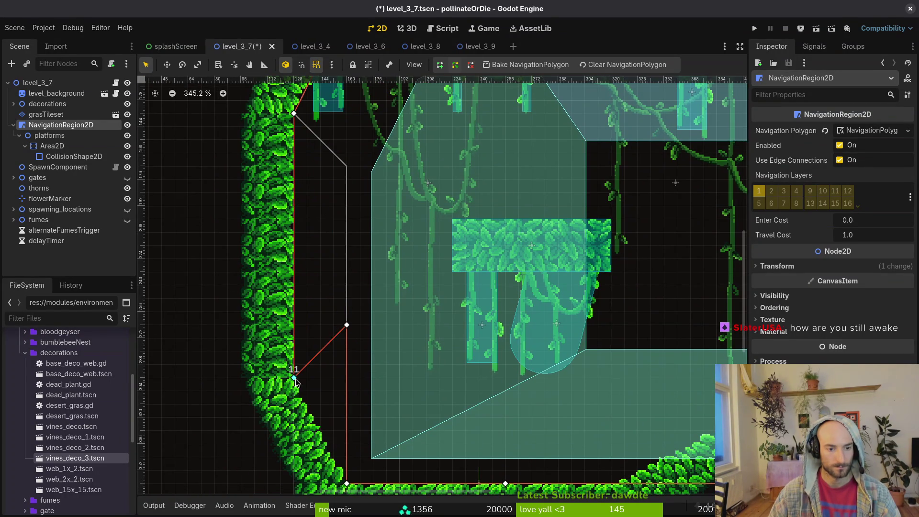
{"action": "scroll", "coordinate": [341, 216], "scroll_direction": "down", "scroll_amount": 5}
Move the bottom navigation vertices along the floor and up the right slope
{"action": "left_click", "coordinate": [325, 323]}
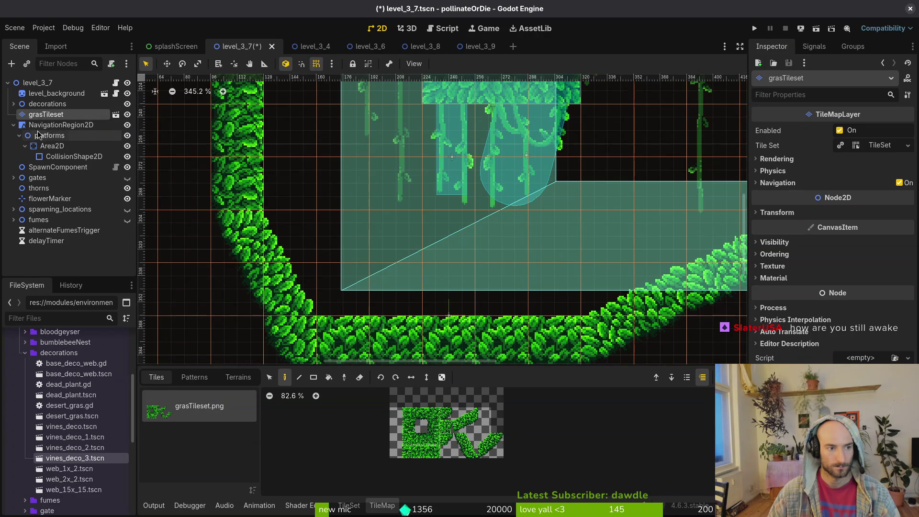
{"action": "left_click", "coordinate": [59, 125]}
{"action": "mouse_move", "coordinate": [476, 320]}
{"action": "left_mouse_down"}
{"action": "mouse_move", "coordinate": [721, 311]}
{"action": "mouse_move", "coordinate": [701, 241]}
{"action": "left_mouse_up"}
{"action": "left_click_drag", "start_coordinate": [317, 318], "coordinate": [595, 318]}
{"action": "mouse_move", "coordinate": [315, 160]}
{"action": "left_mouse_down"}
{"action": "mouse_move", "coordinate": [307, 229]}
{"action": "mouse_move", "coordinate": [316, 318]}
{"action": "left_mouse_up"}
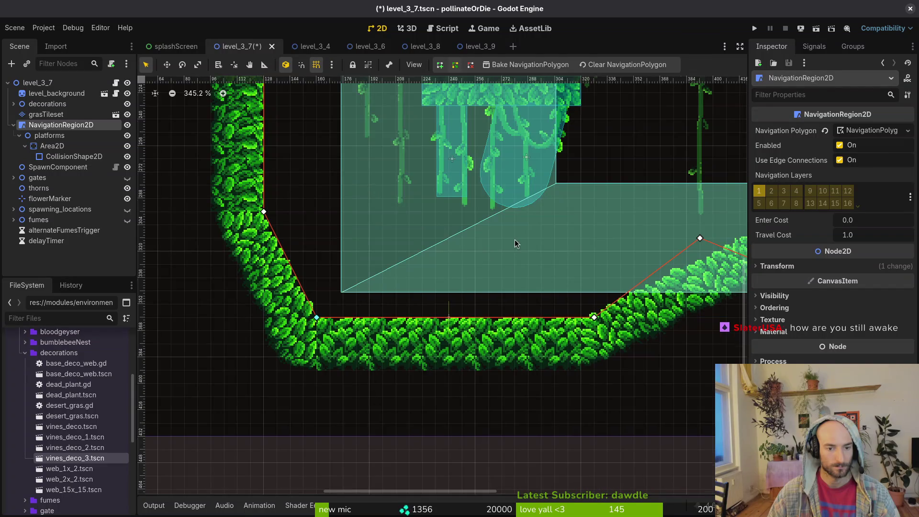
Move navigation vertices up the slope and onto the floor ledge
{"action": "scroll", "coordinate": [513, 243], "scroll_direction": "right", "scroll_amount": 10}
{"action": "scroll", "coordinate": [514, 243], "scroll_direction": "up", "scroll_amount": 2}
{"action": "left_click_drag", "start_coordinate": [284, 290], "coordinate": [379, 268]}
{"action": "left_click_drag", "start_coordinate": [590, 316], "coordinate": [550, 184]}
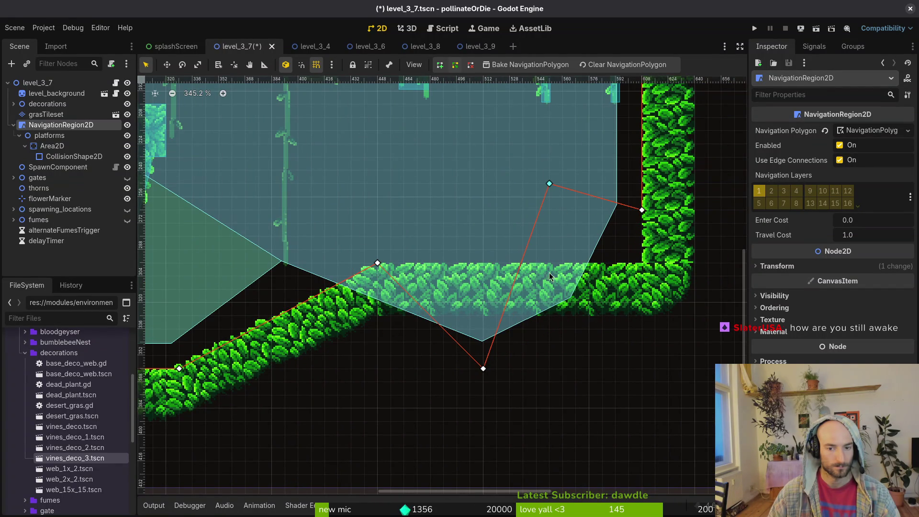
{"action": "scroll", "coordinate": [376, 258], "scroll_direction": "right", "scroll_amount": 8}
{"action": "scroll", "coordinate": [376, 259], "scroll_direction": "up", "scroll_amount": 2}
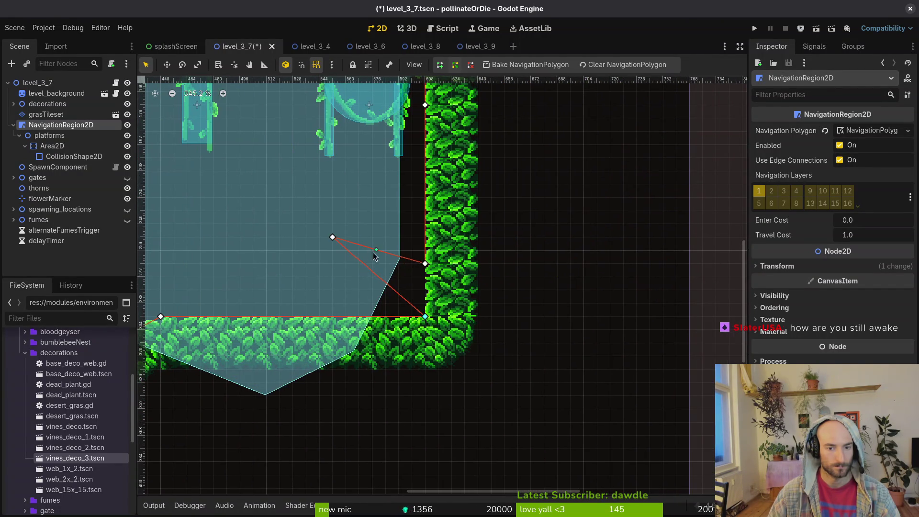
{"action": "scroll", "coordinate": [426, 267], "scroll_direction": "up", "scroll_amount": 5}
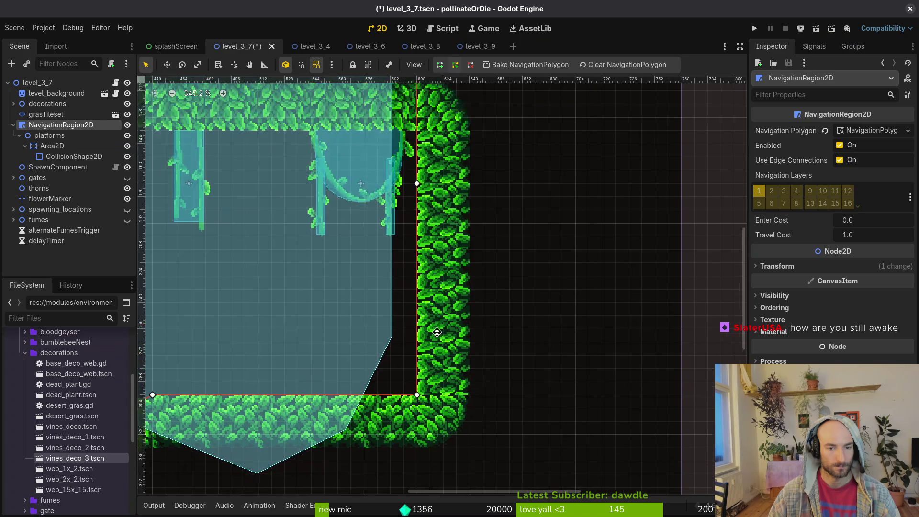
{"action": "scroll", "coordinate": [431, 211], "scroll_direction": "left", "scroll_amount": 4}
{"action": "scroll", "coordinate": [431, 211], "scroll_direction": "up", "scroll_amount": 2}
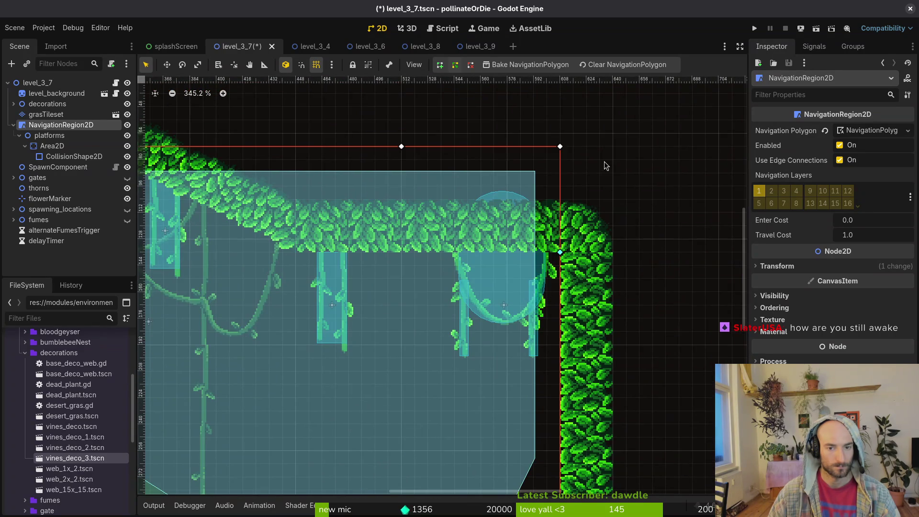
Delete the extra top-right navigation vertex and tuck corners under the ceiling and against the wall
{"action": "right_click", "coordinate": [561, 147]}
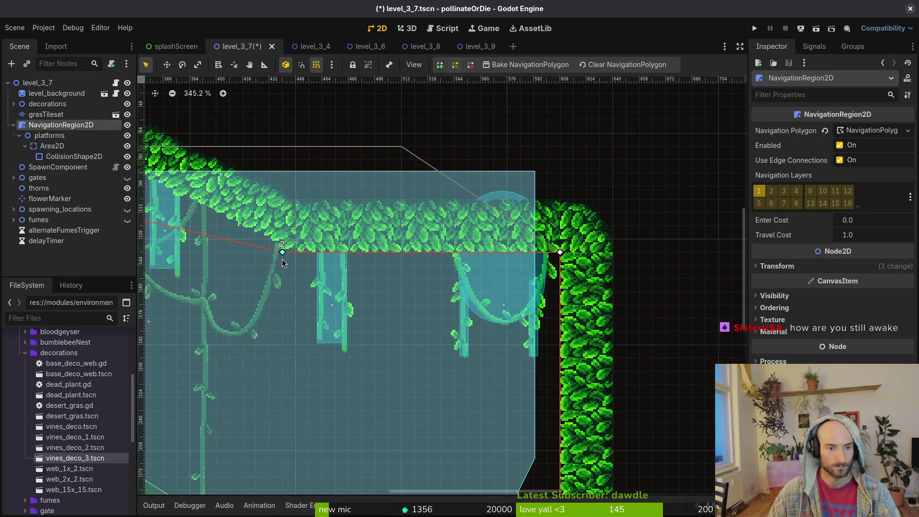
{"action": "scroll", "coordinate": [478, 327], "scroll_direction": "up", "scroll_amount": 4}
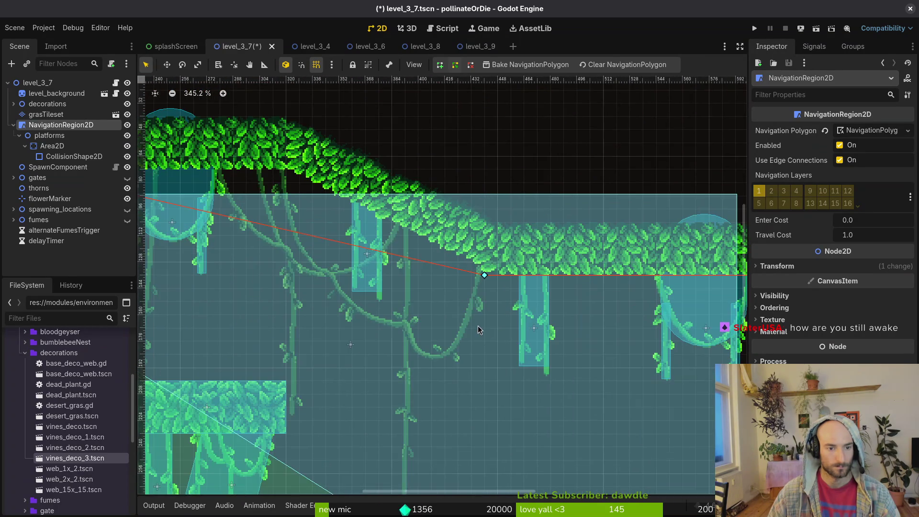
{"action": "left_click_drag", "start_coordinate": [474, 254], "coordinate": [508, 245]}
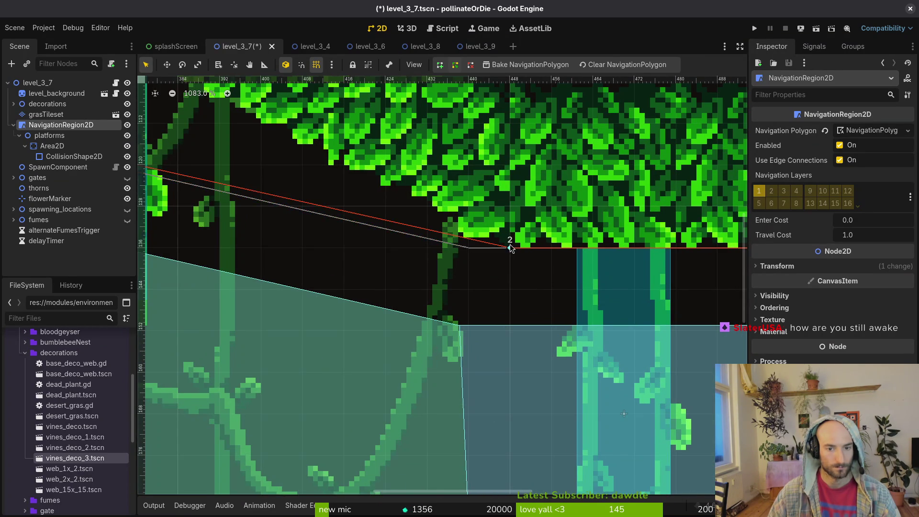
{"action": "scroll", "coordinate": [356, 269], "scroll_direction": "down", "scroll_amount": 4}
{"action": "scroll", "coordinate": [350, 304], "scroll_direction": "left", "scroll_amount": 10}
{"action": "scroll", "coordinate": [349, 304], "scroll_direction": "up", "scroll_amount": 3}
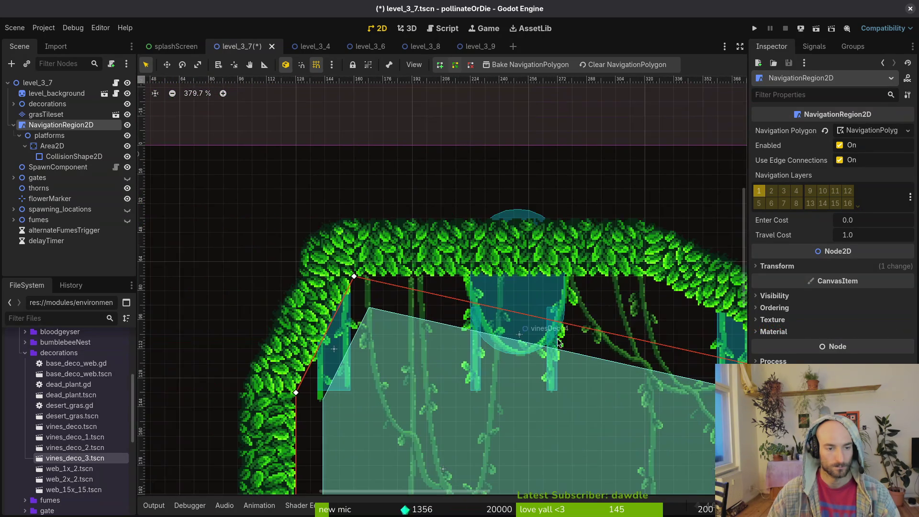
{"action": "left_click_drag", "start_coordinate": [633, 339], "coordinate": [638, 277]}
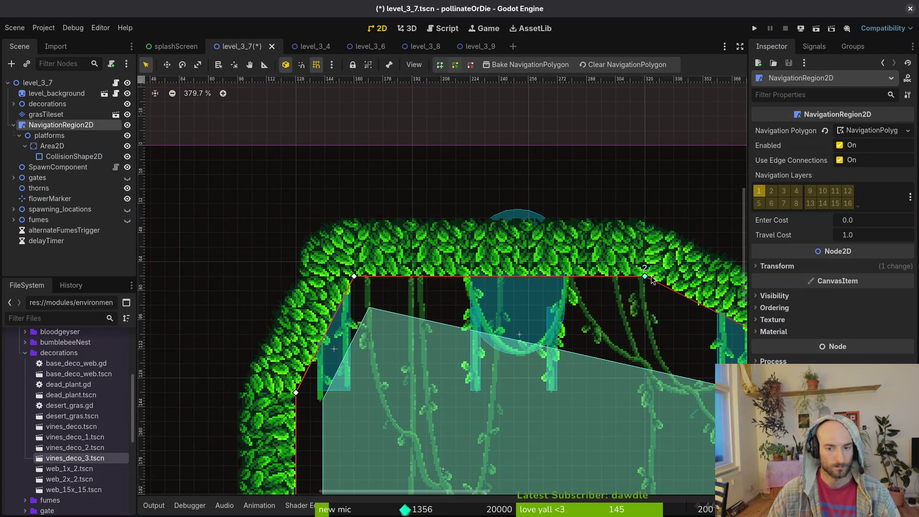
{"action": "scroll", "coordinate": [373, 298], "scroll_direction": "down", "scroll_amount": 3}
{"action": "scroll", "coordinate": [373, 298], "scroll_direction": "down", "scroll_amount": 2}
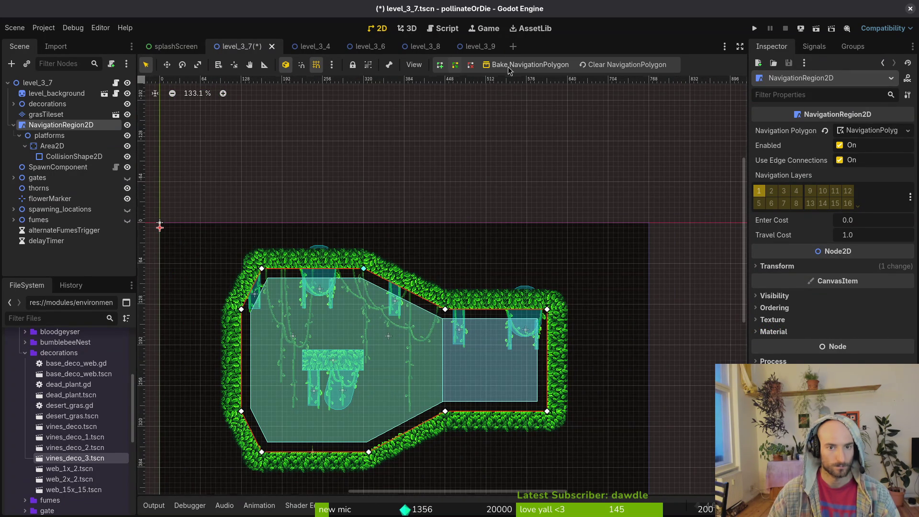
Check the platform Area2D's collision settings, save, and bake navigation with a hole around the platform
{"action": "left_click", "coordinate": [64, 158]}
{"action": "key", "text": "Up"}
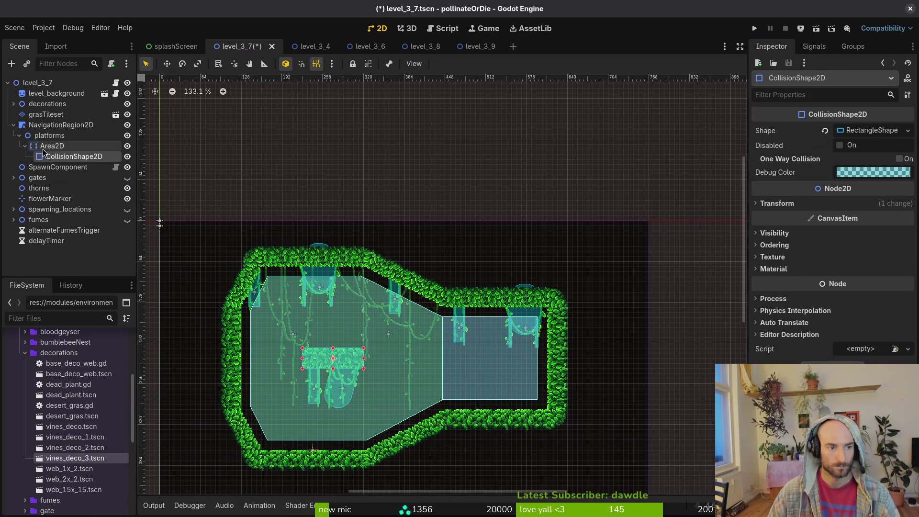
{"action": "left_click", "coordinate": [789, 222]}
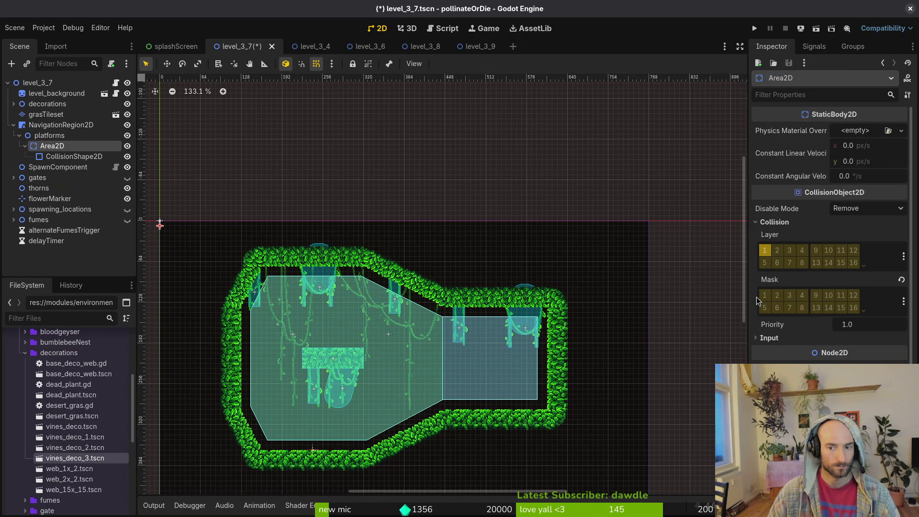
{"action": "key", "text": "ctrl+s"}
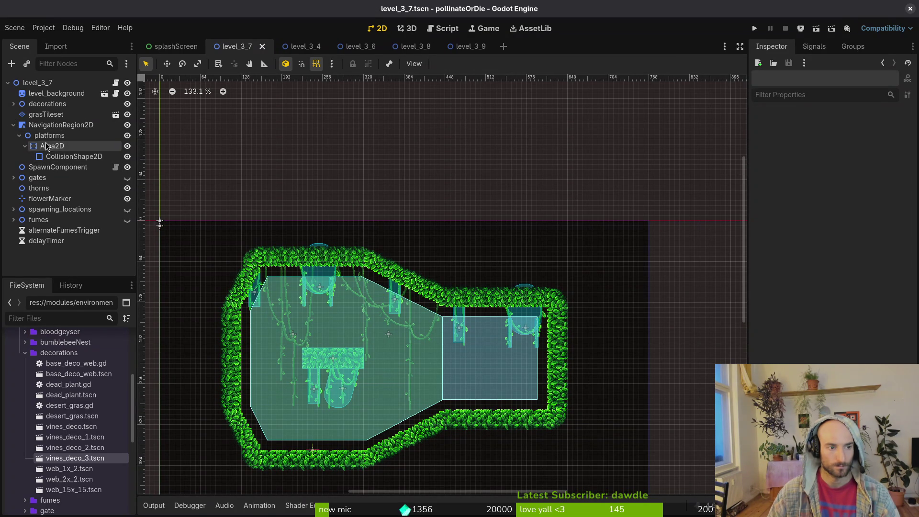
{"action": "left_click", "coordinate": [51, 125]}
{"action": "left_click", "coordinate": [503, 63]}
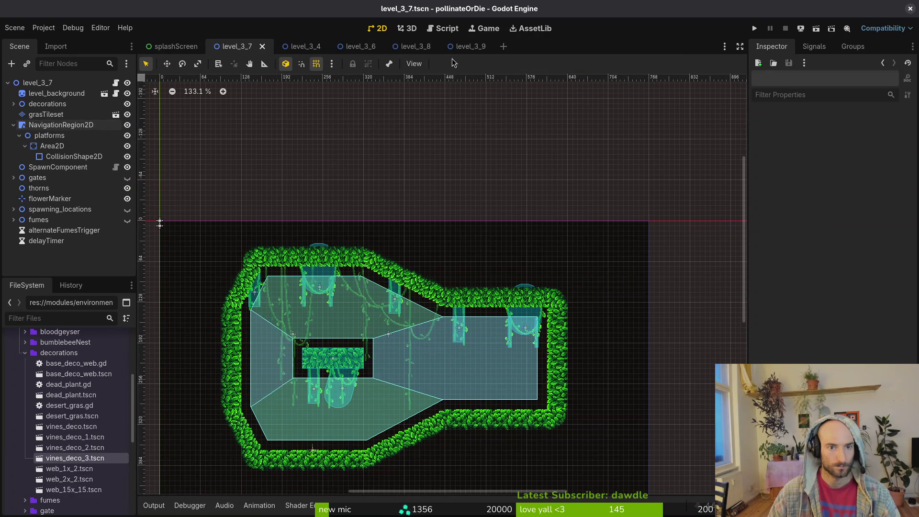
{"action": "left_click", "coordinate": [345, 48]}
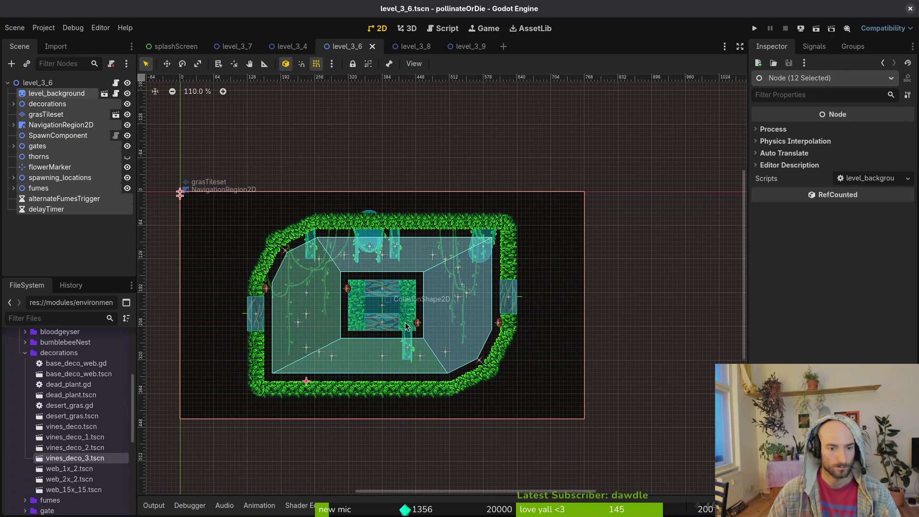
Rebake level_3_6's navigation mesh and select the central platform's collision shape
{"action": "scroll", "coordinate": [406, 309], "scroll_direction": "up", "scroll_amount": 3}
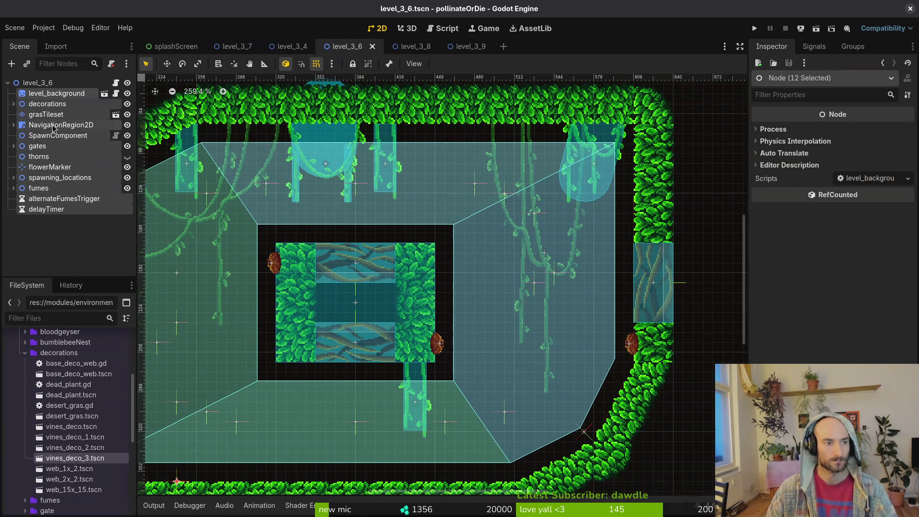
{"action": "left_click", "coordinate": [252, 308]}
{"action": "left_click", "coordinate": [526, 64]}
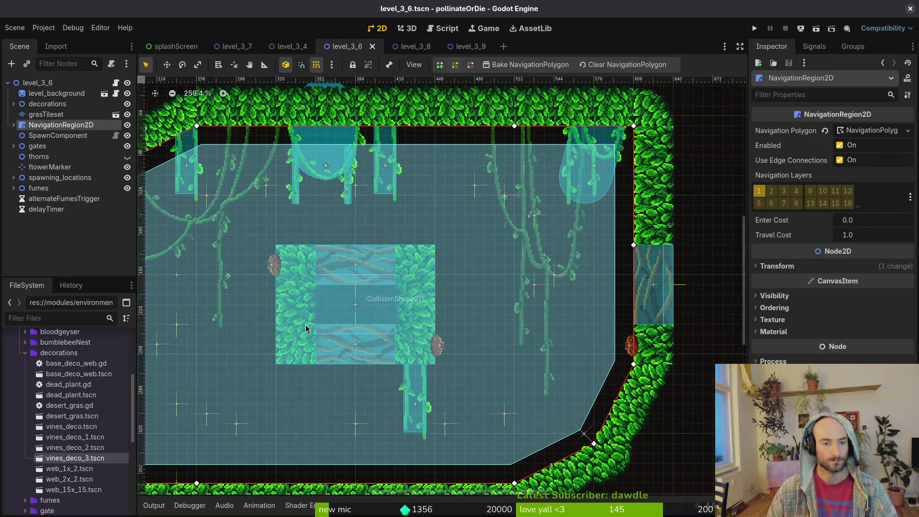
{"action": "left_click", "coordinate": [13, 124]}
{"action": "left_click", "coordinate": [73, 158]}
{"action": "scroll", "coordinate": [400, 312], "scroll_direction": "up", "scroll_amount": 5}
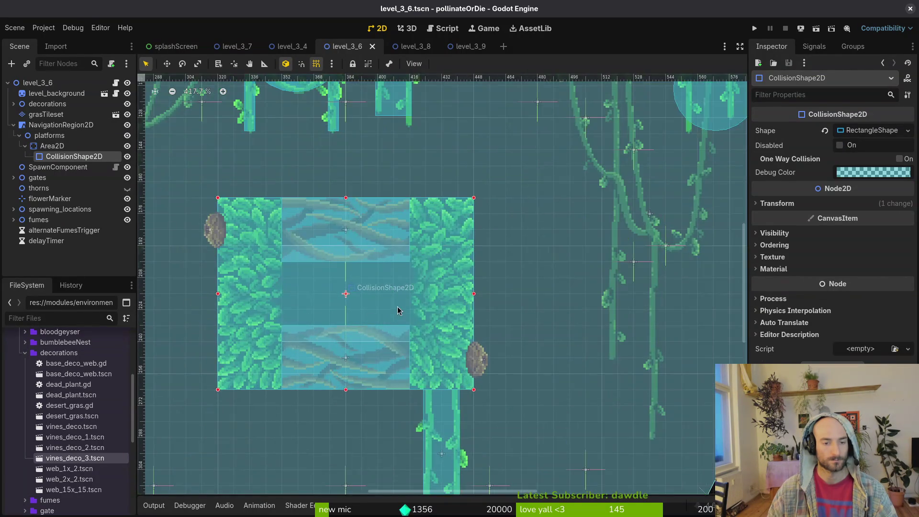
{"action": "scroll", "coordinate": [406, 308], "scroll_direction": "down", "scroll_amount": 6}
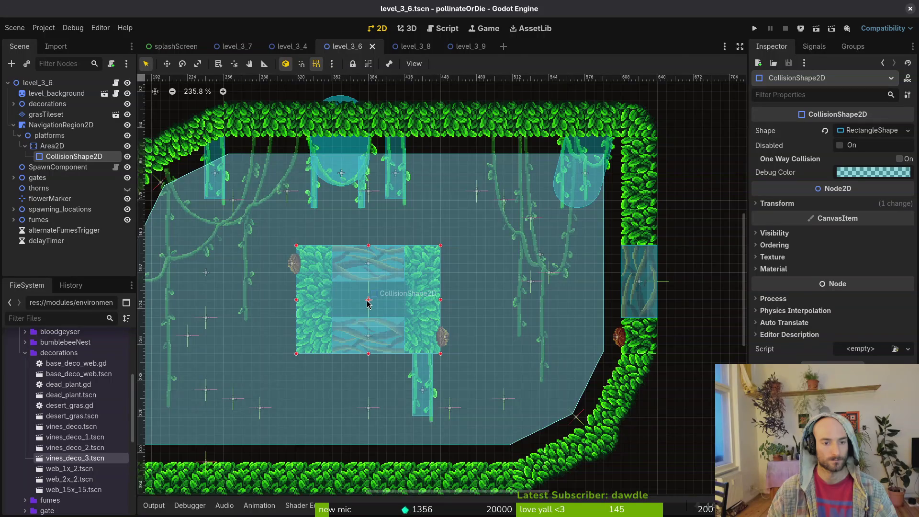
{"action": "scroll", "coordinate": [368, 303], "scroll_direction": "up", "scroll_amount": 4}
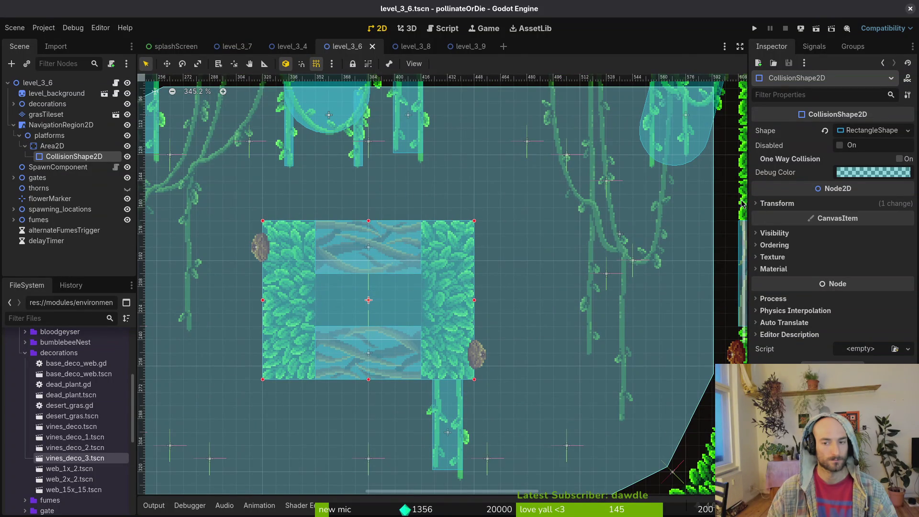
Enable Collision Layer 1 on the platform's Area2D, save, and rebake navigation
{"action": "left_click", "coordinate": [44, 147]}
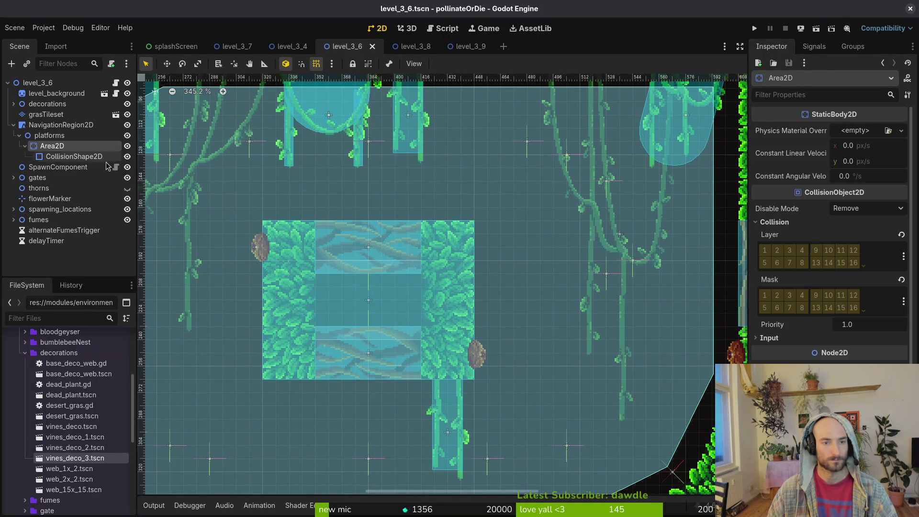
{"action": "left_click", "coordinate": [771, 253]}
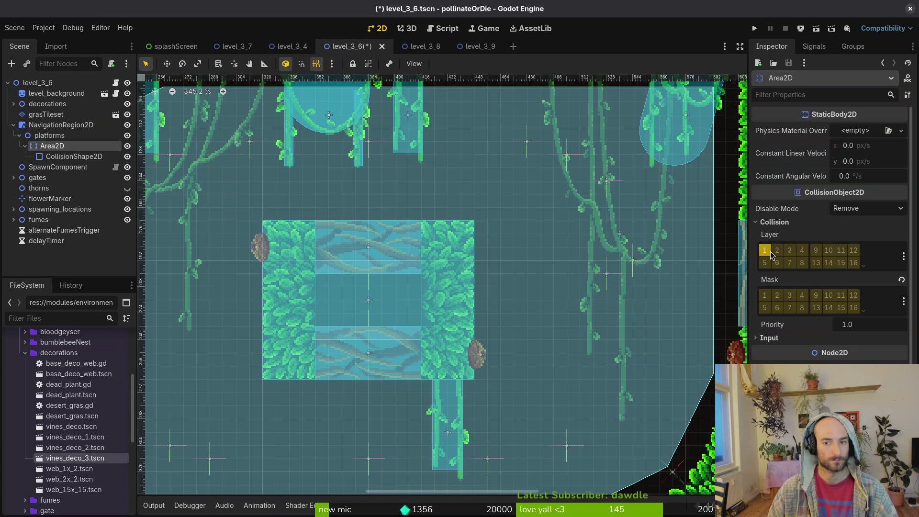
{"action": "key", "text": "ctrl+s"}
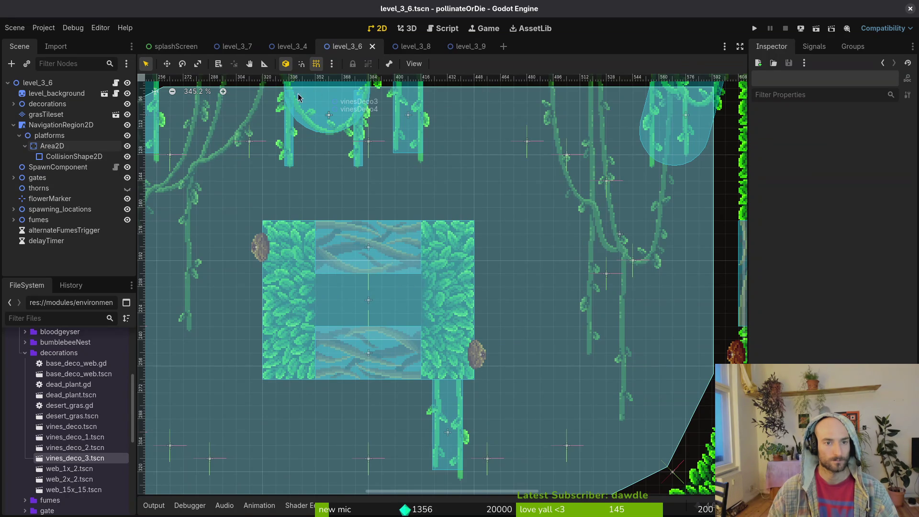
{"action": "left_click", "coordinate": [320, 136]}
{"action": "left_click", "coordinate": [512, 66]}
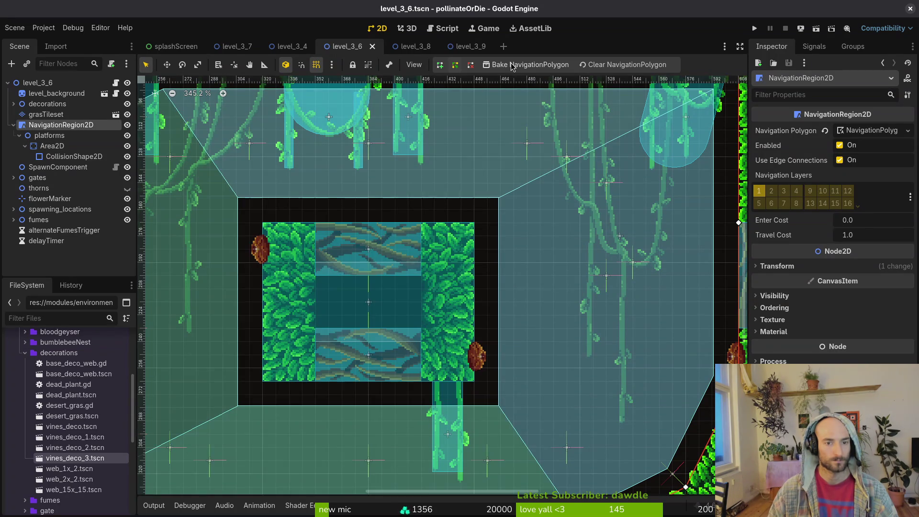
Shrink the platform's collision rectangle, add a duplicate shape, and save
{"action": "left_click", "coordinate": [439, 259]}
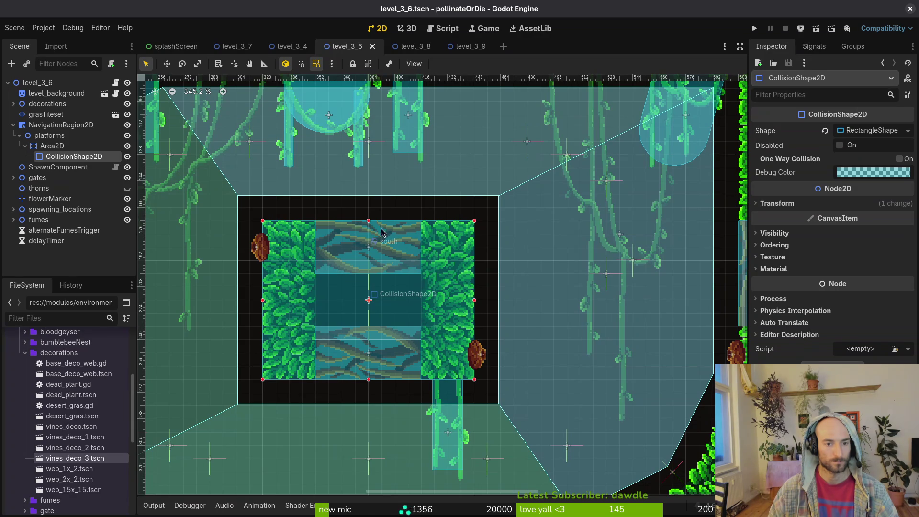
{"action": "mouse_move", "coordinate": [475, 300]}
{"action": "left_mouse_down"}
{"action": "mouse_move", "coordinate": [317, 300]}
{"action": "mouse_move", "coordinate": [476, 317]}
{"action": "left_mouse_up"}
{"action": "key", "text": "ctrl+d"}
{"action": "key", "text": "Escape"}
{"action": "left_click", "coordinate": [414, 328]}
{"action": "key", "text": "ctrl+s"}
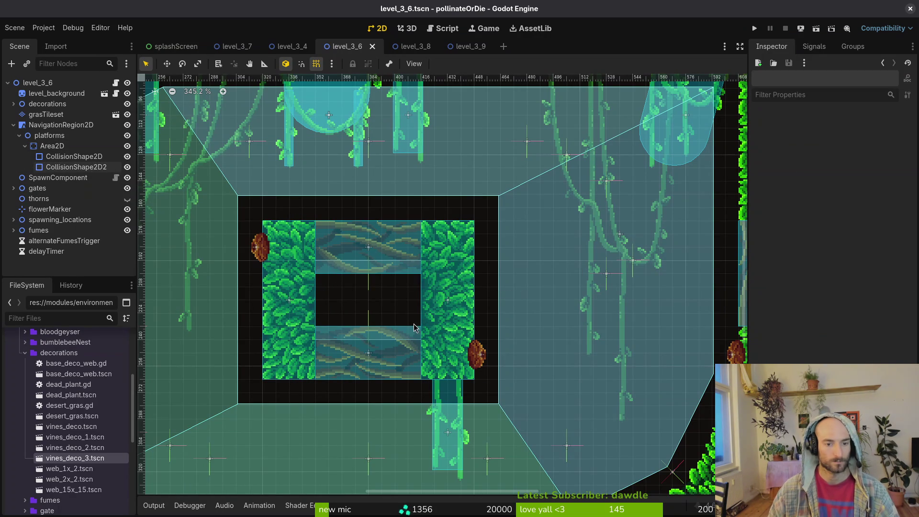
Duplicate the second collision shape to make a third, undo its rotation, and save
{"action": "left_click", "coordinate": [67, 168]}
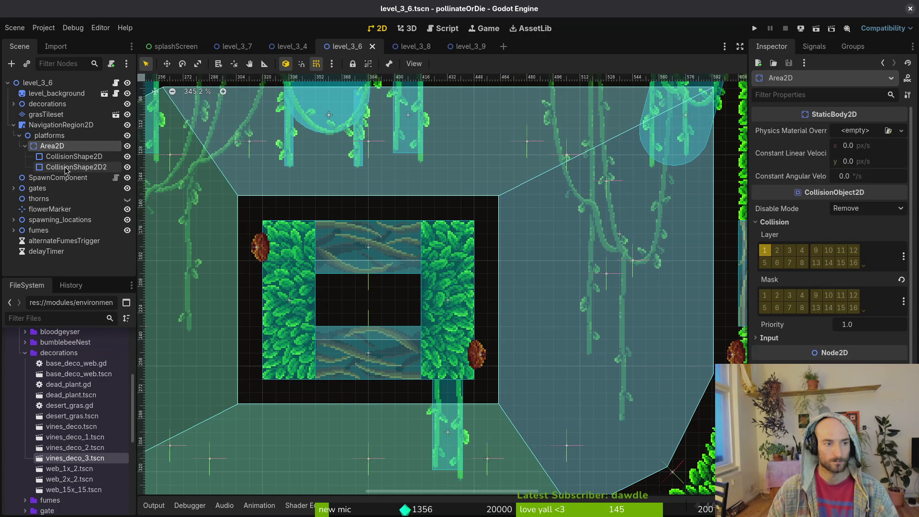
{"action": "left_click", "coordinate": [62, 148]}
{"action": "left_click", "coordinate": [448, 300]}
{"action": "key", "text": "ctrl+d"}
{"action": "mouse_move", "coordinate": [498, 335]}
{"action": "left_mouse_down"}
{"action": "mouse_move", "coordinate": [479, 312]}
{"action": "mouse_move", "coordinate": [410, 310]}
{"action": "left_mouse_up"}
{"action": "key", "text": "ctrl+z"}
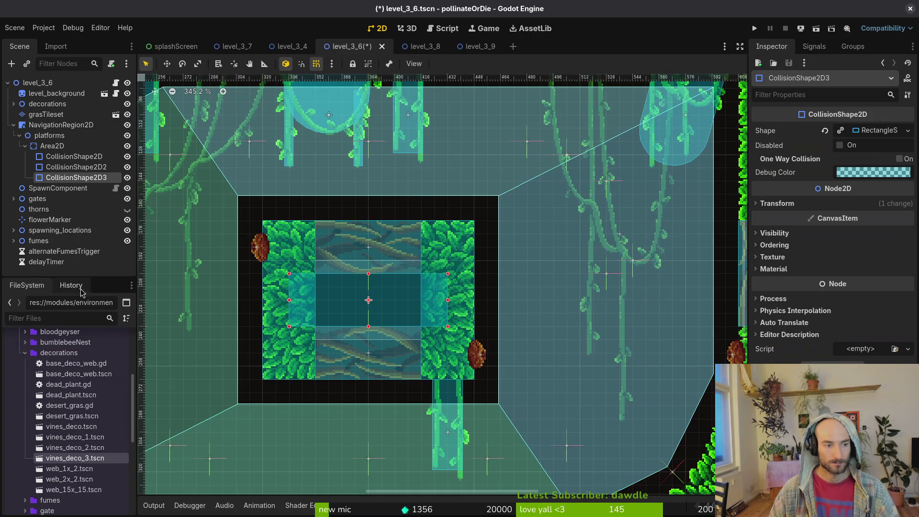
{"action": "left_click", "coordinate": [25, 146]}
{"action": "key", "text": "ctrl+s"}
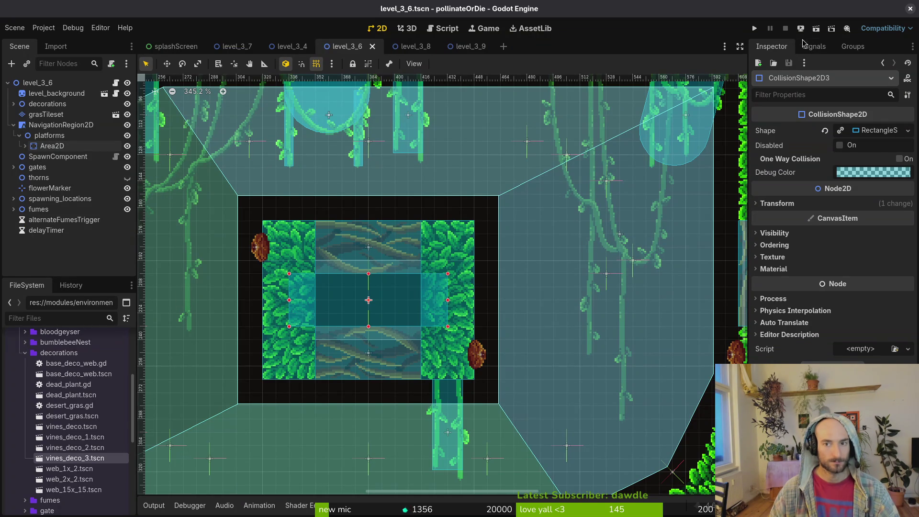
Rebake the navigation polygon around the reshaped three-shape platform
{"action": "left_click", "coordinate": [478, 156]}
{"action": "left_click", "coordinate": [510, 60]}
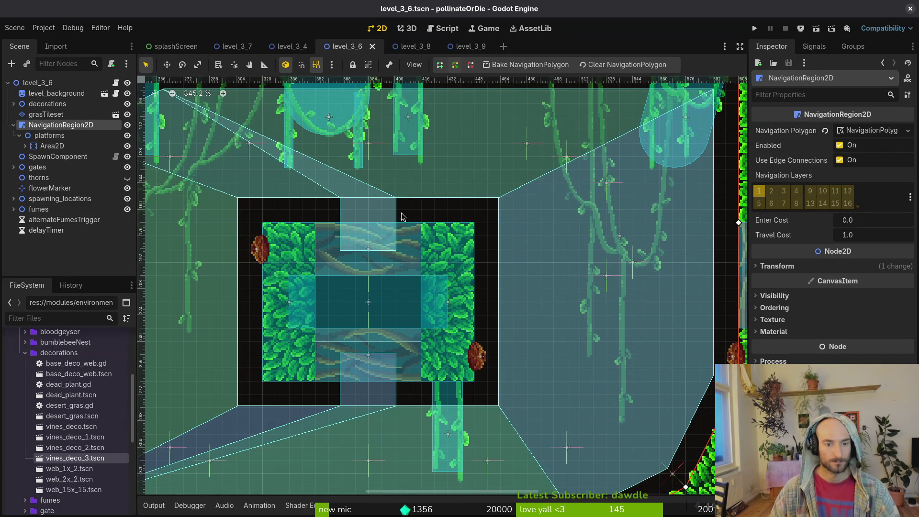
{"action": "scroll", "coordinate": [414, 254], "scroll_direction": "down", "scroll_amount": 1}
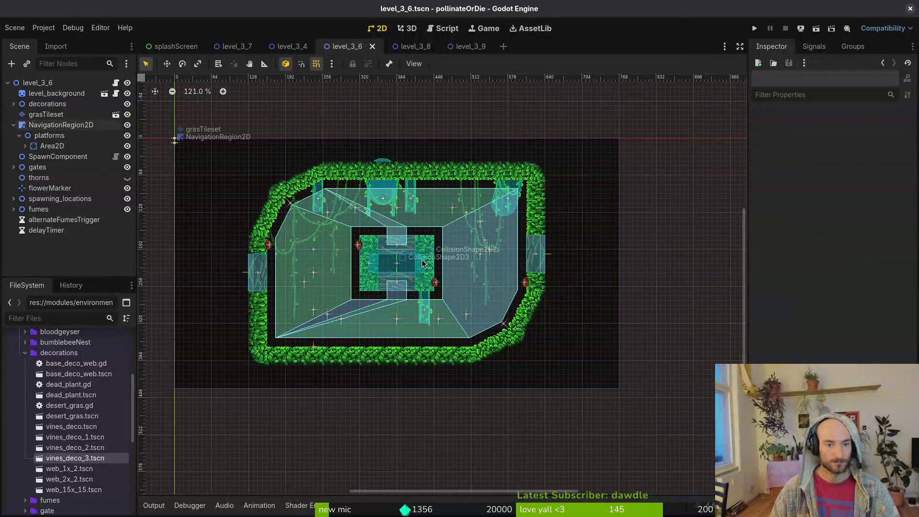
{"action": "scroll", "coordinate": [411, 261], "scroll_direction": "up", "scroll_amount": 4}
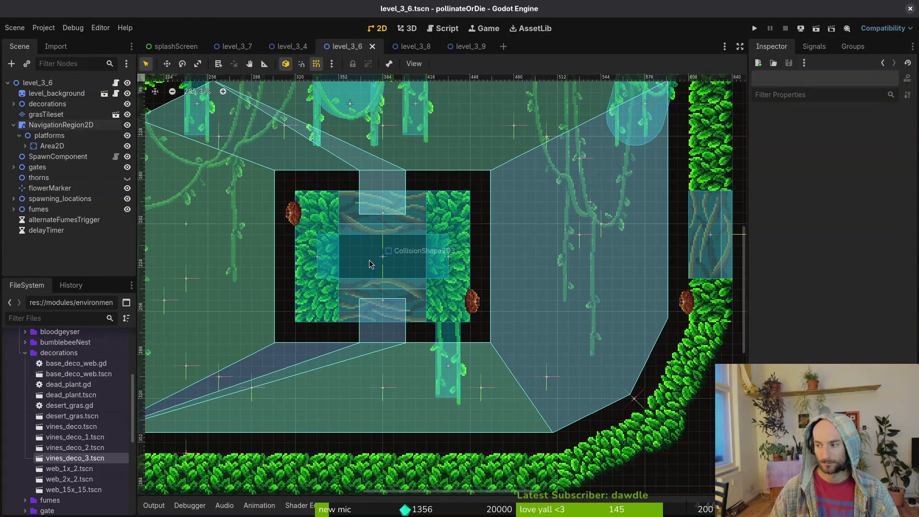
{"action": "key", "text": "alt+Tab"}
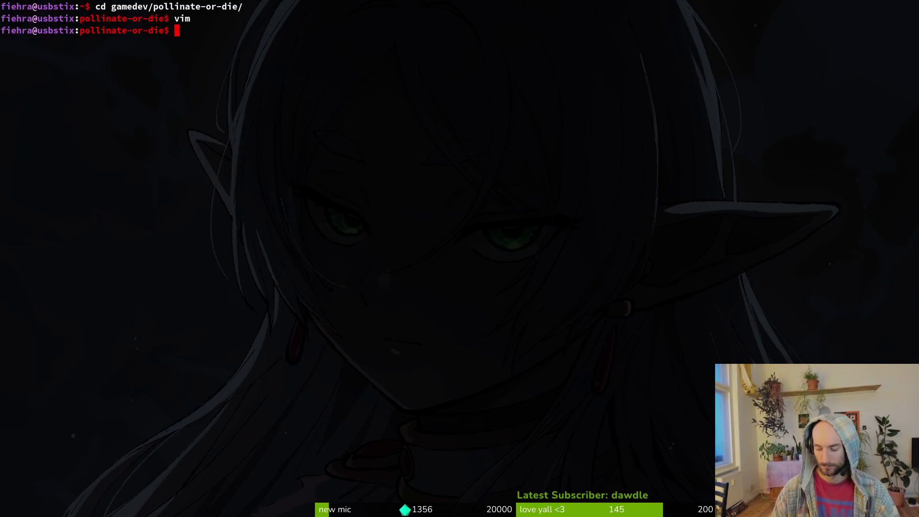
Open gate.gd in Vim from the project folder with 'vim .'
{"action": "key", "text": "ctrl+c"}
{"action": "type", "text": "vim ."}
{"action": "key", "text": "Return"}
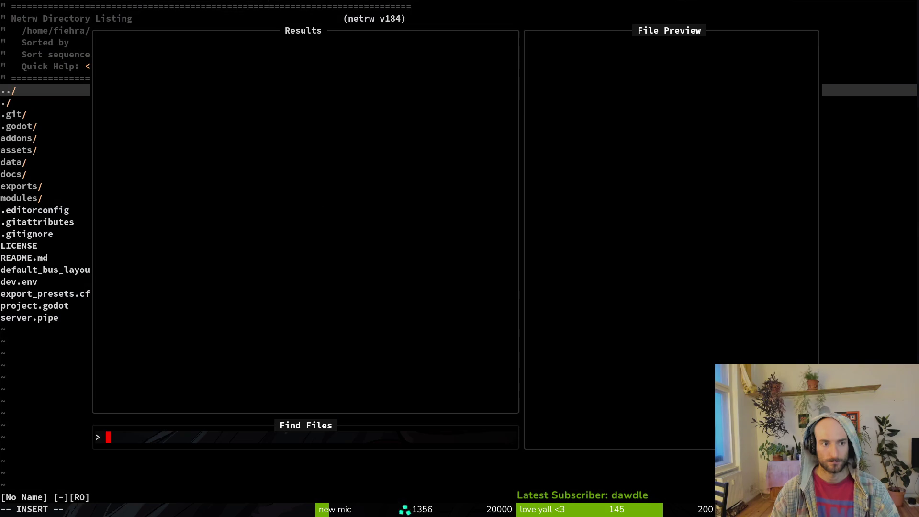
{"action": "type", "text": "gate"}
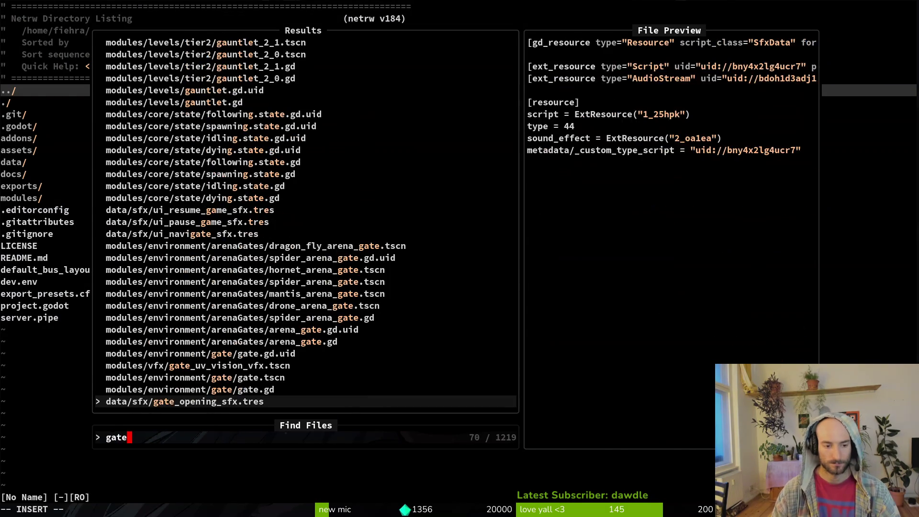
{"action": "key", "text": "Return"}
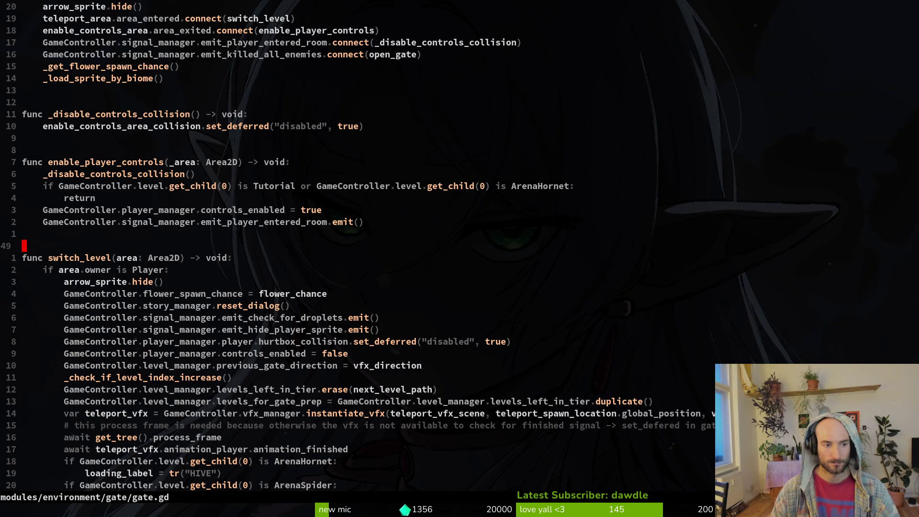
Yank the line disabling the player's hurtbox collision and write gate.gd with :w
{"action": "key", "text": "ctrl+d"}
{"action": "key", "text": "k"}
{"action": "key", "text": "k"}
{"action": "key", "text": "k"}
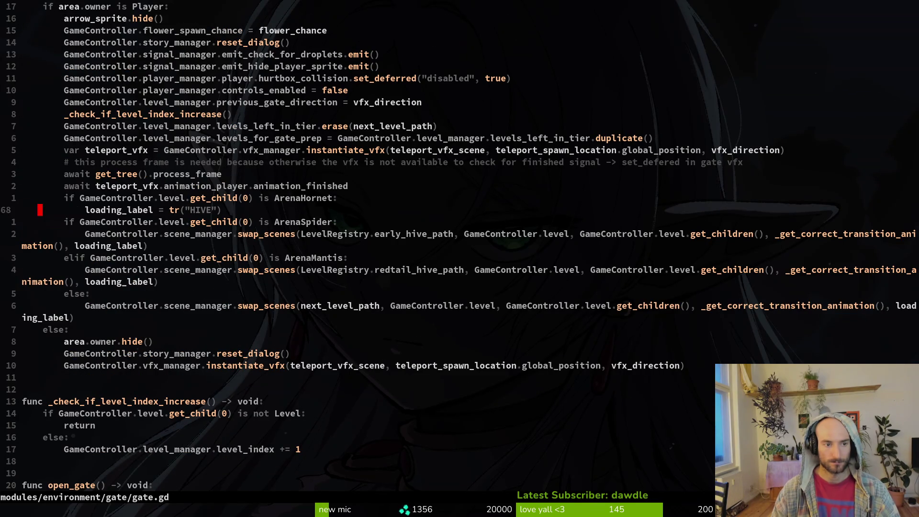
{"action": "key", "text": "j"}
{"action": "key", "text": "shift+v"}
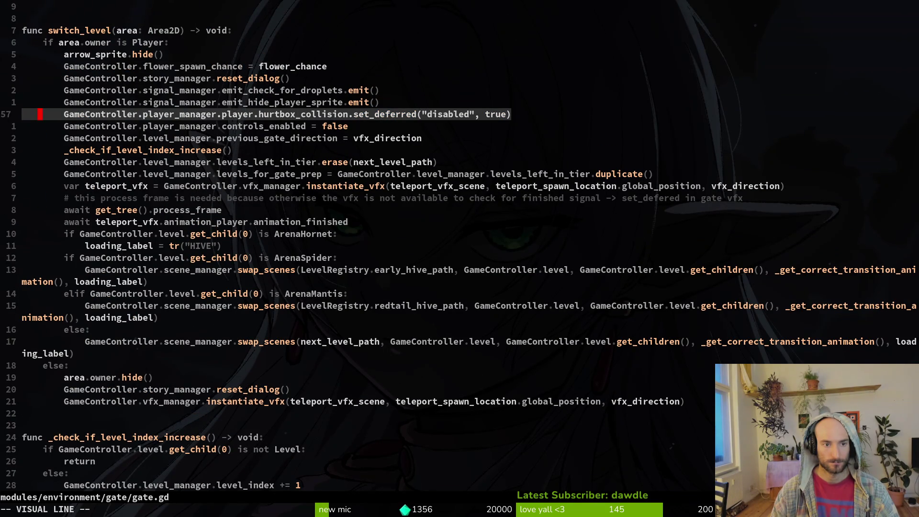
{"action": "type", "text": "y:w"}
{"action": "key", "text": "Return"}
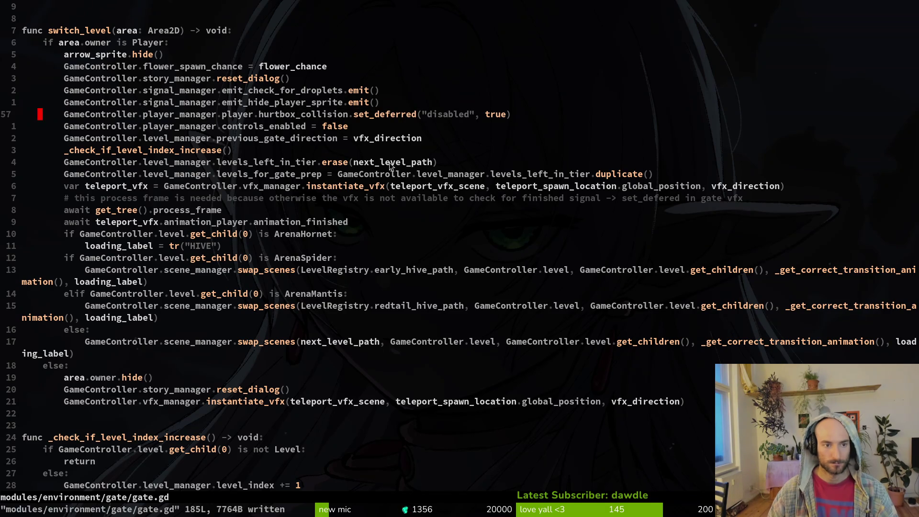
{"action": "key", "text": "alt+Tab"}
{"action": "scroll", "coordinate": [388, 249], "scroll_direction": "down", "scroll_amount": 5}
Narrow the platform's CollisionShape2D3 from 96 to 64 units and save level_3_6
{"action": "scroll", "coordinate": [381, 268], "scroll_direction": "up", "scroll_amount": 4}
{"action": "left_click", "coordinate": [382, 271]}
{"action": "scroll", "coordinate": [355, 264], "scroll_direction": "up", "scroll_amount": 7}
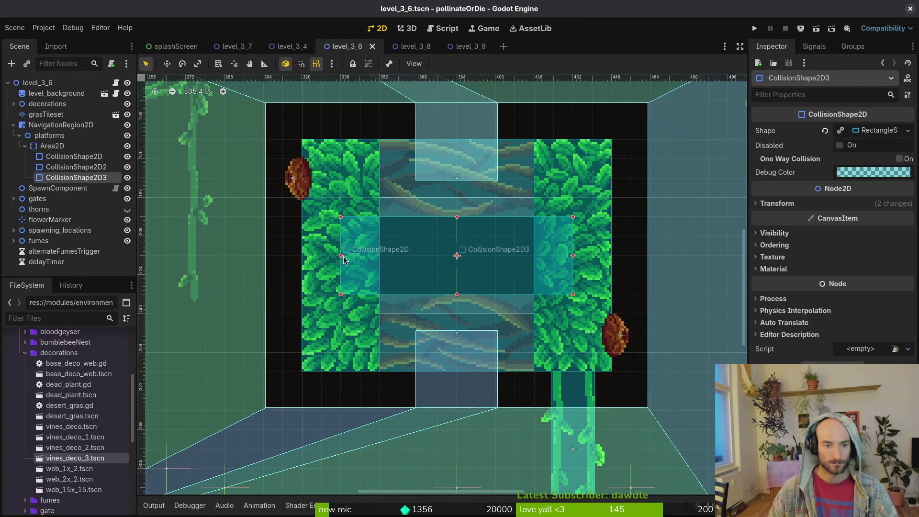
{"action": "mouse_move", "coordinate": [341, 256]}
{"action": "left_mouse_down"}
{"action": "mouse_move", "coordinate": [419, 256]}
{"action": "mouse_move", "coordinate": [395, 266]}
{"action": "left_mouse_up"}
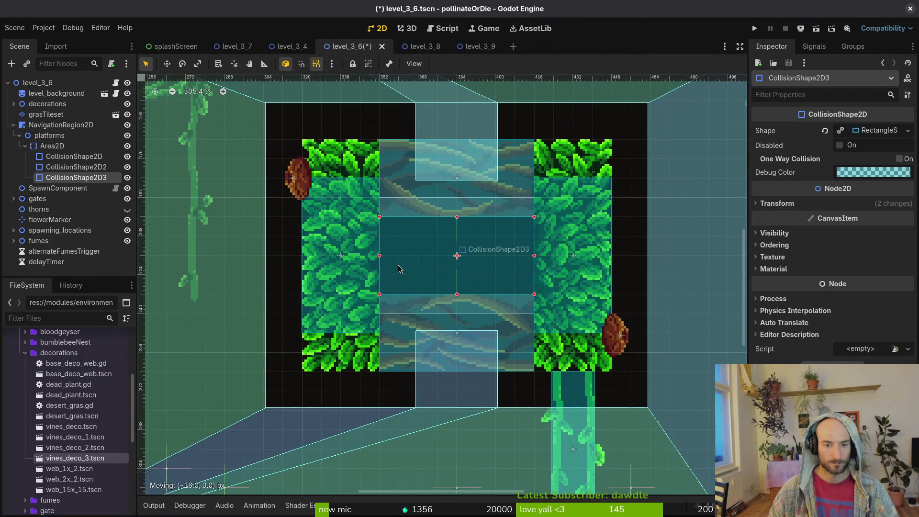
{"action": "scroll", "coordinate": [429, 274], "scroll_direction": "down", "scroll_amount": 3}
{"action": "scroll", "coordinate": [429, 274], "scroll_direction": "down", "scroll_amount": 3}
{"action": "key", "text": "Escape"}
{"action": "key", "text": "ctrl+s"}
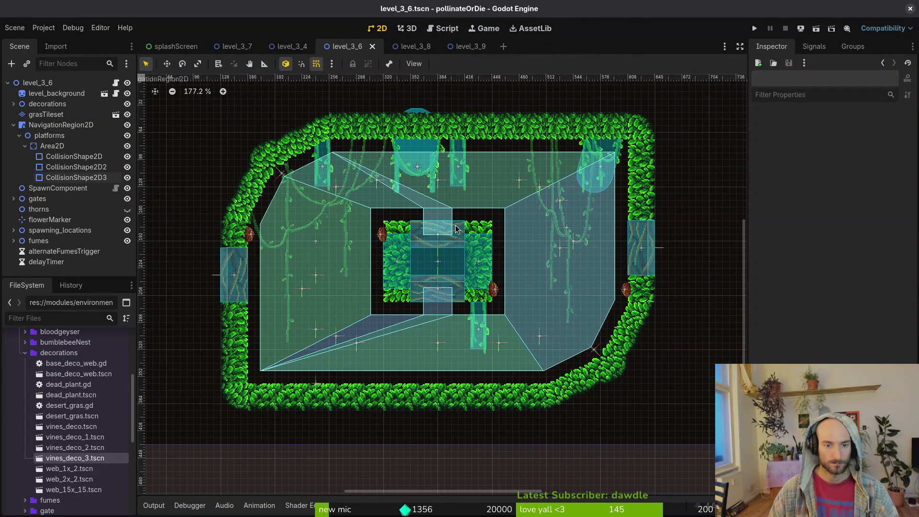
Rebake the NavigationRegion2D navigation polygon and save the scene
{"action": "left_click", "coordinate": [549, 224]}
{"action": "left_click", "coordinate": [507, 66]}
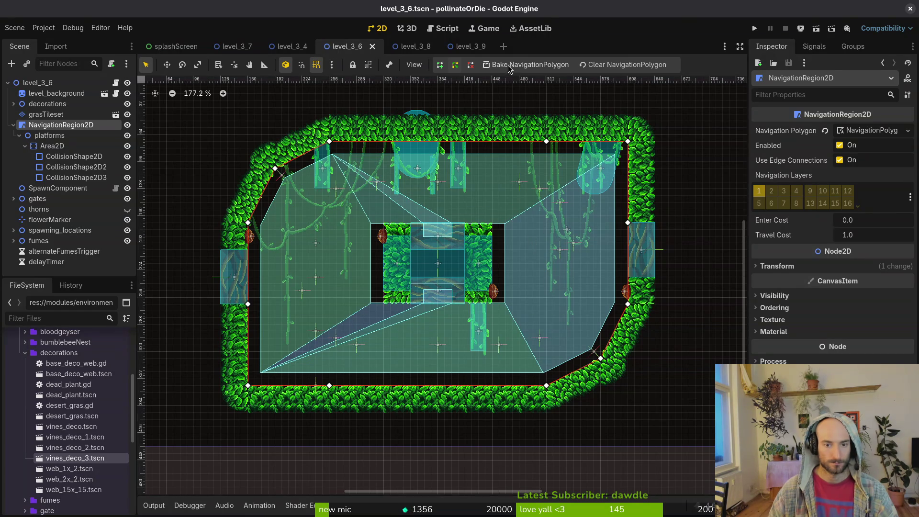
{"action": "key", "text": "Escape"}
{"action": "key", "text": "ctrl+s"}
Shift CollisionShape2D sideways, make CollisionShape2D3's shape unique, narrow its right side, and save
{"action": "scroll", "coordinate": [462, 242], "scroll_direction": "up", "scroll_amount": 5}
{"action": "left_click", "coordinate": [299, 245]}
{"action": "left_click_drag", "start_coordinate": [299, 246], "coordinate": [329, 257]}
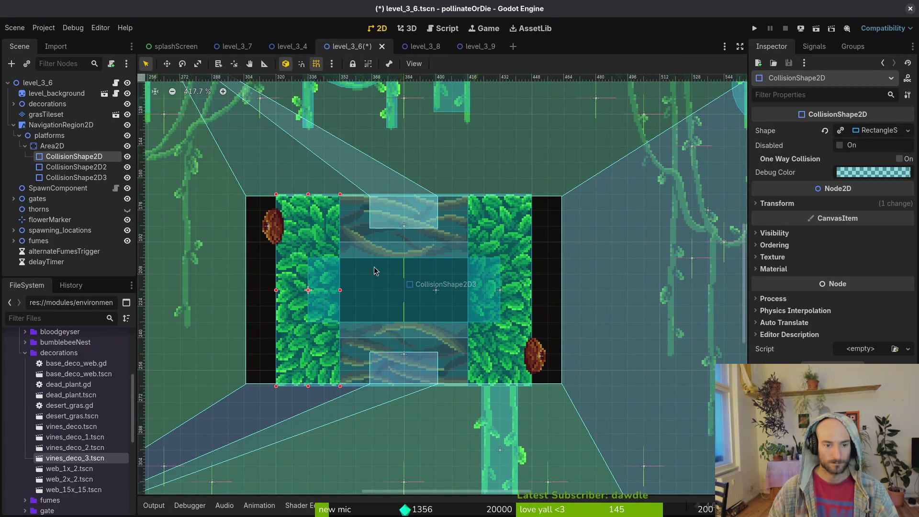
{"action": "left_click", "coordinate": [388, 277]}
{"action": "left_click", "coordinate": [841, 131]}
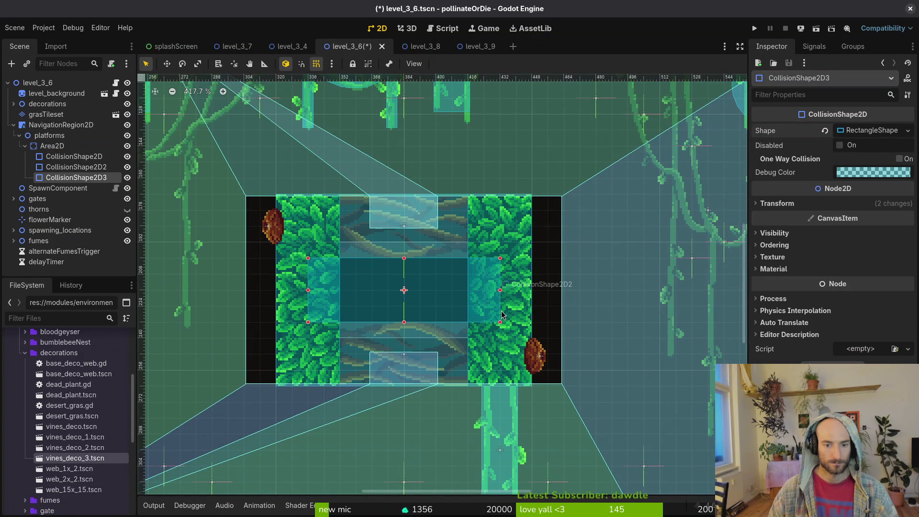
{"action": "mouse_move", "coordinate": [500, 290]}
{"action": "left_mouse_down"}
{"action": "mouse_move", "coordinate": [438, 305]}
{"action": "mouse_move", "coordinate": [465, 306]}
{"action": "left_mouse_up"}
{"action": "key", "text": "ctrl+s"}
Rebake the navigation polygon again and run the game to test the level
{"action": "left_click", "coordinate": [526, 146]}
{"action": "left_click", "coordinate": [521, 67]}
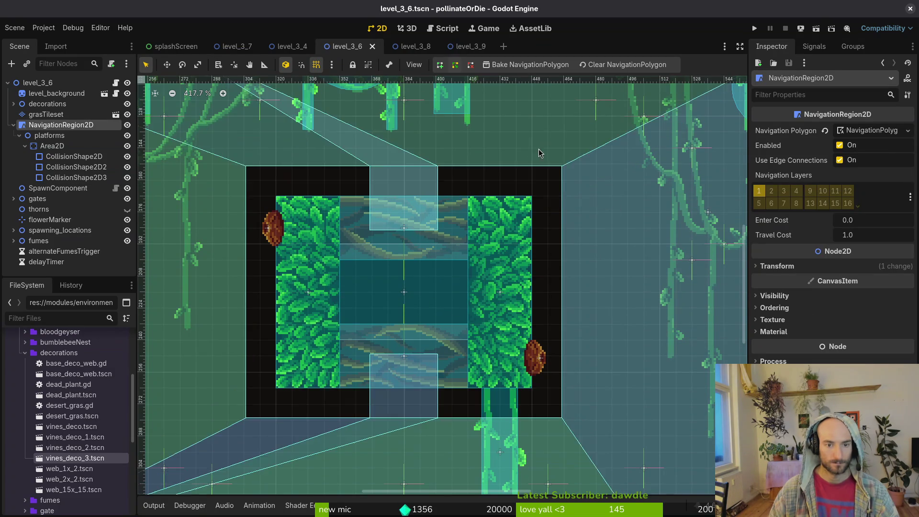
{"action": "scroll", "coordinate": [545, 204], "scroll_direction": "down", "scroll_amount": 3}
{"action": "key", "text": "Escape"}
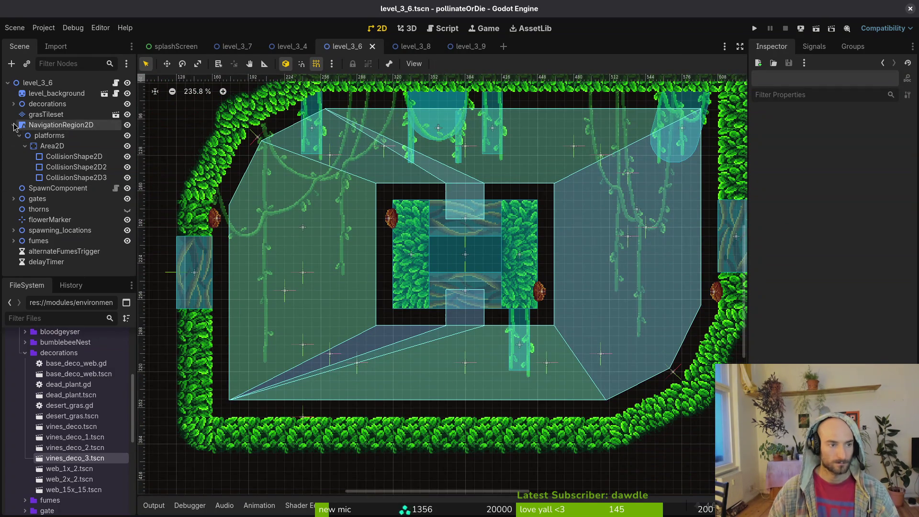
{"action": "left_click", "coordinate": [14, 125]}
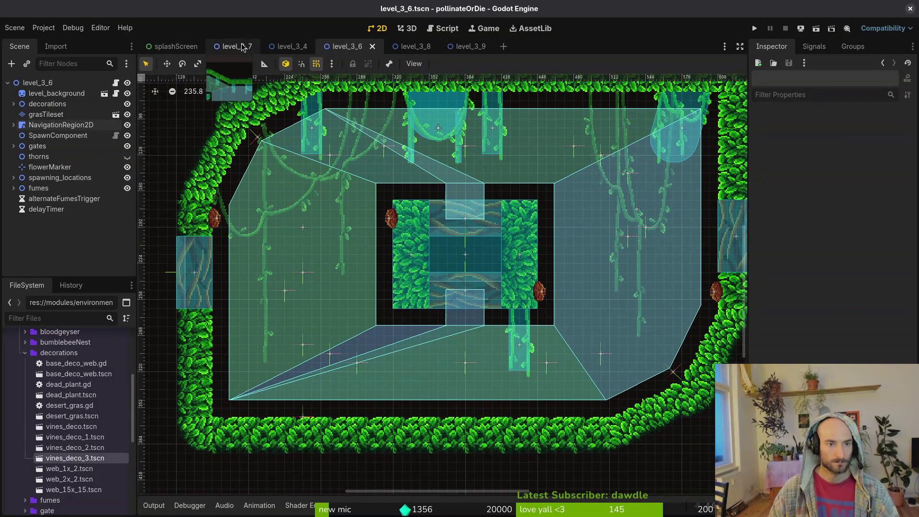
{"action": "left_click", "coordinate": [754, 30]}
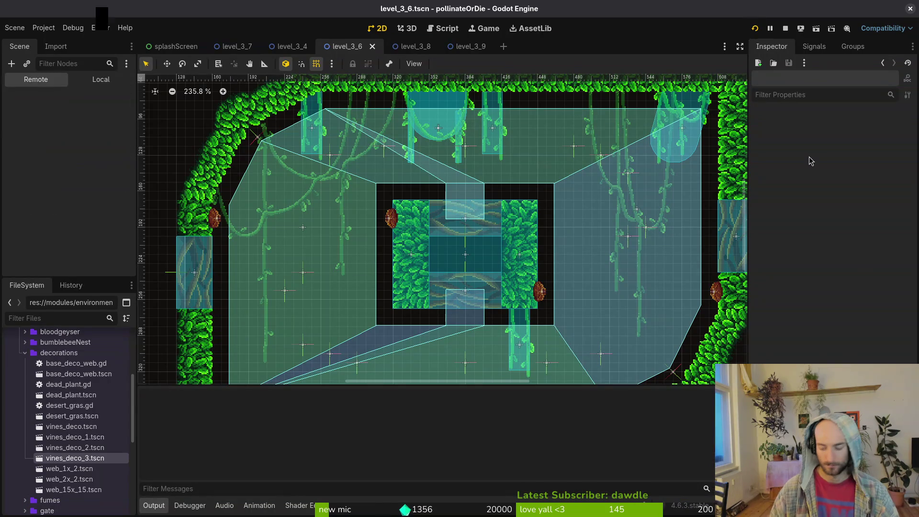
Start the game, load level 3-6 from the debug level-select menu, play it, then stop the game
{"action": "key", "text": "Return"}
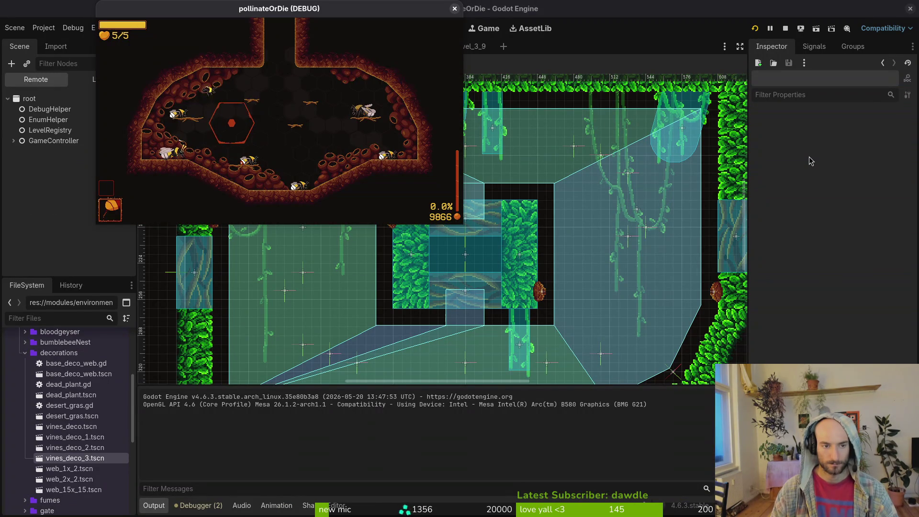
{"action": "key", "text": "Escape"}
{"action": "key", "text": "Left"}
{"action": "key", "text": "Down"}
{"action": "key", "text": "Down"}
{"action": "key", "text": "Return"}
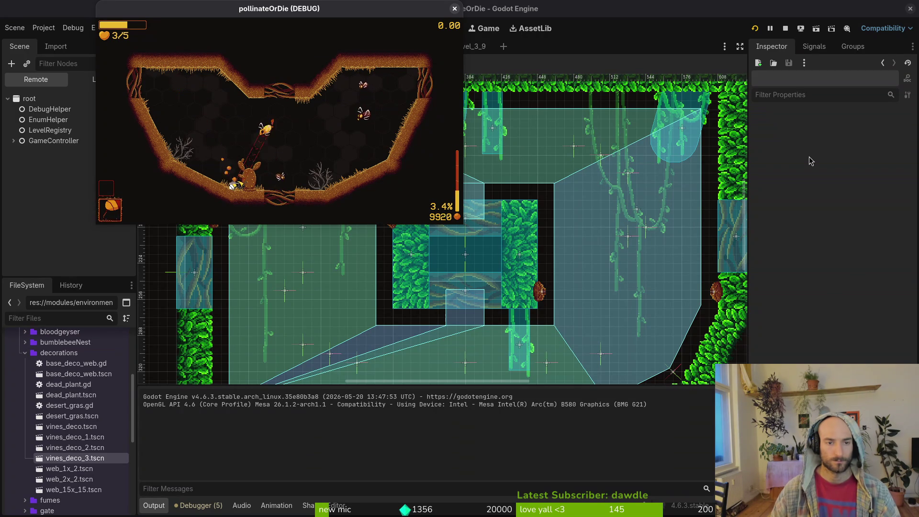
{"action": "left_click", "coordinate": [455, 8]}
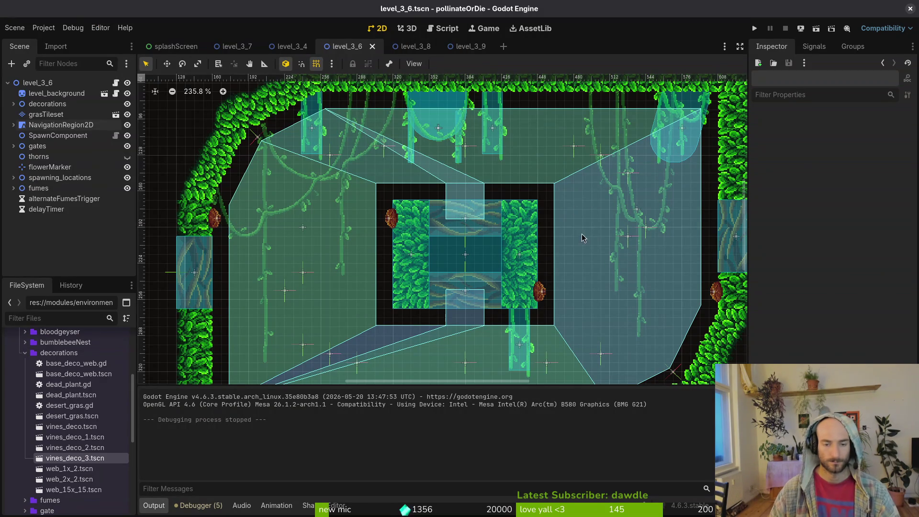
Close the level_3_6 scene and switch to level_3_7, saving it
{"action": "left_click_drag", "start_coordinate": [581, 231], "coordinate": [490, 214]}
{"action": "left_click", "coordinate": [372, 46]}
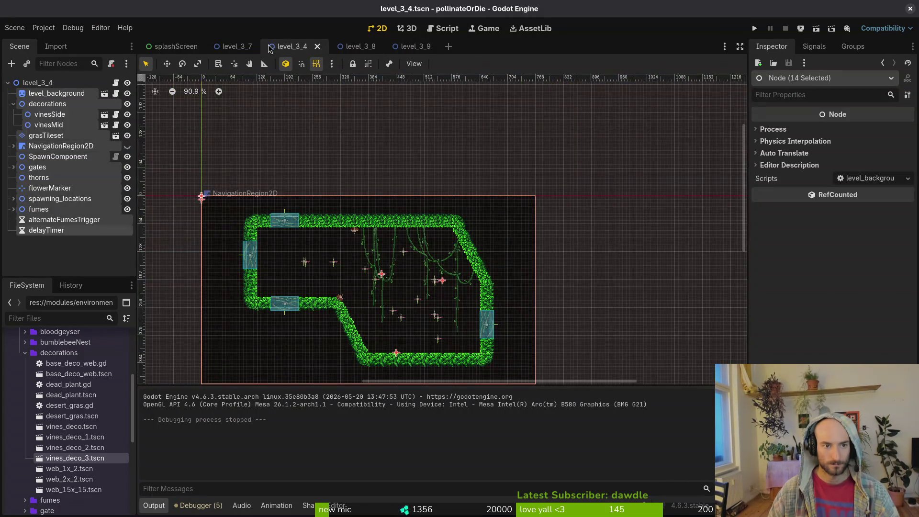
{"action": "left_click", "coordinate": [234, 46]}
{"action": "scroll", "coordinate": [367, 287], "scroll_direction": "up", "scroll_amount": 4}
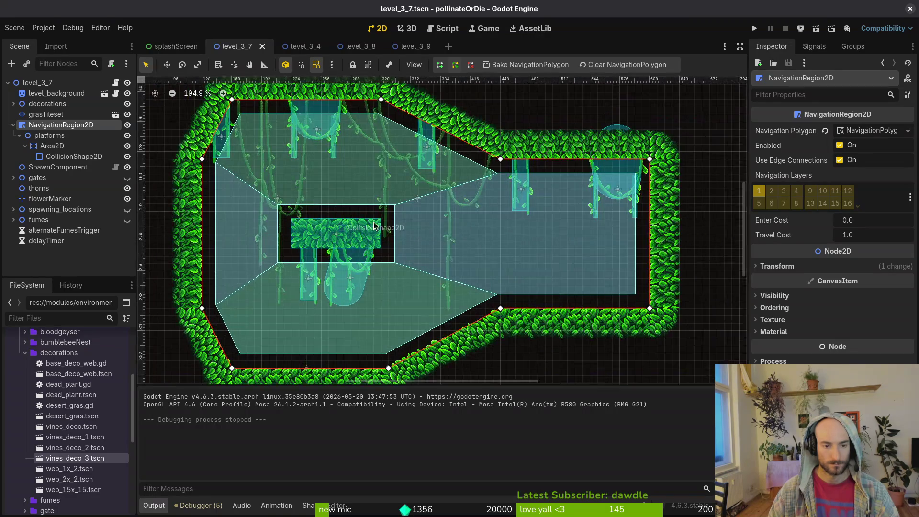
{"action": "key", "text": "ctrl+s"}
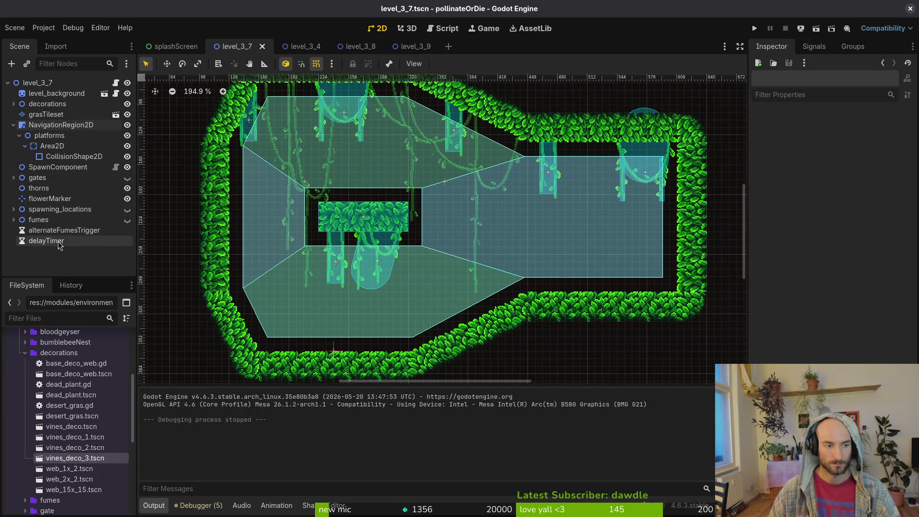
Make the fume emitters visible and move fumes3 left beside the central platform
{"action": "left_click", "coordinate": [127, 220]}
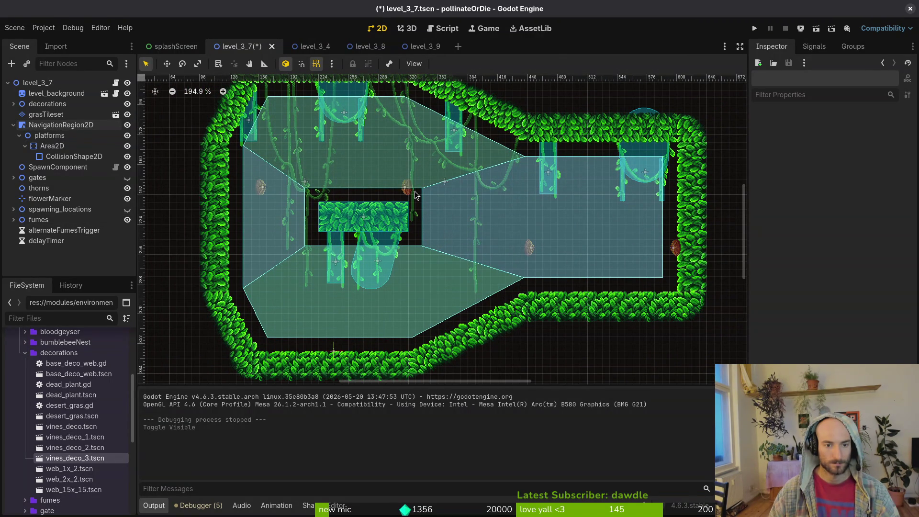
{"action": "mouse_move", "coordinate": [529, 248]}
{"action": "left_mouse_down"}
{"action": "mouse_move", "coordinate": [493, 230]}
{"action": "mouse_move", "coordinate": [362, 214]}
{"action": "left_mouse_up"}
{"action": "scroll", "coordinate": [469, 225], "scroll_direction": "up", "scroll_amount": 3}
{"action": "scroll", "coordinate": [379, 220], "scroll_direction": "up", "scroll_amount": 5}
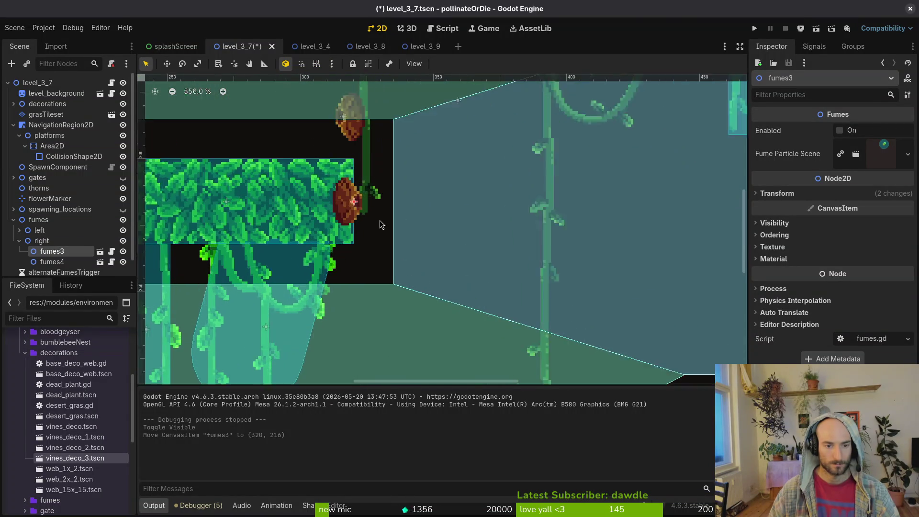
{"action": "mouse_move", "coordinate": [313, 191]}
{"action": "left_mouse_down"}
{"action": "mouse_move", "coordinate": [344, 197]}
{"action": "mouse_move", "coordinate": [338, 191]}
{"action": "left_mouse_up"}
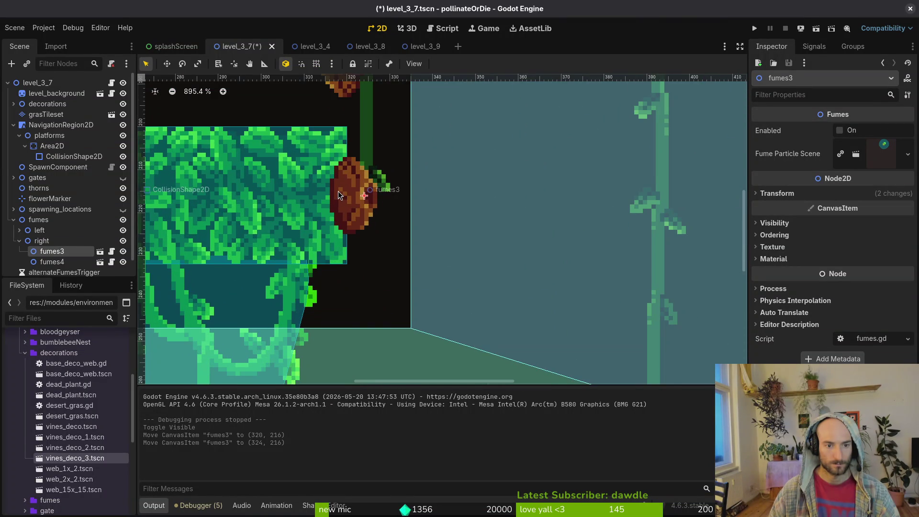
{"action": "scroll", "coordinate": [338, 191], "scroll_direction": "down", "scroll_amount": 9}
{"action": "left_click", "coordinate": [583, 267]}
Move fumes4 into the arena and fumes2 onto the platform, rotate fumes3, and save
{"action": "left_click_drag", "start_coordinate": [663, 255], "coordinate": [436, 280]}
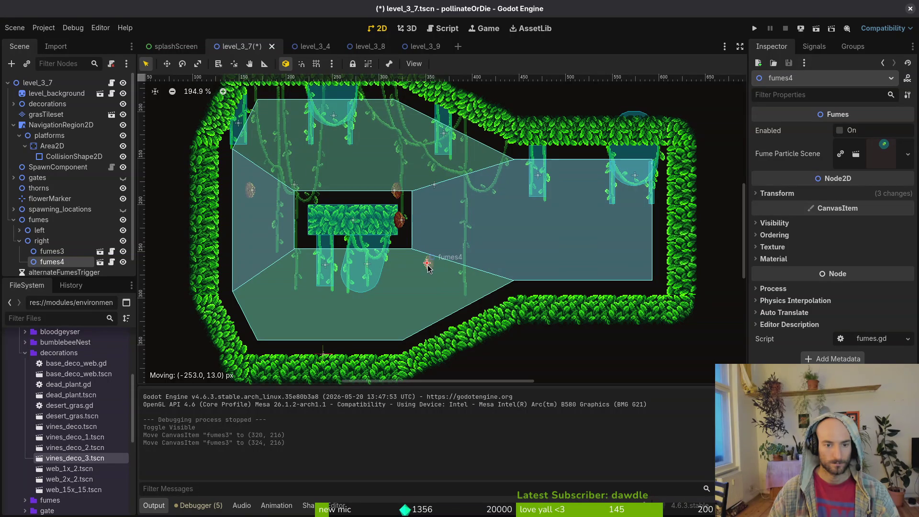
{"action": "mouse_move", "coordinate": [429, 268]}
{"action": "left_mouse_down"}
{"action": "mouse_move", "coordinate": [443, 227]}
{"action": "mouse_move", "coordinate": [469, 229]}
{"action": "mouse_move", "coordinate": [466, 243]}
{"action": "left_mouse_up"}
{"action": "key", "text": "ctrl+z"}
{"action": "mouse_move", "coordinate": [397, 193]}
{"action": "left_mouse_down"}
{"action": "mouse_move", "coordinate": [444, 141]}
{"action": "mouse_move", "coordinate": [405, 204]}
{"action": "mouse_move", "coordinate": [358, 198]}
{"action": "left_mouse_up"}
{"action": "scroll", "coordinate": [371, 170], "scroll_direction": "up", "scroll_amount": 6}
{"action": "left_click", "coordinate": [366, 219]}
{"action": "mouse_move", "coordinate": [366, 239]}
{"action": "left_mouse_down"}
{"action": "mouse_move", "coordinate": [352, 243]}
{"action": "mouse_move", "coordinate": [351, 268]}
{"action": "left_mouse_up"}
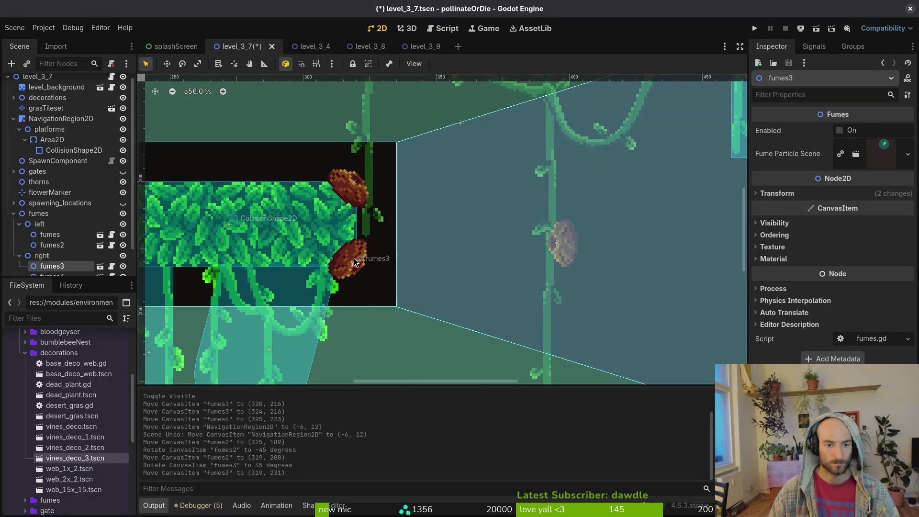
{"action": "left_click_drag", "start_coordinate": [358, 194], "coordinate": [361, 194]}
{"action": "key", "text": "ctrl+s"}
Delete the fumes and fumes4 emitters, place fumes2 on the platform's left end, and save
{"action": "left_click", "coordinate": [551, 246]}
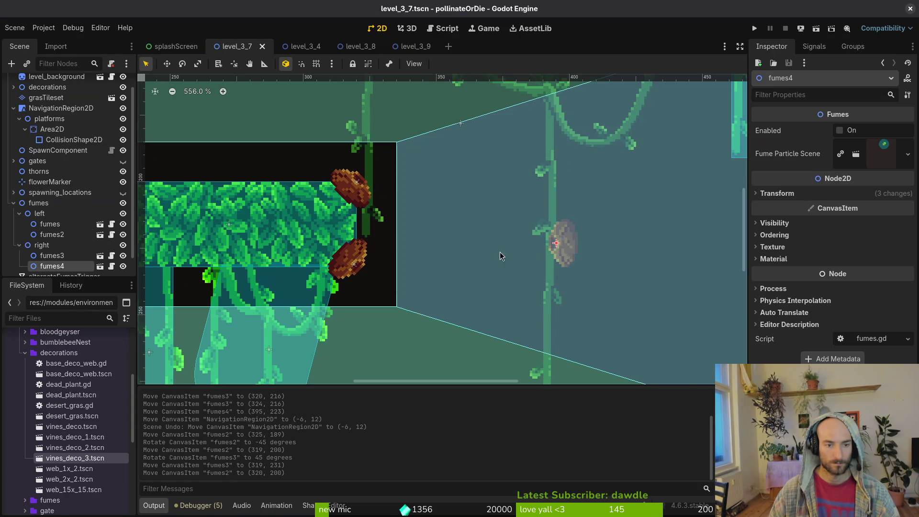
{"action": "scroll", "coordinate": [457, 244], "scroll_direction": "down", "scroll_amount": 6}
{"action": "left_click", "coordinate": [277, 212], "text": "shift"}
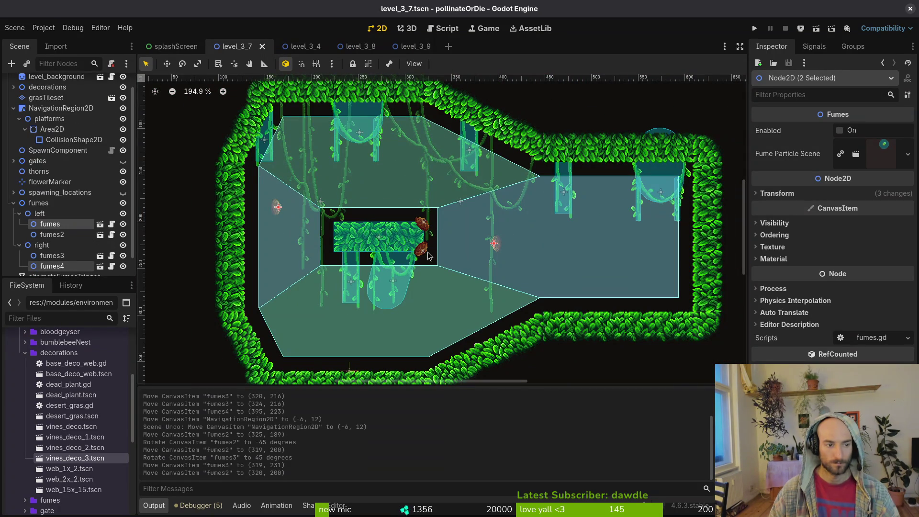
{"action": "key", "text": "Delete"}
{"action": "key", "text": "Return"}
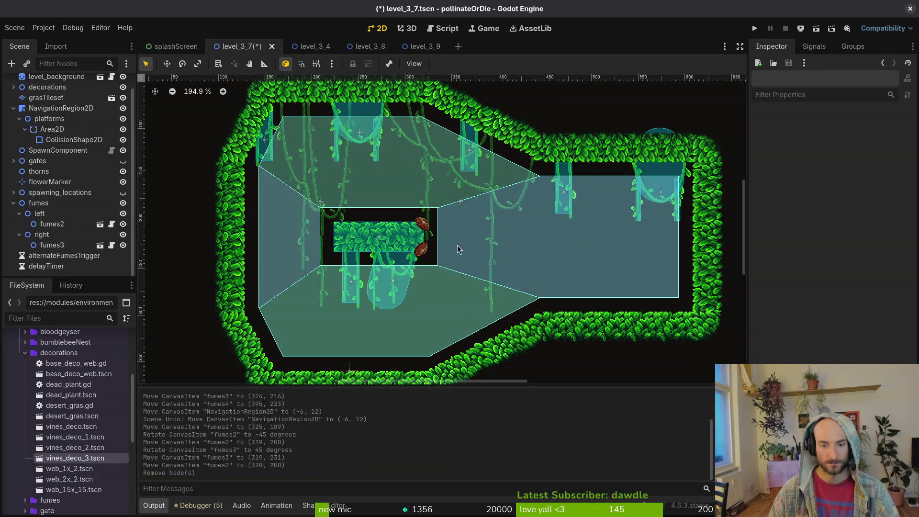
{"action": "mouse_move", "coordinate": [427, 235]}
{"action": "left_mouse_down"}
{"action": "mouse_move", "coordinate": [440, 245]}
{"action": "mouse_move", "coordinate": [415, 245]}
{"action": "mouse_move", "coordinate": [426, 253]}
{"action": "mouse_move", "coordinate": [412, 213]}
{"action": "mouse_move", "coordinate": [260, 216]}
{"action": "mouse_move", "coordinate": [325, 222]}
{"action": "mouse_move", "coordinate": [308, 190]}
{"action": "left_mouse_up"}
{"action": "scroll", "coordinate": [432, 247], "scroll_direction": "up", "scroll_amount": 5}
{"action": "scroll", "coordinate": [426, 254], "scroll_direction": "down", "scroll_amount": 5}
{"action": "scroll", "coordinate": [317, 201], "scroll_direction": "up", "scroll_amount": 5}
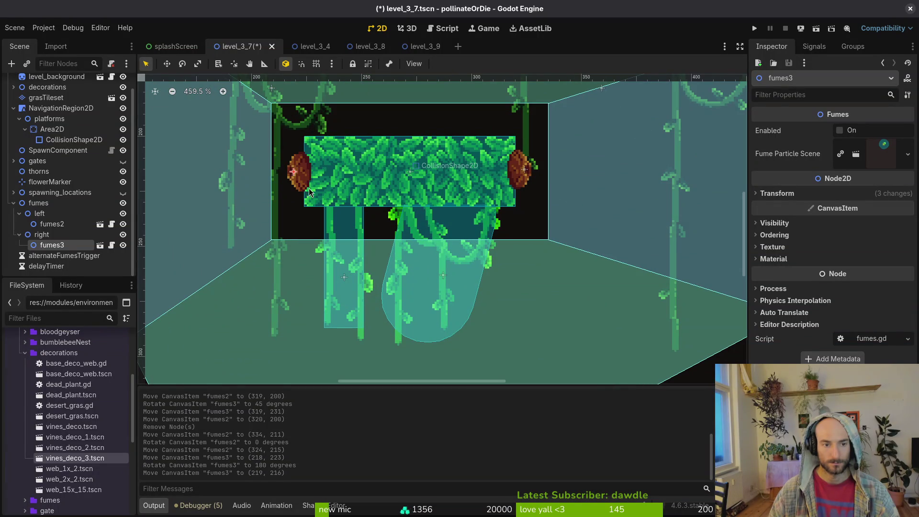
{"action": "scroll", "coordinate": [400, 188], "scroll_direction": "down", "scroll_amount": 6}
{"action": "key", "text": "ctrl+s"}
{"action": "left_click", "coordinate": [19, 234]}
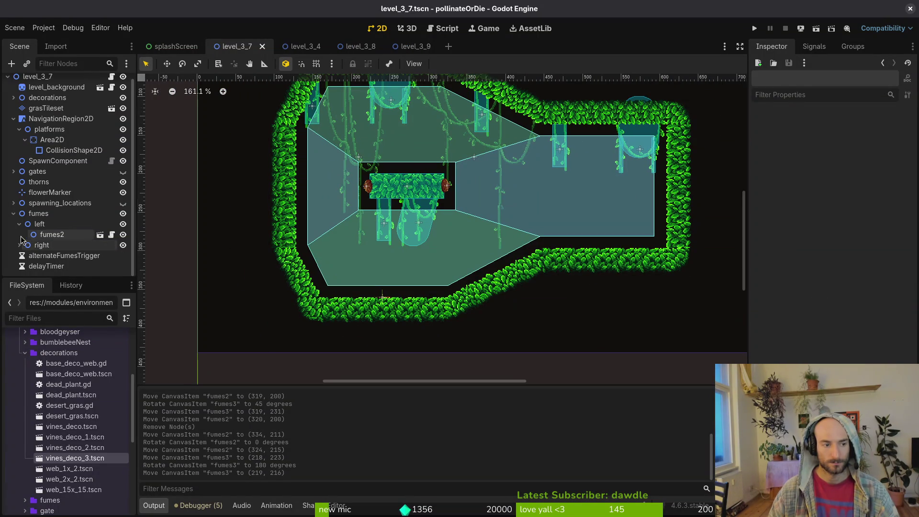
Collapse the fumes groups in level_3_7's scene tree and switch to the level_3_8 scene
{"action": "left_click", "coordinate": [19, 225]}
{"action": "left_click", "coordinate": [14, 220]}
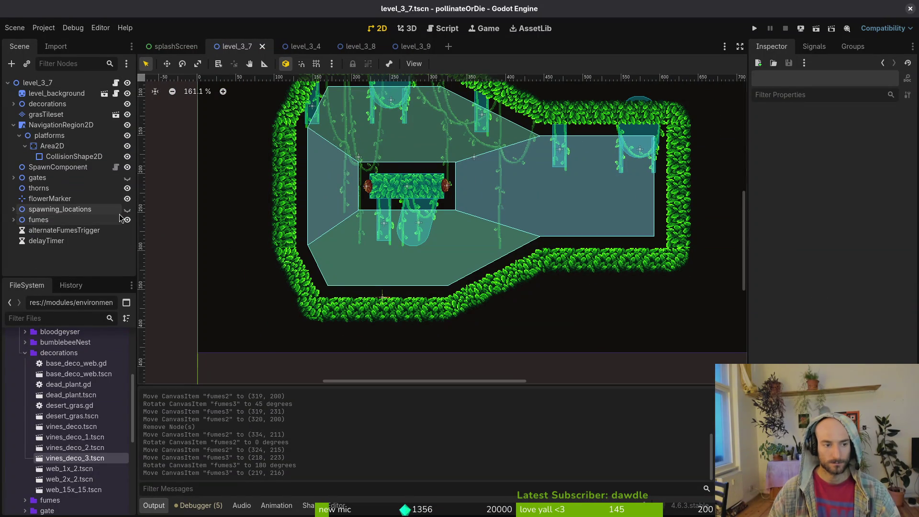
{"action": "scroll", "coordinate": [450, 249], "scroll_direction": "down", "scroll_amount": 2}
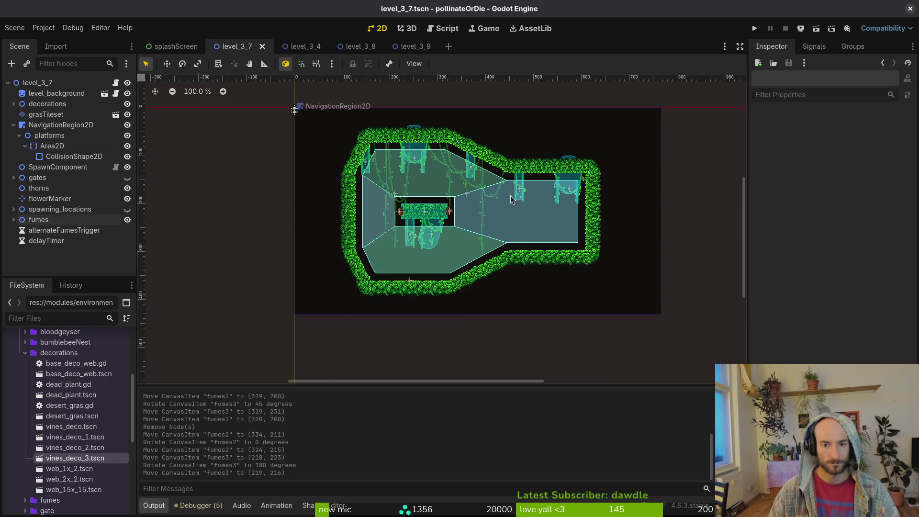
{"action": "scroll", "coordinate": [510, 202], "scroll_direction": "up", "scroll_amount": 2}
{"action": "scroll", "coordinate": [497, 179], "scroll_direction": "left", "scroll_amount": 2}
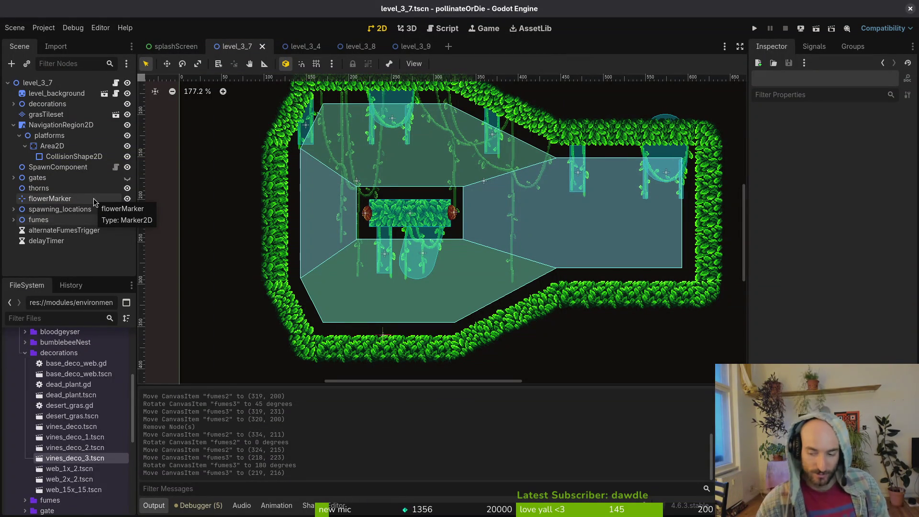
{"action": "left_click", "coordinate": [359, 46]}
Collapse the decorations, NavigationRegion2D, gates and spawning_locations groups in the scene tree
{"action": "left_click", "coordinate": [13, 104]}
{"action": "left_click", "coordinate": [13, 125]}
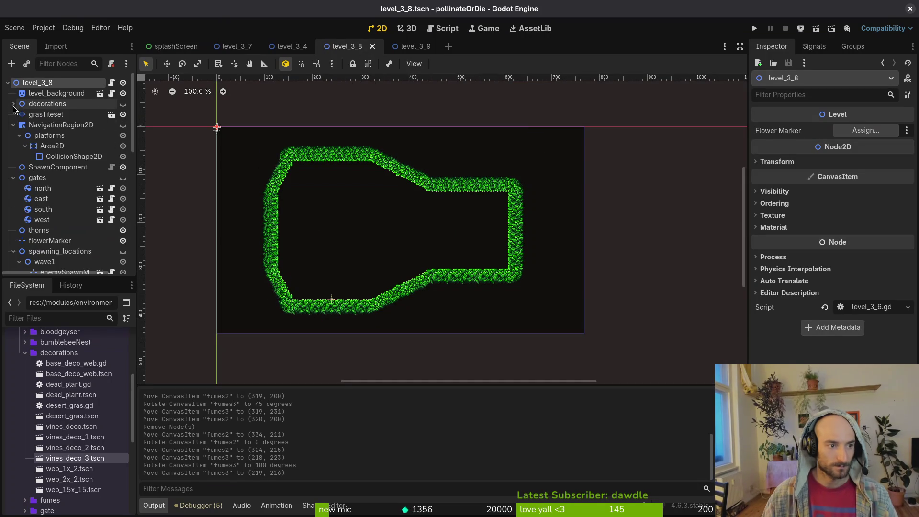
{"action": "left_click", "coordinate": [14, 146]}
{"action": "left_click", "coordinate": [14, 178]}
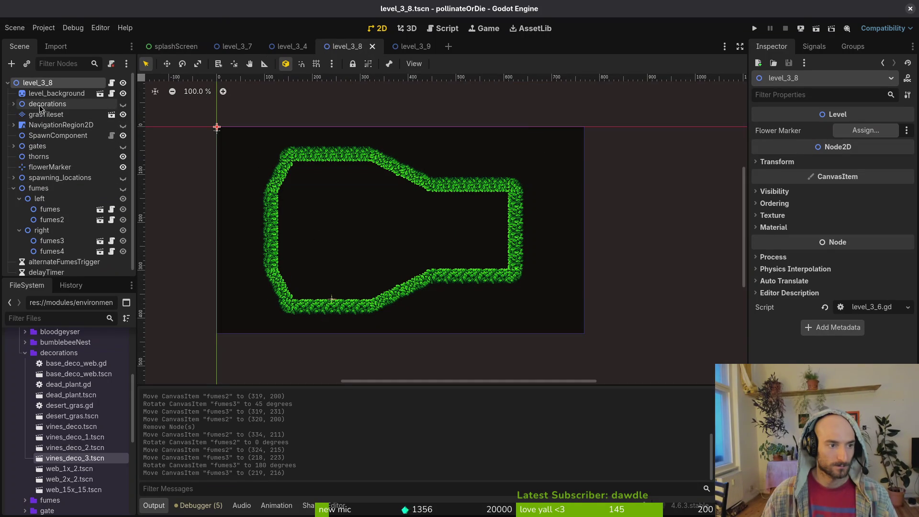
Box-select every grass wall tile on the grasTileset layer and delete them
{"action": "left_click", "coordinate": [46, 115]}
{"action": "left_click", "coordinate": [269, 378]}
{"action": "left_click_drag", "start_coordinate": [236, 141], "coordinate": [544, 362]}
{"action": "key", "text": "Delete"}
{"action": "key", "text": "Escape"}
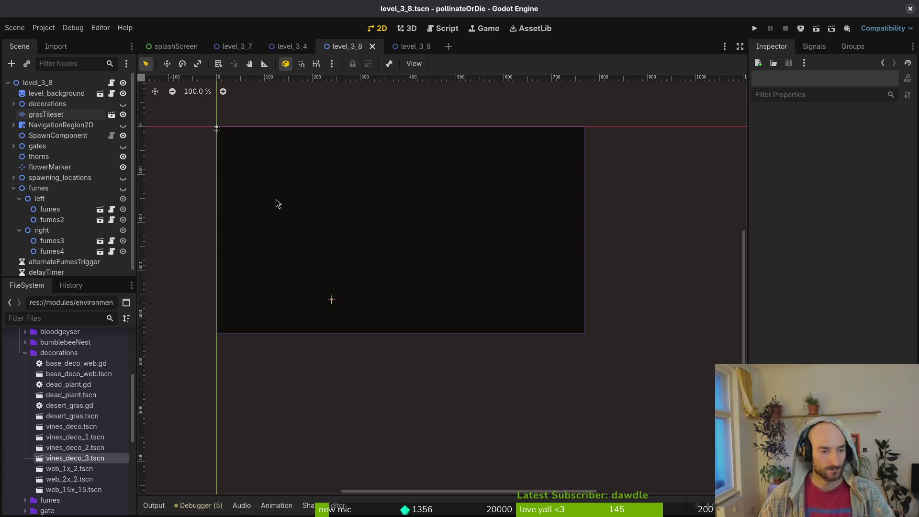
{"action": "scroll", "coordinate": [202, 168], "scroll_direction": "up", "scroll_amount": 2}
{"action": "left_click", "coordinate": [46, 115]}
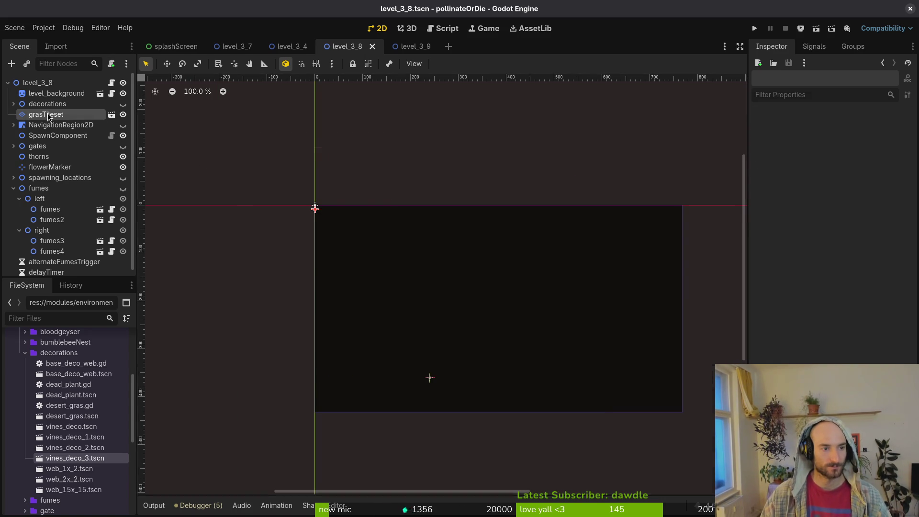
Paint a short row of single grass tiles for the bottom wall of the arena
{"action": "scroll", "coordinate": [470, 195], "scroll_direction": "down", "scroll_amount": 3}
{"action": "scroll", "coordinate": [496, 302], "scroll_direction": "up", "scroll_amount": 2}
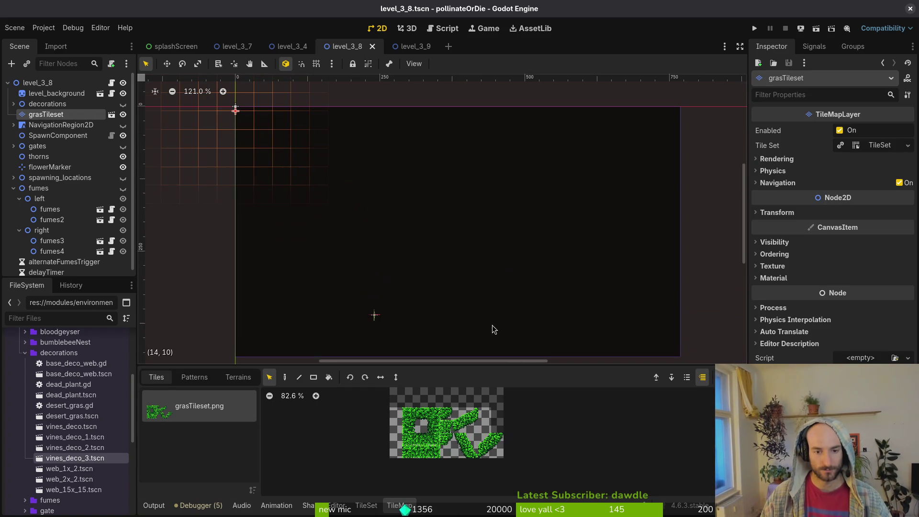
{"action": "left_click_drag", "start_coordinate": [483, 441], "coordinate": [498, 452]}
{"action": "key", "text": "f"}
{"action": "key", "text": "d"}
{"action": "scroll", "coordinate": [550, 288], "scroll_direction": "down", "scroll_amount": 3}
{"action": "scroll", "coordinate": [546, 257], "scroll_direction": "right", "scroll_amount": 5}
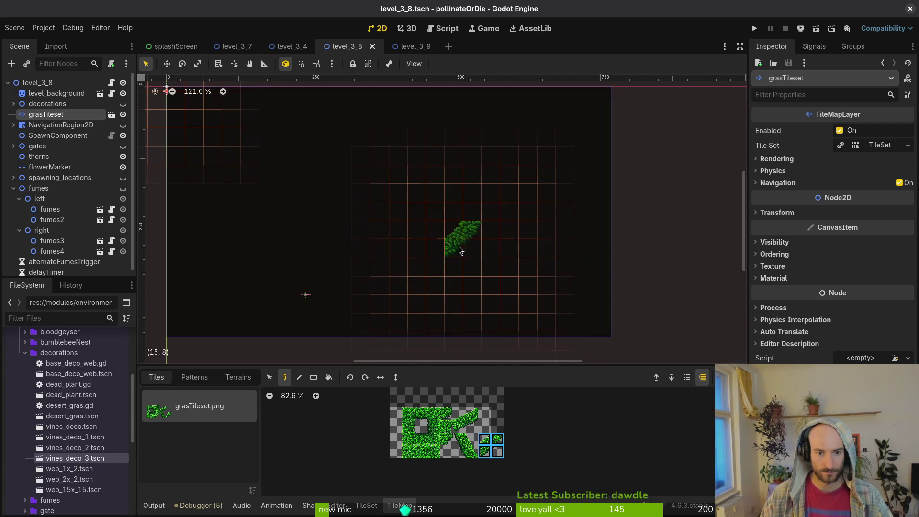
{"action": "scroll", "coordinate": [459, 250], "scroll_direction": "up", "scroll_amount": 3}
{"action": "scroll", "coordinate": [459, 250], "scroll_direction": "left", "scroll_amount": 2}
{"action": "left_click", "coordinate": [421, 413]}
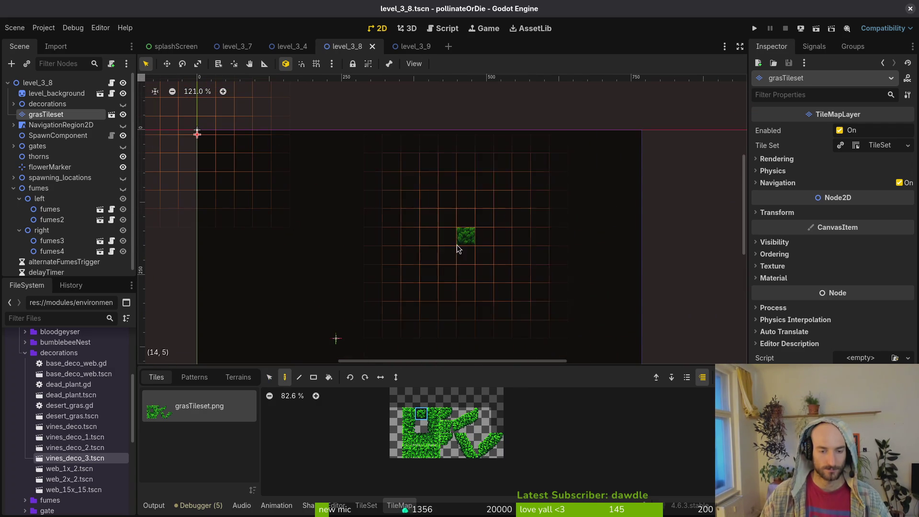
{"action": "scroll", "coordinate": [494, 280], "scroll_direction": "down", "scroll_amount": 1}
{"action": "scroll", "coordinate": [493, 280], "scroll_direction": "right", "scroll_amount": 1}
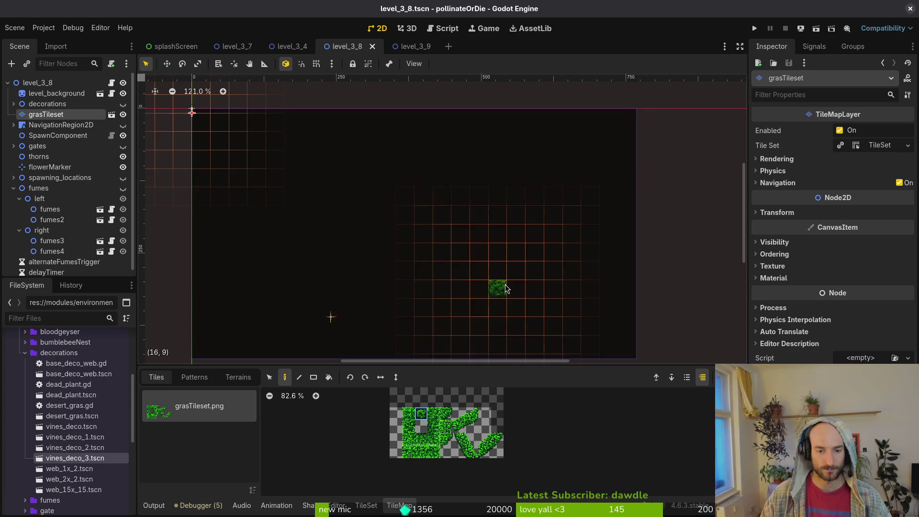
{"action": "scroll", "coordinate": [421, 311], "scroll_direction": "down", "scroll_amount": 1}
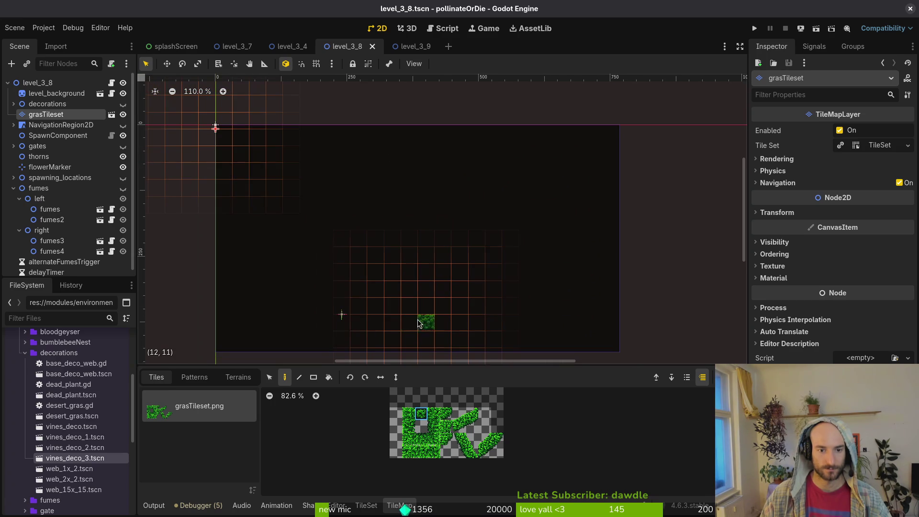
{"action": "left_click_drag", "start_coordinate": [404, 327], "coordinate": [421, 329]}
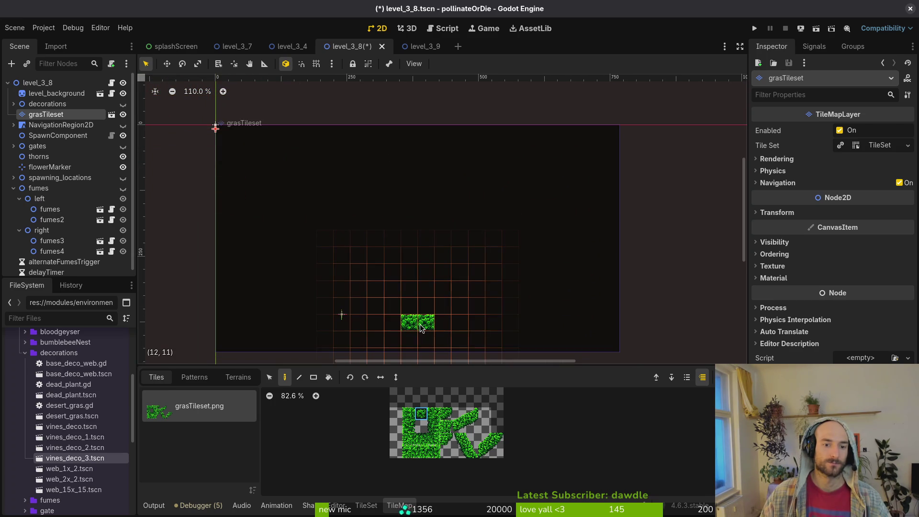
{"action": "left_click", "coordinate": [392, 322]}
{"action": "left_click", "coordinate": [443, 322]}
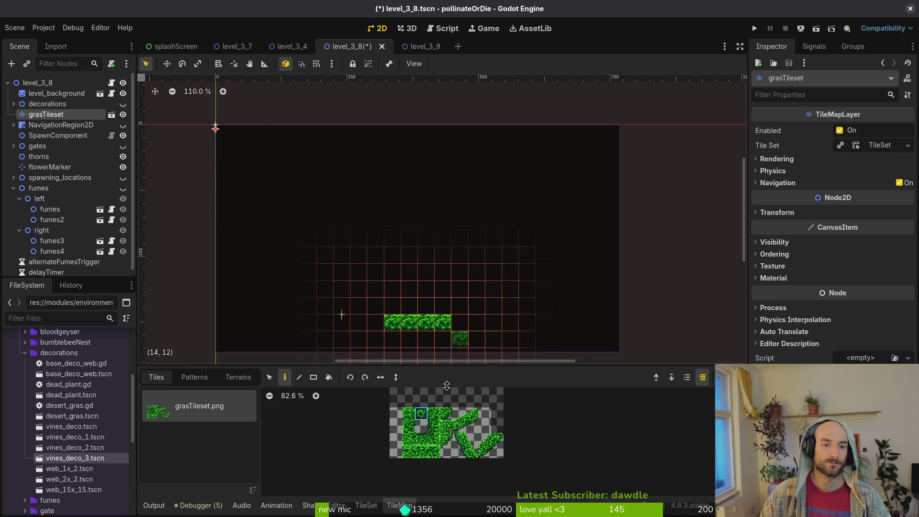
Paint the top grass row and cap both rows' ends with diagonal and mirrored diagonal pieces
{"action": "left_click", "coordinate": [422, 439]}
{"action": "left_click_drag", "start_coordinate": [392, 154], "coordinate": [428, 160]}
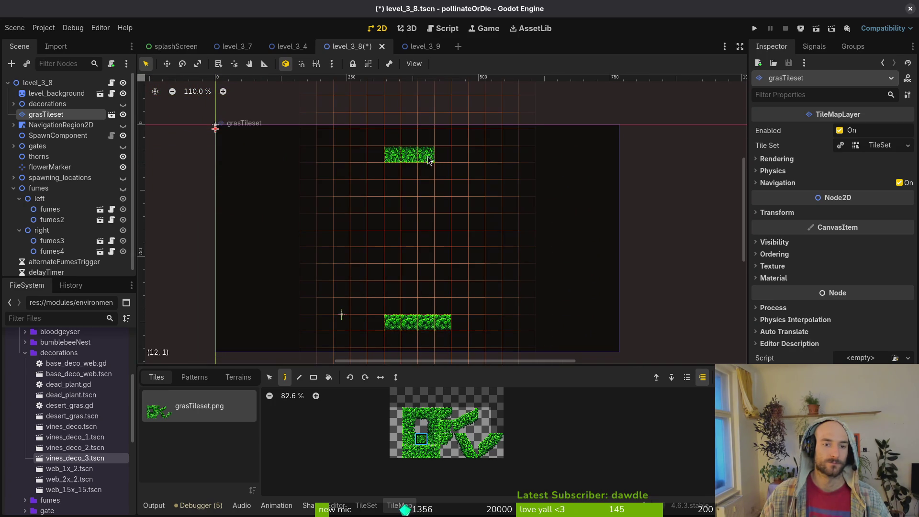
{"action": "left_click", "coordinate": [465, 416]}
{"action": "left_click_drag", "start_coordinate": [465, 416], "coordinate": [472, 426]}
{"action": "left_click", "coordinate": [459, 322]}
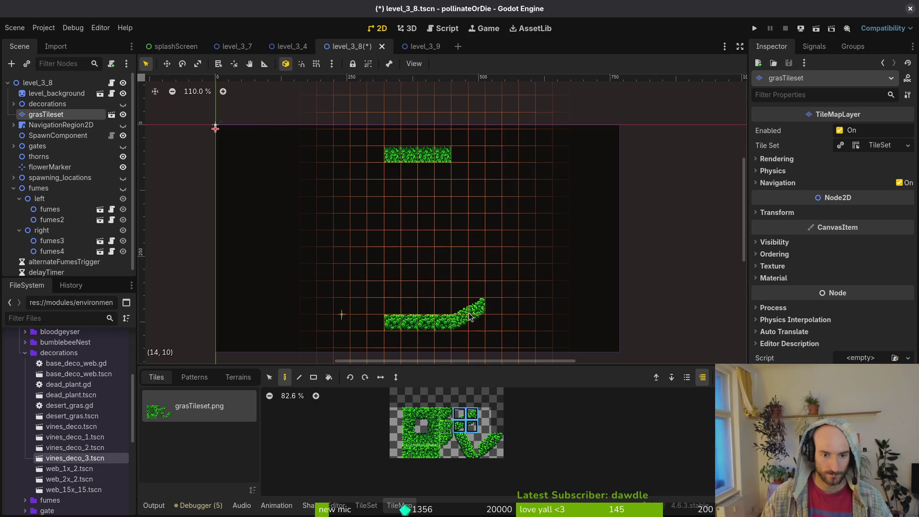
{"action": "left_click", "coordinate": [363, 171]}
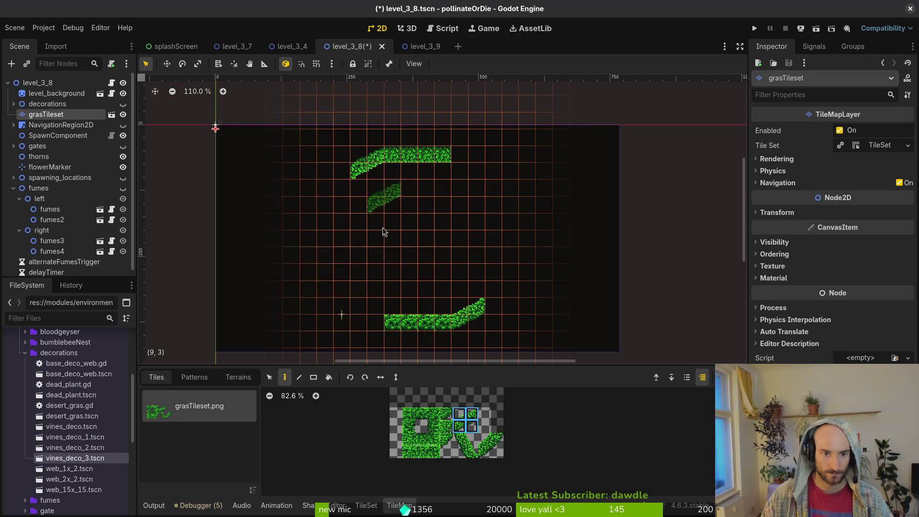
{"action": "left_click", "coordinate": [381, 380]}
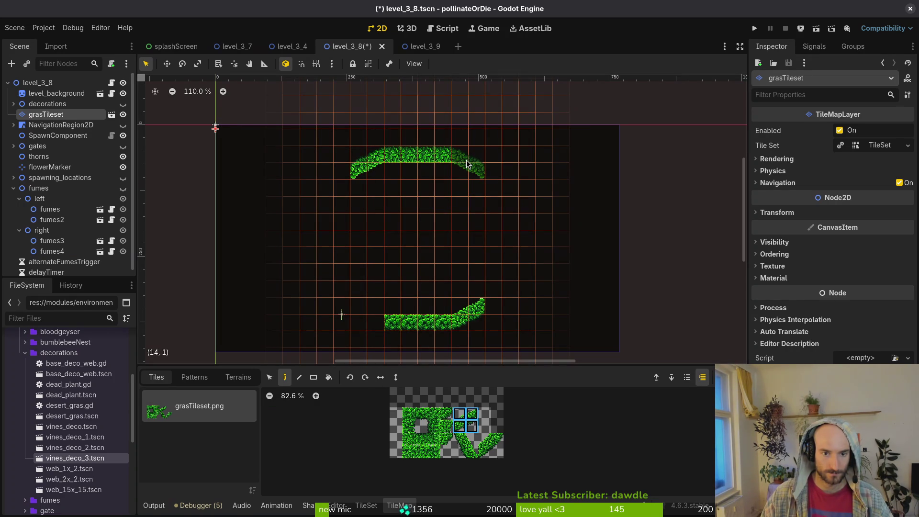
{"action": "left_click", "coordinate": [467, 164]}
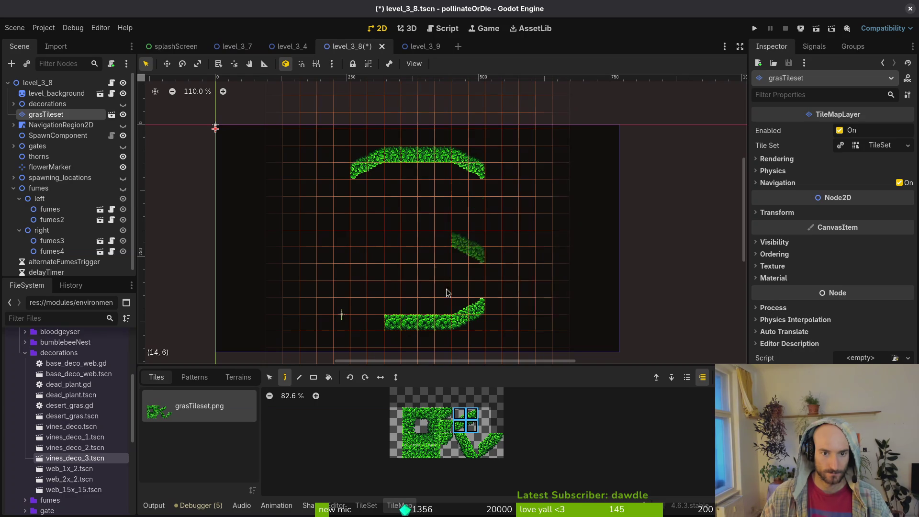
{"action": "left_click", "coordinate": [366, 315]}
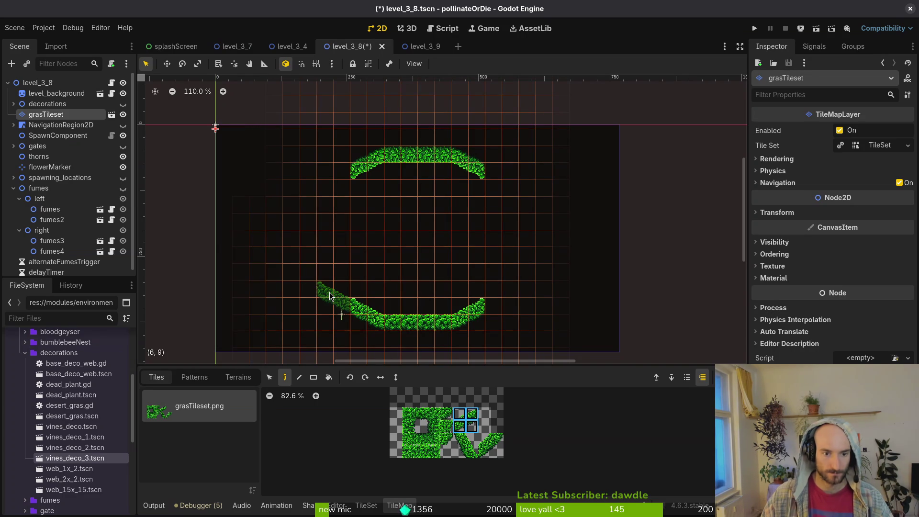
Add another 2x2 diagonal block at both arcs' right ends and a mirrored one at the upper-left
{"action": "left_click_drag", "start_coordinate": [485, 440], "coordinate": [498, 453]}
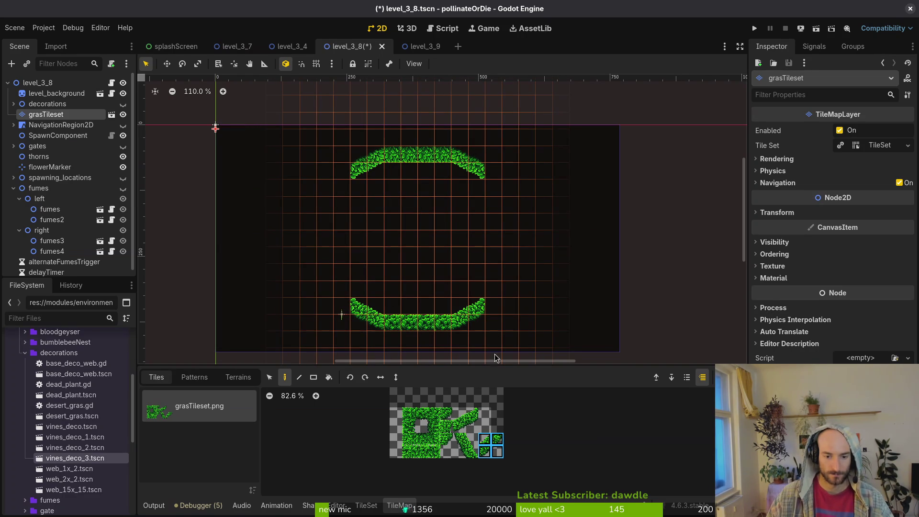
{"action": "left_click", "coordinate": [501, 293]}
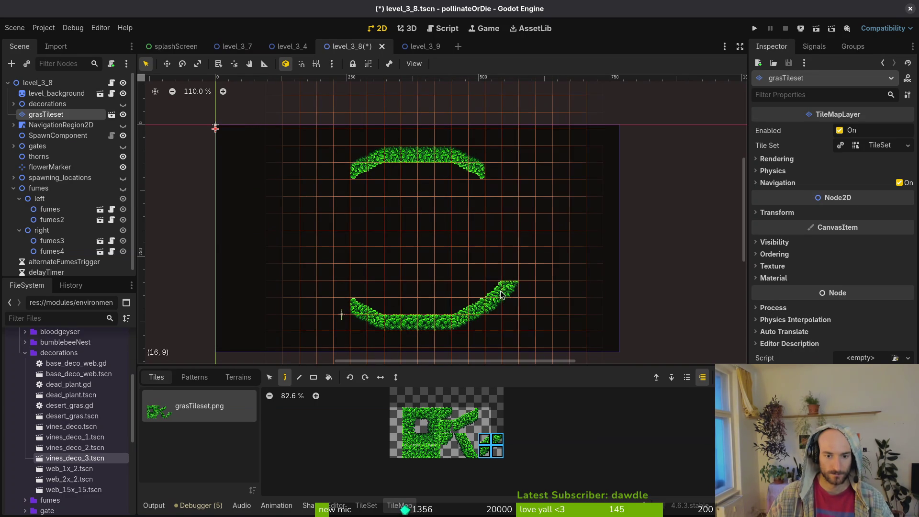
{"action": "left_click", "coordinate": [498, 178]}
{"action": "key", "text": "c"}
{"action": "left_click", "coordinate": [334, 181]}
Finish the lower-left diagonal and extend both arcs' left and right ends with single grass tiles
{"action": "key", "text": "v"}
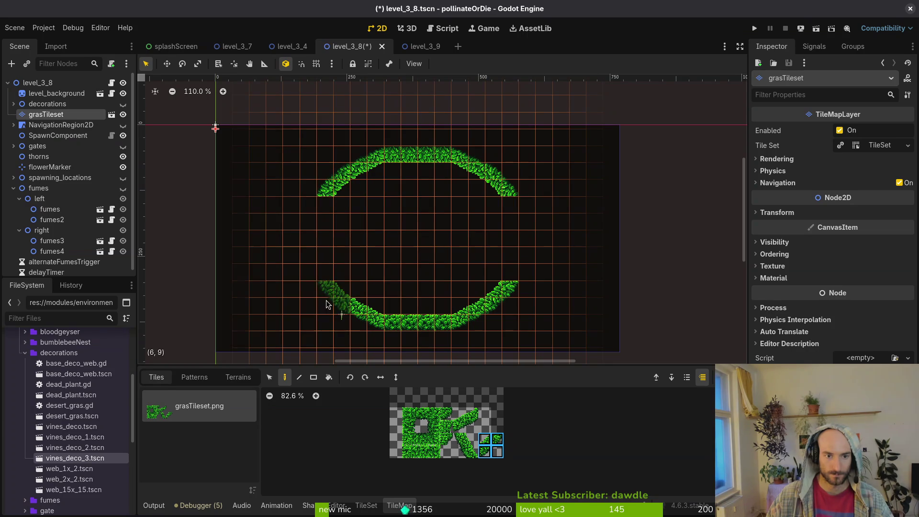
{"action": "left_click", "coordinate": [329, 305]}
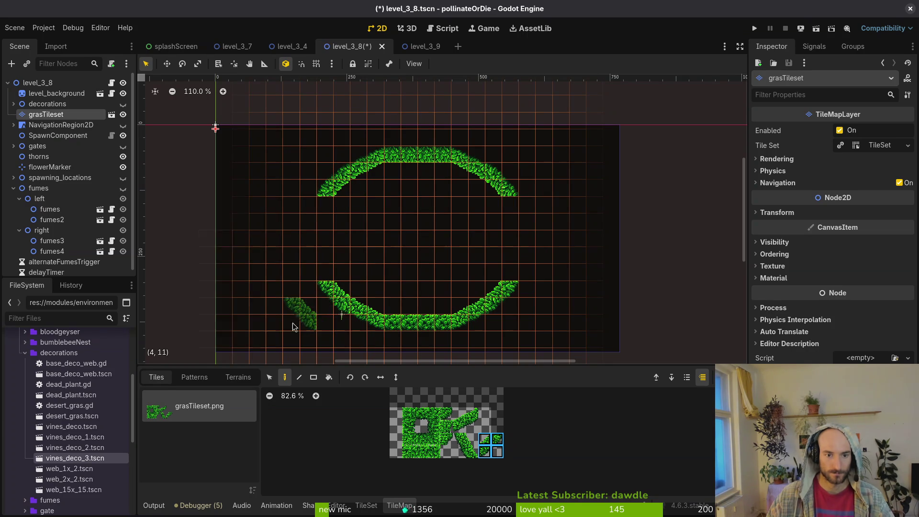
{"action": "left_click", "coordinate": [410, 414]}
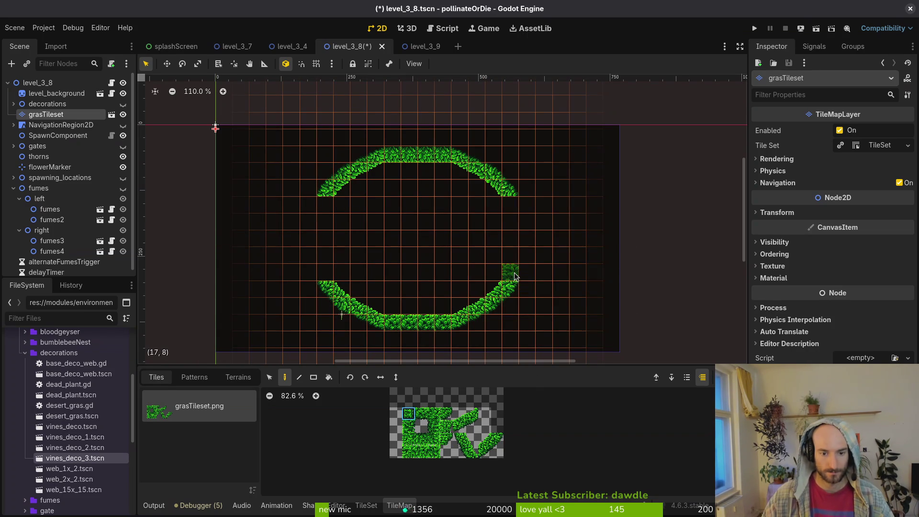
{"action": "left_click", "coordinate": [511, 273]}
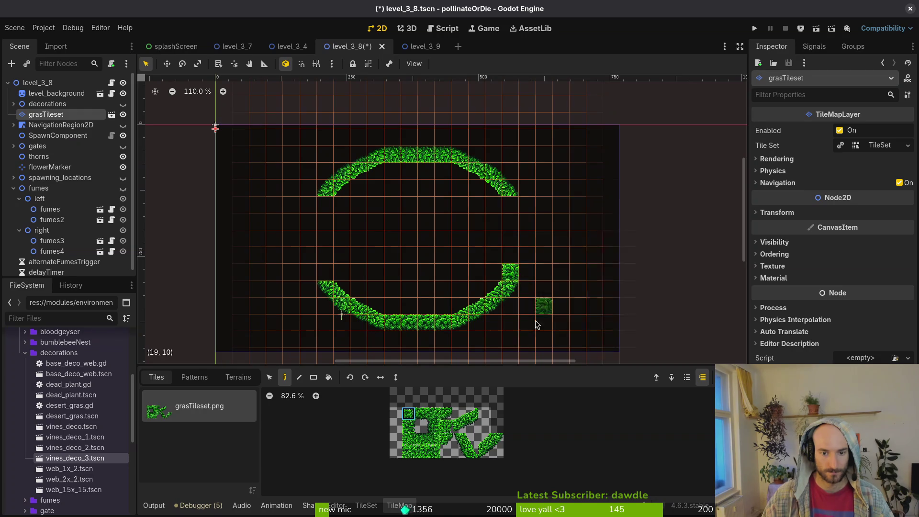
{"action": "left_click", "coordinate": [511, 204]}
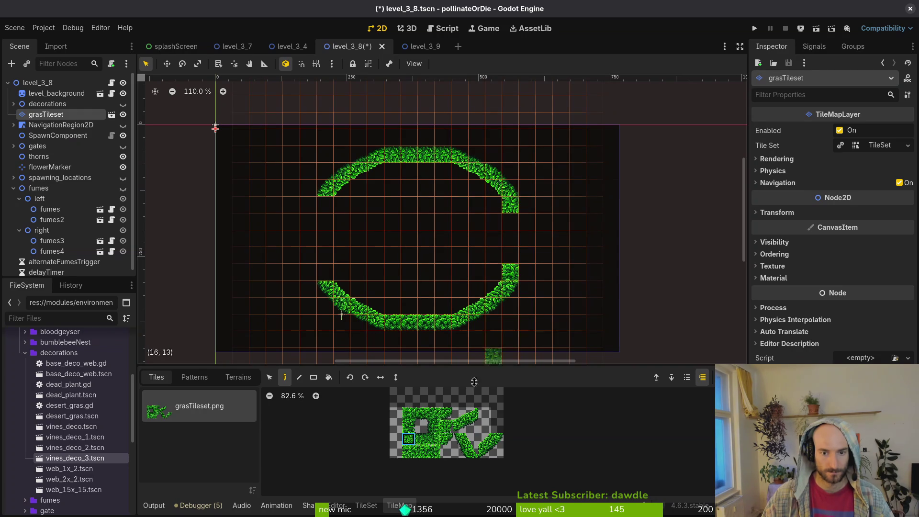
{"action": "left_click", "coordinate": [324, 272]}
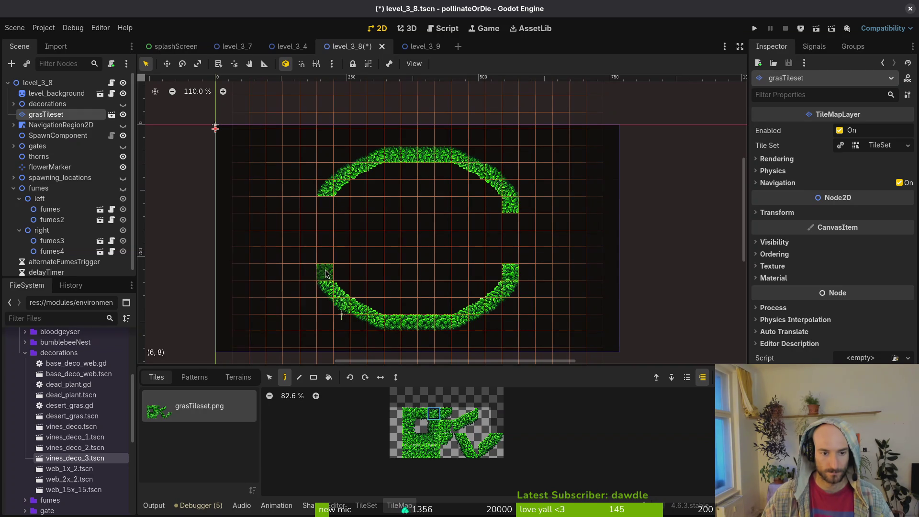
{"action": "left_click", "coordinate": [325, 204]}
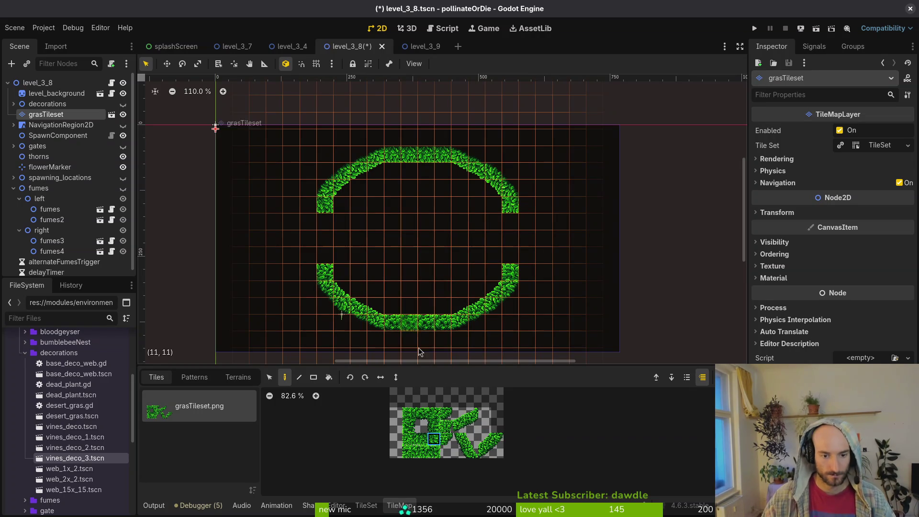
Paint short vertical grass walls on the arena's left and right sides
{"action": "left_click", "coordinate": [437, 426]}
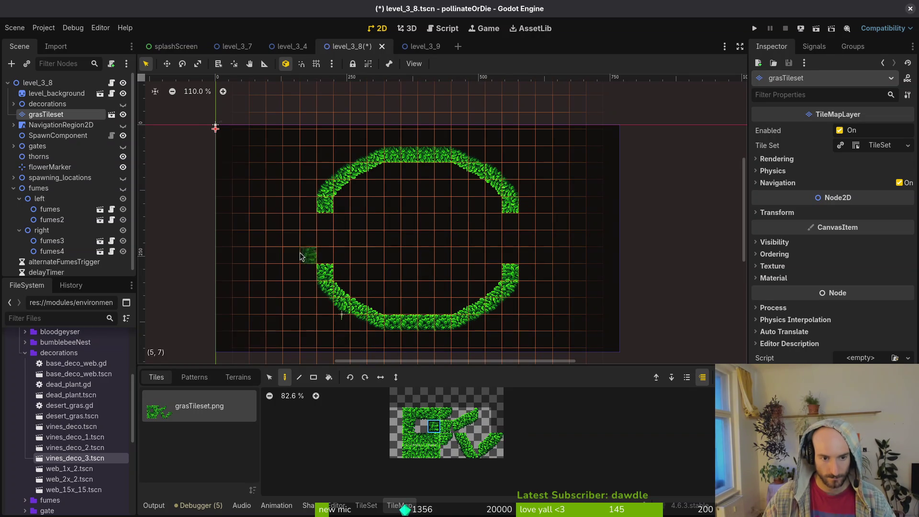
{"action": "left_click_drag", "start_coordinate": [255, 225], "coordinate": [263, 262]}
{"action": "left_click", "coordinate": [409, 426]}
{"action": "left_click_drag", "start_coordinate": [573, 223], "coordinate": [577, 258]}
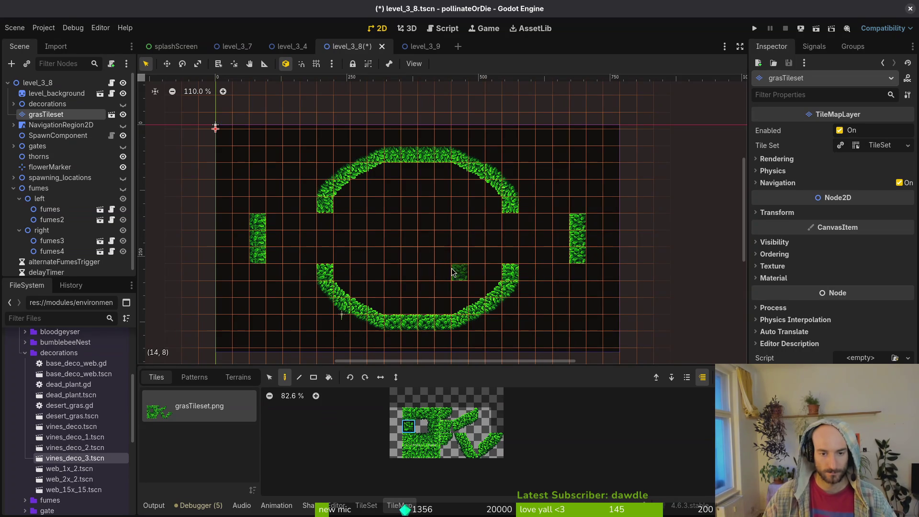
Pick a brush of three bottom grass tiles from the TileMap atlas
{"action": "scroll", "coordinate": [443, 255], "scroll_direction": "up", "scroll_amount": 2}
{"action": "scroll", "coordinate": [458, 238], "scroll_direction": "down", "scroll_amount": 2}
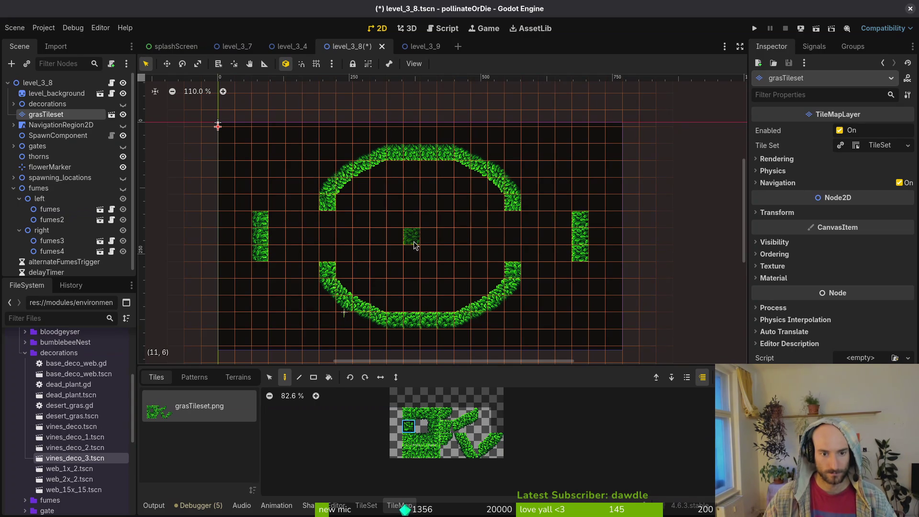
{"action": "left_click_drag", "start_coordinate": [409, 452], "coordinate": [434, 453]}
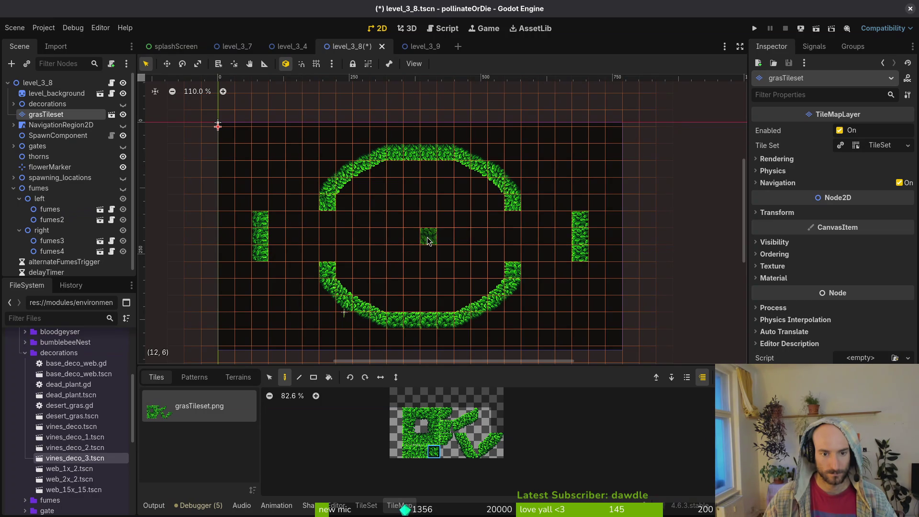
{"action": "scroll", "coordinate": [421, 240], "scroll_direction": "up", "scroll_amount": 2}
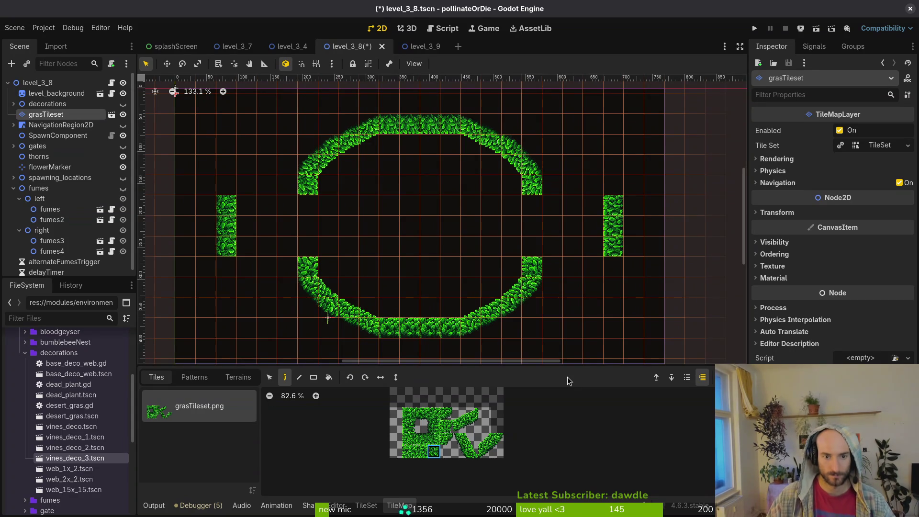
Paint upper and lower grass rows linking both side walls to the ring, then stop painting
{"action": "left_click_drag", "start_coordinate": [287, 267], "coordinate": [244, 266]}
{"action": "left_click_drag", "start_coordinate": [245, 185], "coordinate": [287, 185]}
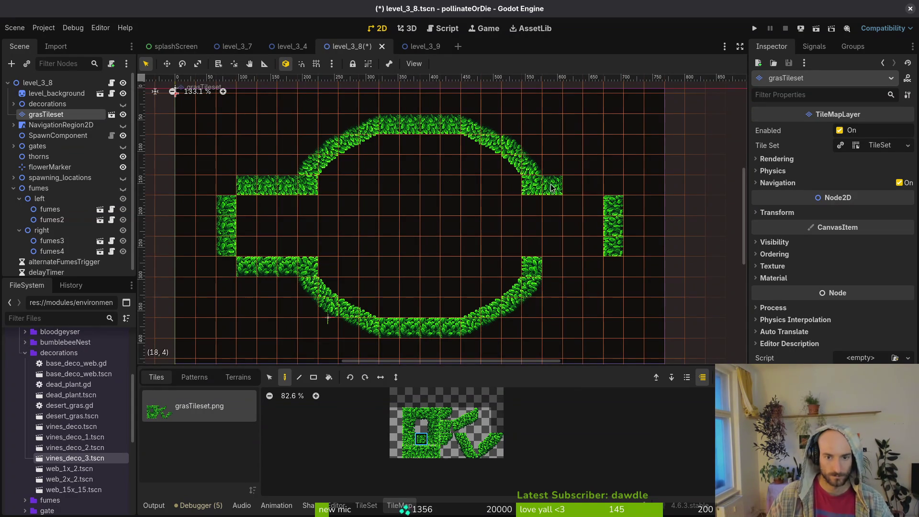
{"action": "left_click_drag", "start_coordinate": [550, 187], "coordinate": [591, 187]}
{"action": "left_click", "coordinate": [422, 412]}
{"action": "mouse_move", "coordinate": [572, 266]}
{"action": "left_mouse_down"}
{"action": "mouse_move", "coordinate": [551, 267]}
{"action": "mouse_move", "coordinate": [594, 266]}
{"action": "left_mouse_up"}
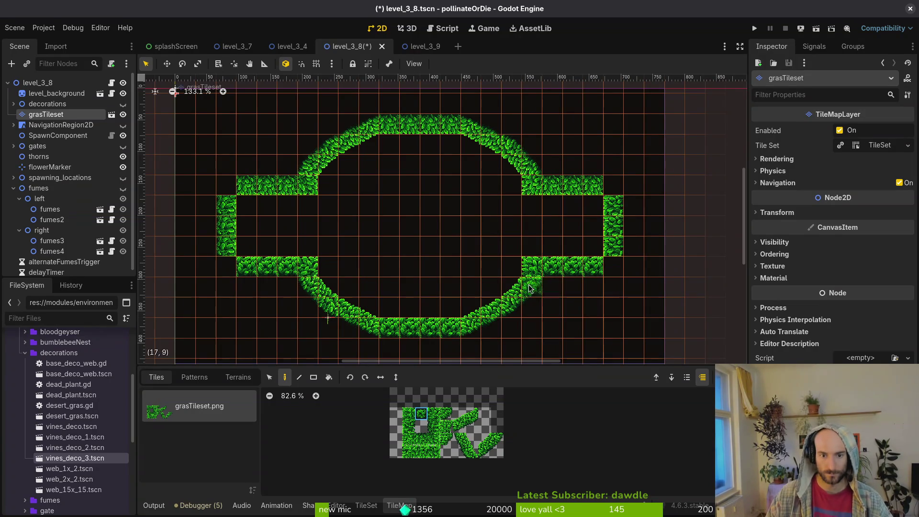
{"action": "key", "text": "Escape"}
{"action": "scroll", "coordinate": [509, 308], "scroll_direction": "down", "scroll_amount": 5}
{"action": "scroll", "coordinate": [481, 263], "scroll_direction": "up", "scroll_amount": 4}
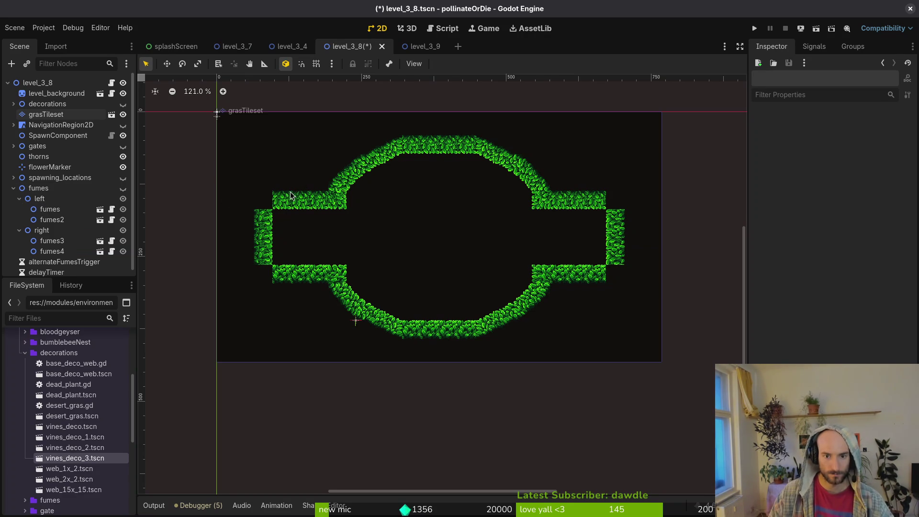
Paint rounded-corner grass tiles at the top and bottom outer corners of the left and right bays
{"action": "left_click", "coordinate": [13, 188]}
{"action": "left_click", "coordinate": [46, 115]}
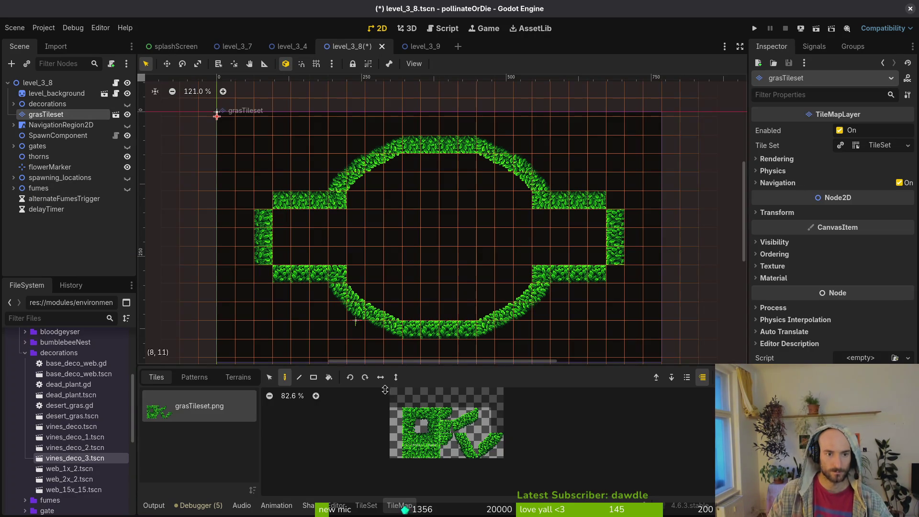
{"action": "left_click", "coordinate": [446, 414]}
{"action": "left_click", "coordinate": [616, 274]}
{"action": "left_click", "coordinate": [619, 201]}
{"action": "left_click", "coordinate": [263, 200]}
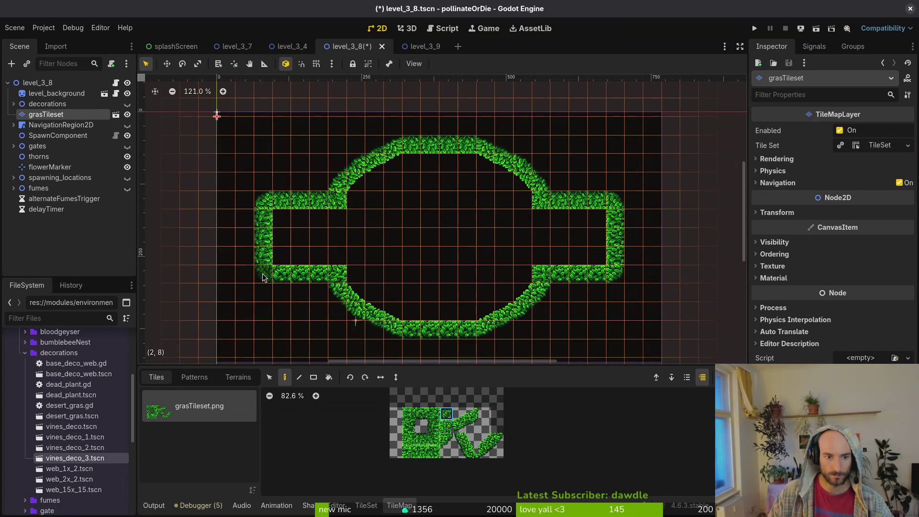
{"action": "left_click", "coordinate": [263, 274]}
{"action": "key", "text": "Escape"}
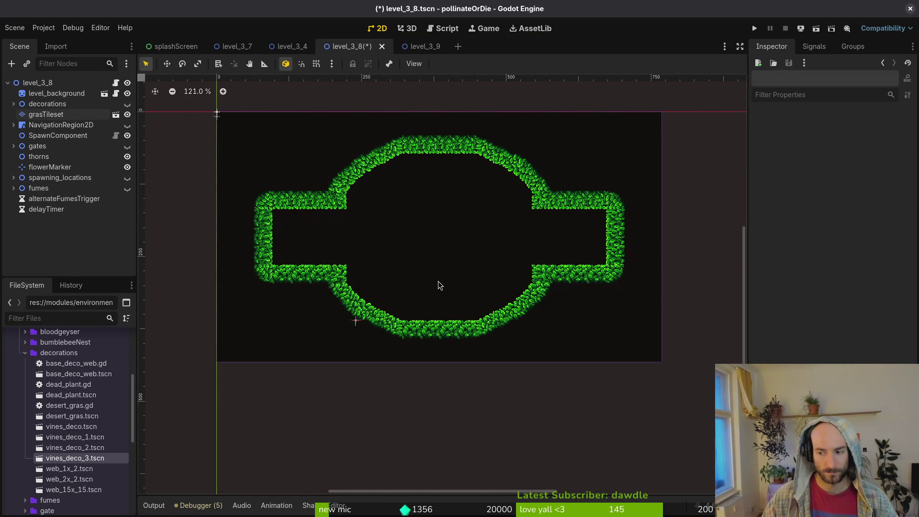
Save level_3_8 and reopen the level_3_6 scene
{"action": "scroll", "coordinate": [434, 282], "scroll_direction": "up", "scroll_amount": 3}
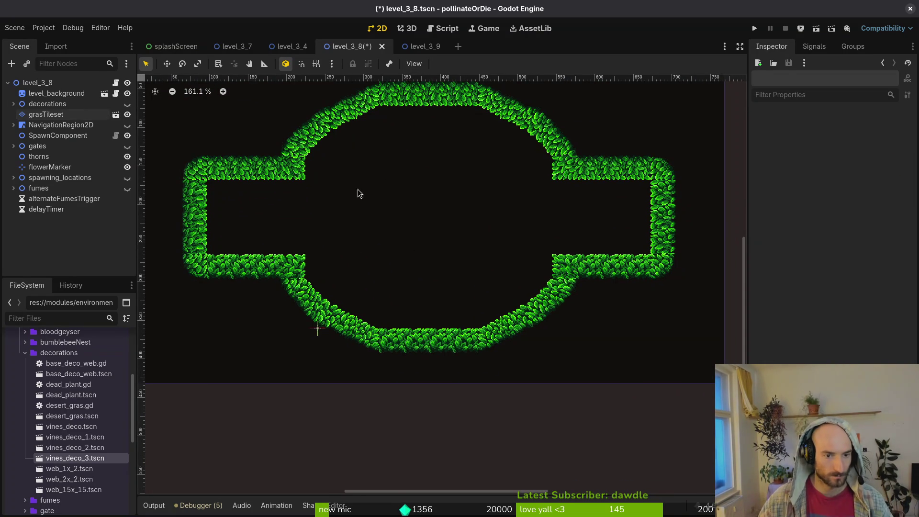
{"action": "key", "text": "ctrl+s"}
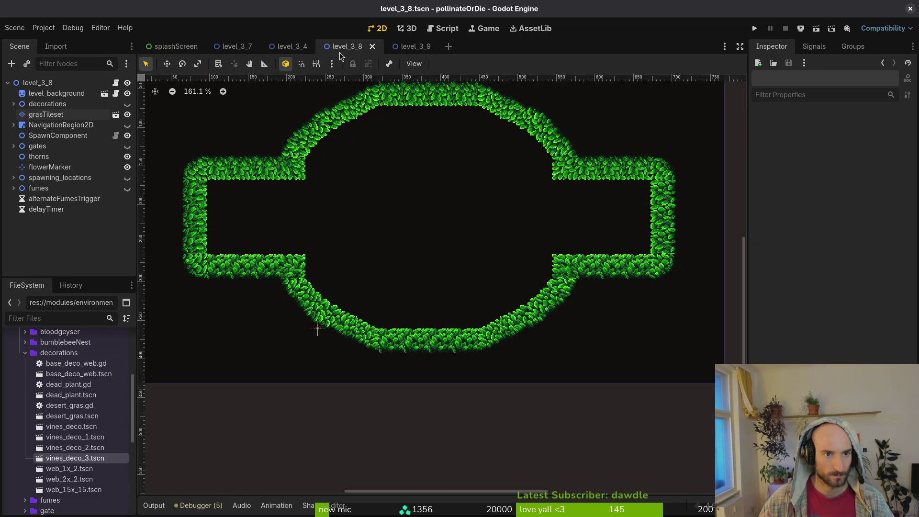
{"action": "key", "text": "ctrl+shift+t"}
{"action": "scroll", "coordinate": [407, 373], "scroll_direction": "down", "scroll_amount": 2}
{"action": "scroll", "coordinate": [345, 377], "scroll_direction": "left", "scroll_amount": 3}
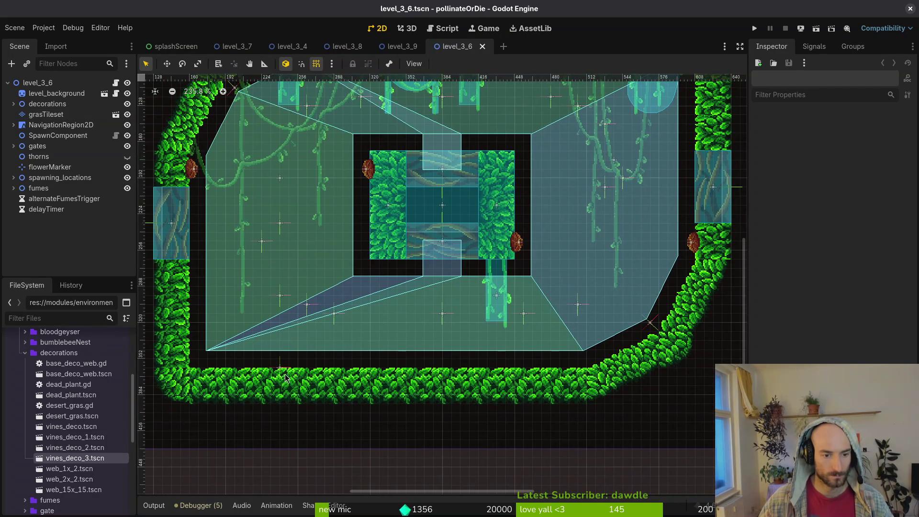
Select level_3_6's flowerMarker, then open gauntlet_2_2.tscn via a 'ga22' quick scene search
{"action": "left_click", "coordinate": [281, 369]}
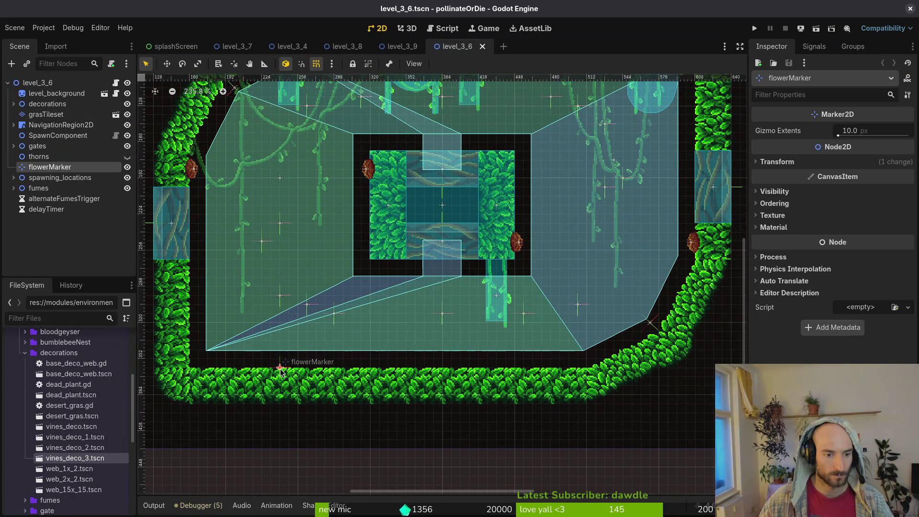
{"action": "left_click", "coordinate": [280, 370]}
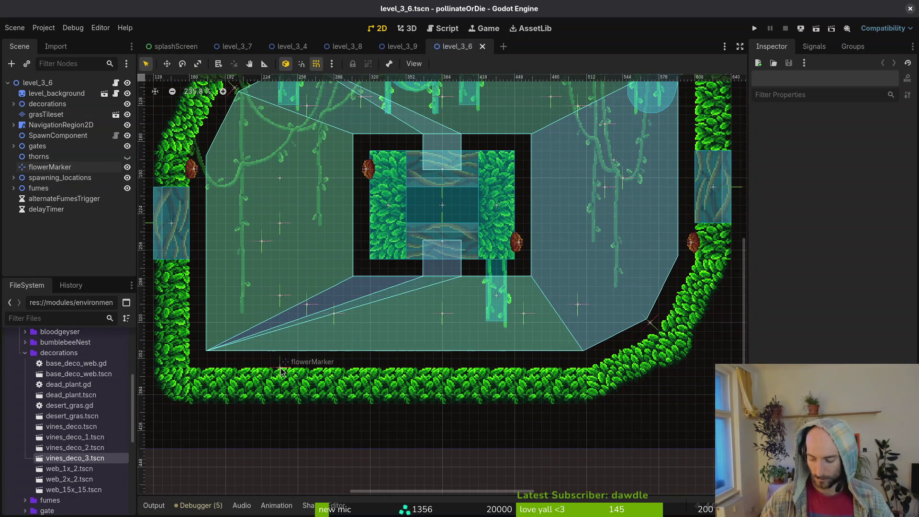
{"action": "key", "text": "ctrl+shift+o"}
{"action": "type", "text": "ga22"}
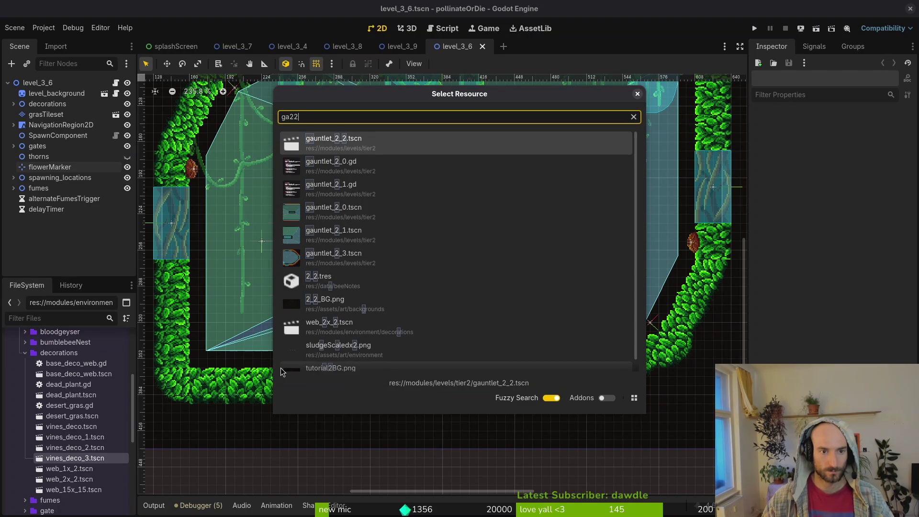
{"action": "key", "text": "Return"}
Open level_2_1.tscn via a '2_1ts' quick scene search
{"action": "key", "text": "ctrl+shift+o"}
{"action": "type", "text": "2_1ts"}
{"action": "key", "text": "Return"}
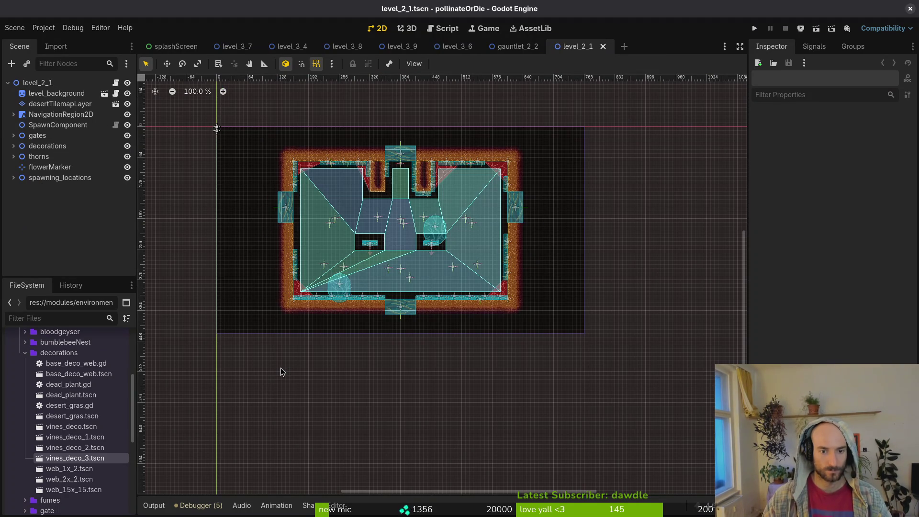
Open gauntlet_2_1.tscn via a quick scene search for '21'
{"action": "key", "text": "ctrl+shift+o"}
{"action": "type", "text": "g5"}
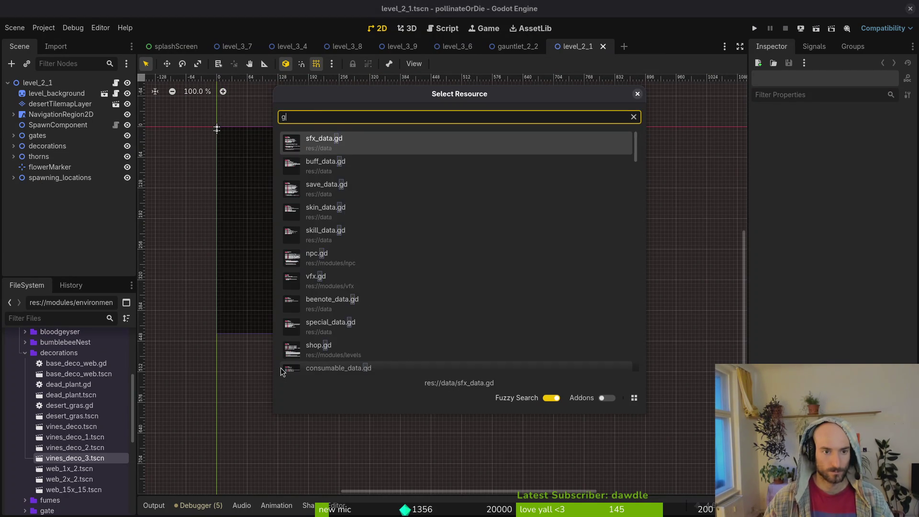
{"action": "key", "text": "BackSpace"}
{"action": "type", "text": "21"}
{"action": "key", "text": "Down"}
{"action": "key", "text": "Return"}
{"action": "scroll", "coordinate": [488, 348], "scroll_direction": "up", "scroll_amount": 5}
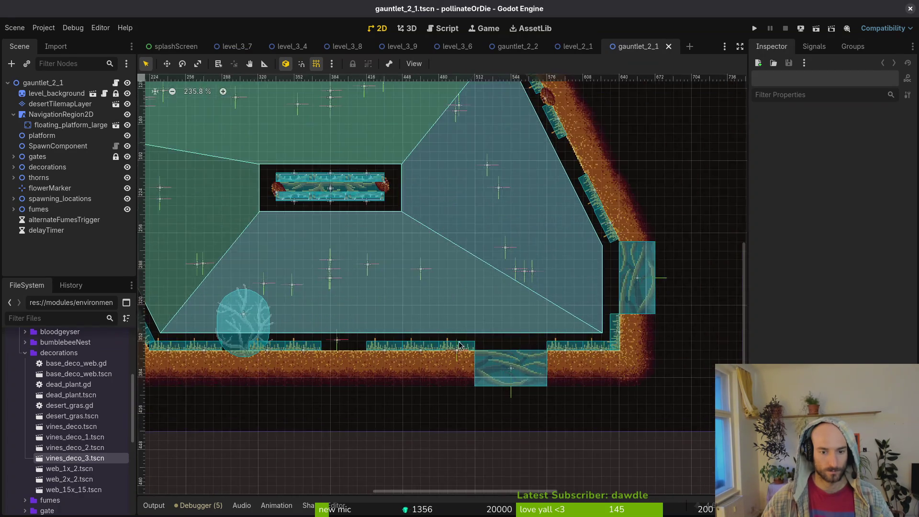
Move gauntlet_2_1's flowerMarker 8 px right and save the scene
{"action": "left_click", "coordinate": [458, 355]}
{"action": "left_click_drag", "start_coordinate": [459, 356], "coordinate": [471, 356]}
{"action": "scroll", "coordinate": [509, 270], "scroll_direction": "down", "scroll_amount": 3}
{"action": "left_click", "coordinate": [510, 272]}
{"action": "key", "text": "ctrl+s"}
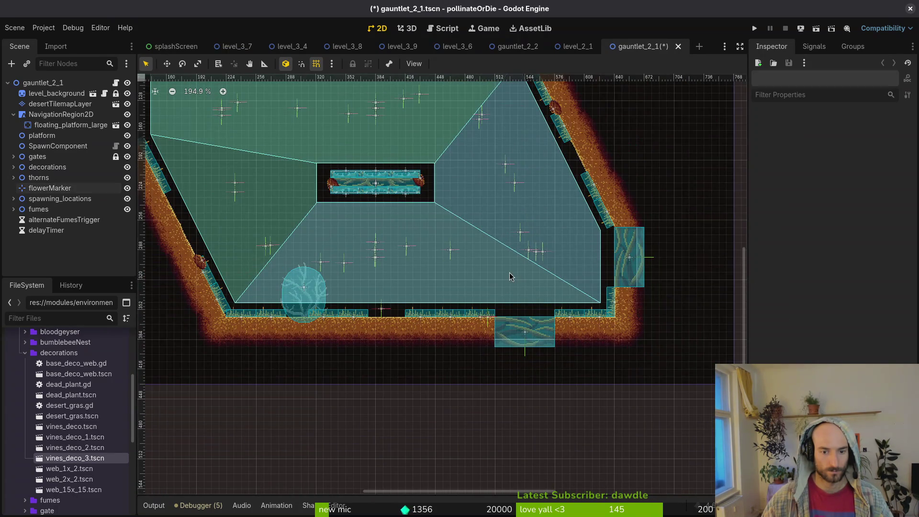
Close the gauntlet_2_1, level_2_1 and gauntlet_2_2 tabs and move level_3_6's tab earlier
{"action": "scroll", "coordinate": [508, 216], "scroll_direction": "down", "scroll_amount": 3}
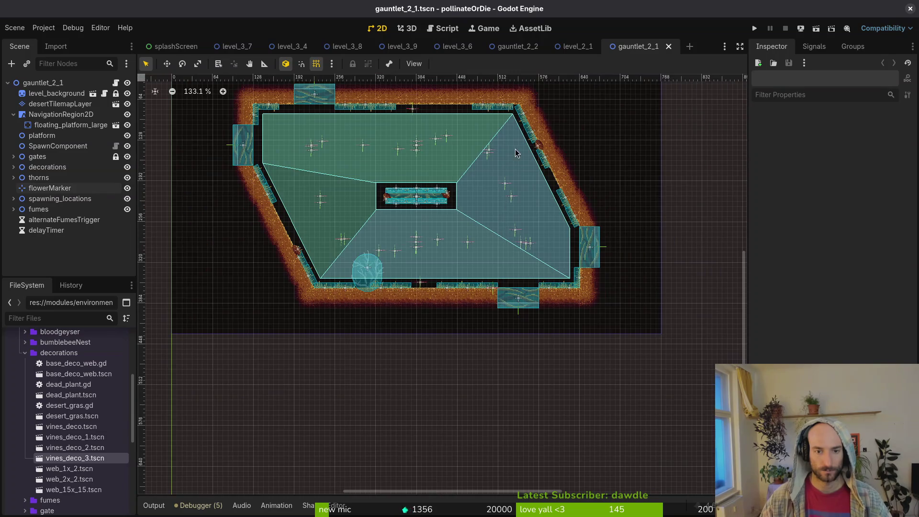
{"action": "left_click", "coordinate": [669, 46]}
{"action": "left_click", "coordinate": [603, 46]}
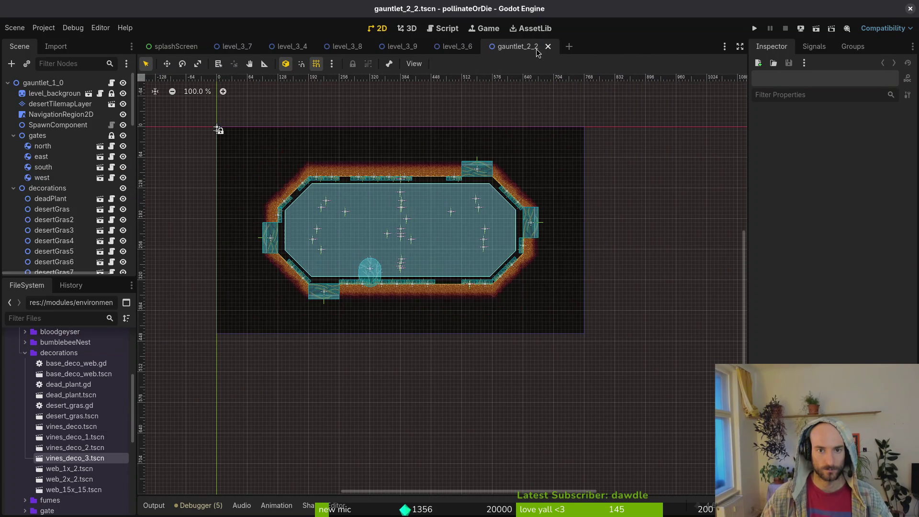
{"action": "left_click", "coordinate": [549, 46]}
{"action": "left_click_drag", "start_coordinate": [455, 46], "coordinate": [234, 48]}
Drag the level_3_7 and level_3_4 tabs so the level scenes run in numeric order
{"action": "mouse_move", "coordinate": [302, 48]}
{"action": "left_mouse_down"}
{"action": "mouse_move", "coordinate": [488, 48]}
{"action": "mouse_move", "coordinate": [352, 52]}
{"action": "left_mouse_up"}
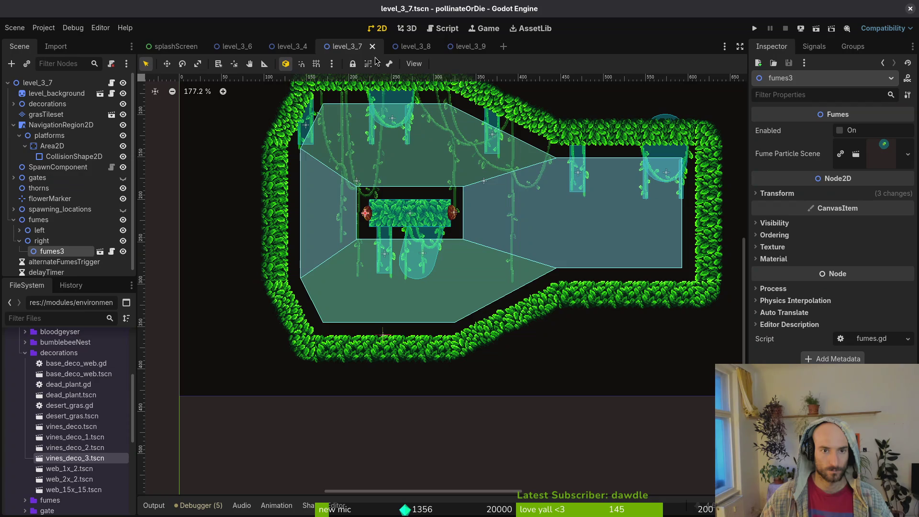
{"action": "left_click_drag", "start_coordinate": [290, 47], "coordinate": [220, 47]}
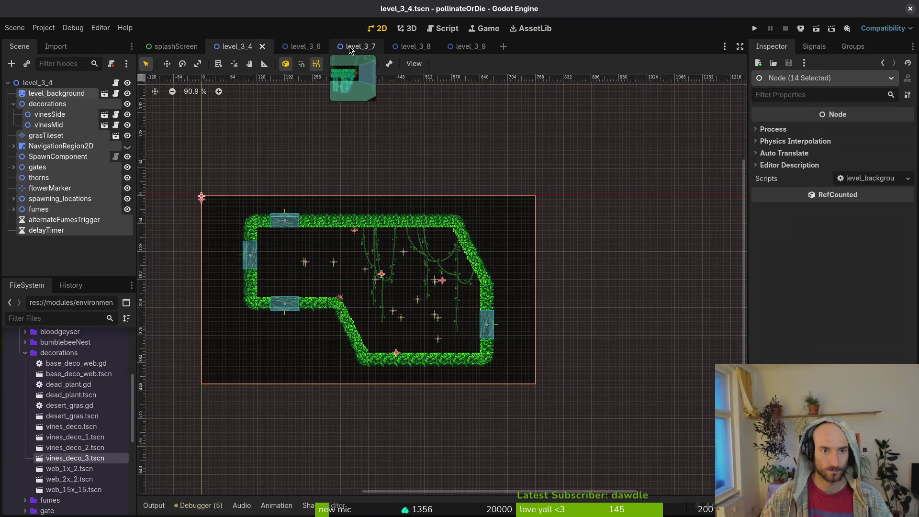
{"action": "left_click", "coordinate": [351, 48]}
{"action": "left_click", "coordinate": [288, 47]}
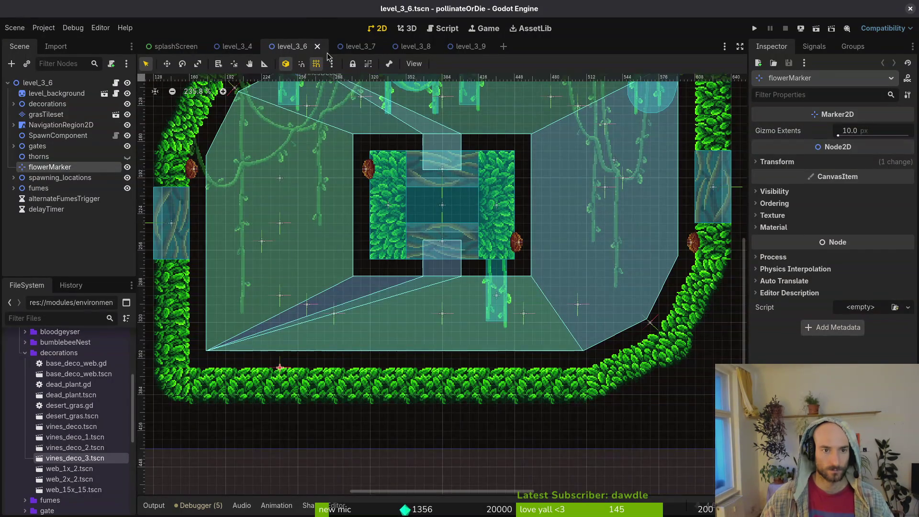
{"action": "left_click", "coordinate": [356, 46]}
Switch to level_3_8 and make its navigation region visible on the canvas
{"action": "left_click", "coordinate": [412, 47]}
{"action": "scroll", "coordinate": [450, 204], "scroll_direction": "up", "scroll_amount": 5}
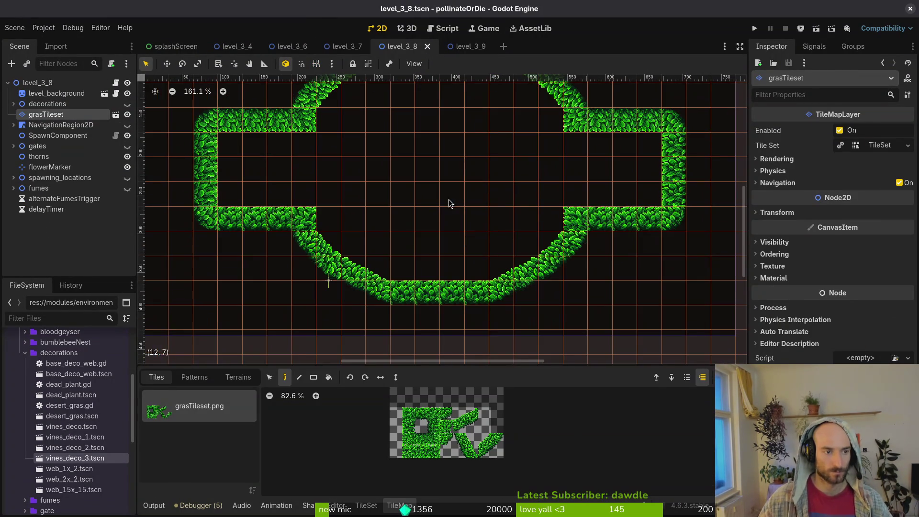
{"action": "left_click", "coordinate": [128, 125]}
Inspect the platform's Area2D and CollisionShape2D under the navigation region
{"action": "left_click_drag", "start_coordinate": [448, 221], "coordinate": [533, 285]}
{"action": "left_click", "coordinate": [13, 125]}
{"action": "left_click", "coordinate": [19, 135]}
{"action": "left_click", "coordinate": [25, 146]}
{"action": "left_click", "coordinate": [52, 146]}
{"action": "left_click", "coordinate": [53, 156], "text": "shift"}
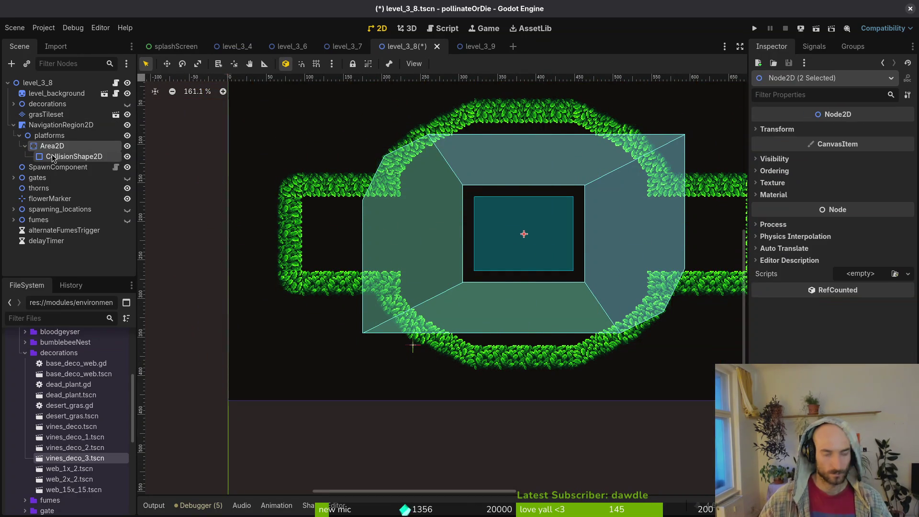
{"action": "left_click", "coordinate": [19, 135]}
Pull NavigationRegion2D outline corners onto the grass wall and slightly left, with grid snapping on
{"action": "left_click", "coordinate": [428, 223]}
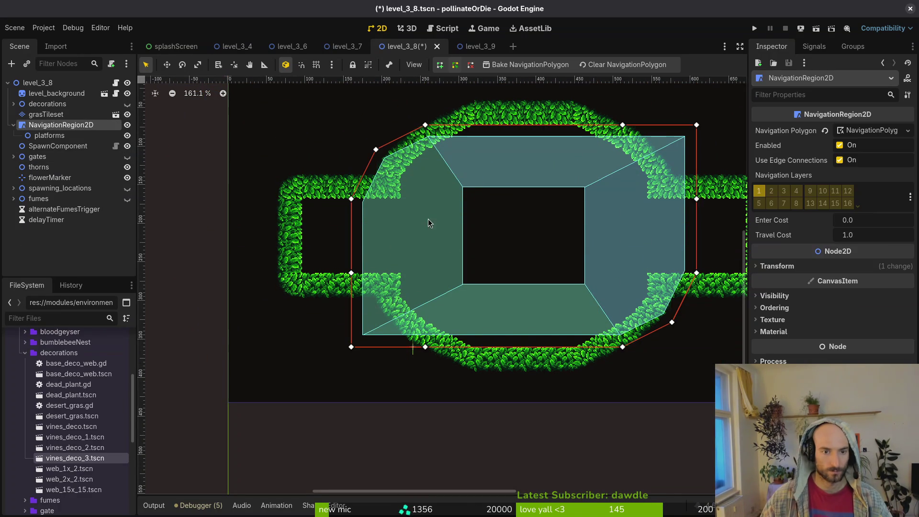
{"action": "left_click_drag", "start_coordinate": [377, 152], "coordinate": [400, 200]}
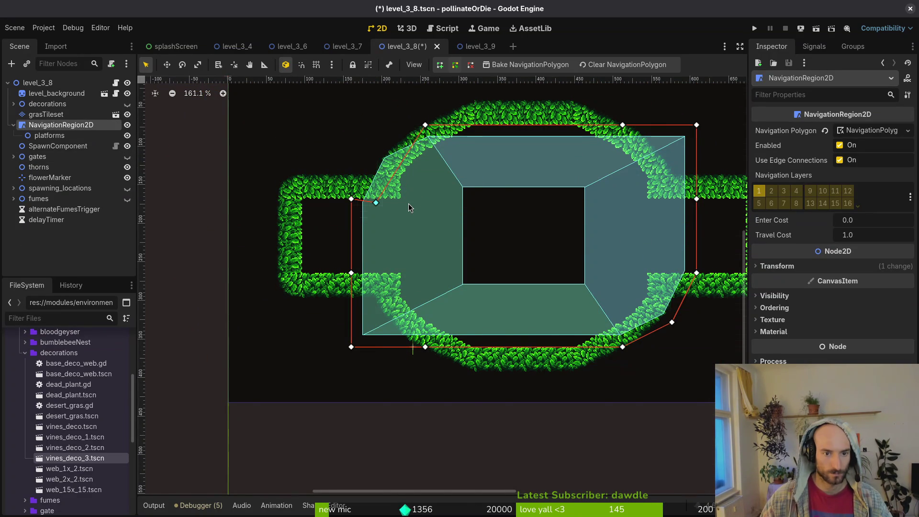
{"action": "key", "text": "shift+g"}
{"action": "scroll", "coordinate": [409, 203], "scroll_direction": "up", "scroll_amount": 3}
{"action": "left_click_drag", "start_coordinate": [415, 199], "coordinate": [407, 200]}
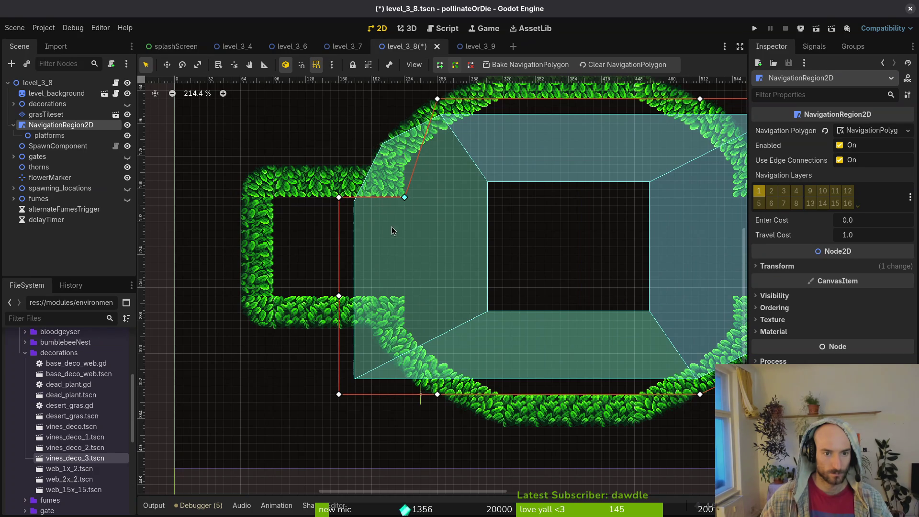
Save the level, show the decorations layer and hide the navigation region
{"action": "left_click", "coordinate": [13, 126]}
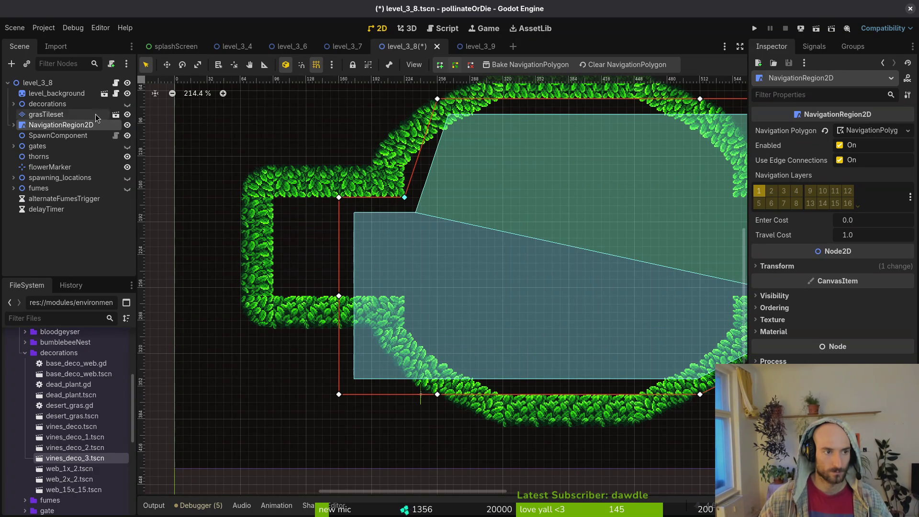
{"action": "key", "text": "ctrl+s"}
{"action": "left_click", "coordinate": [127, 104]}
{"action": "left_click", "coordinate": [127, 125]}
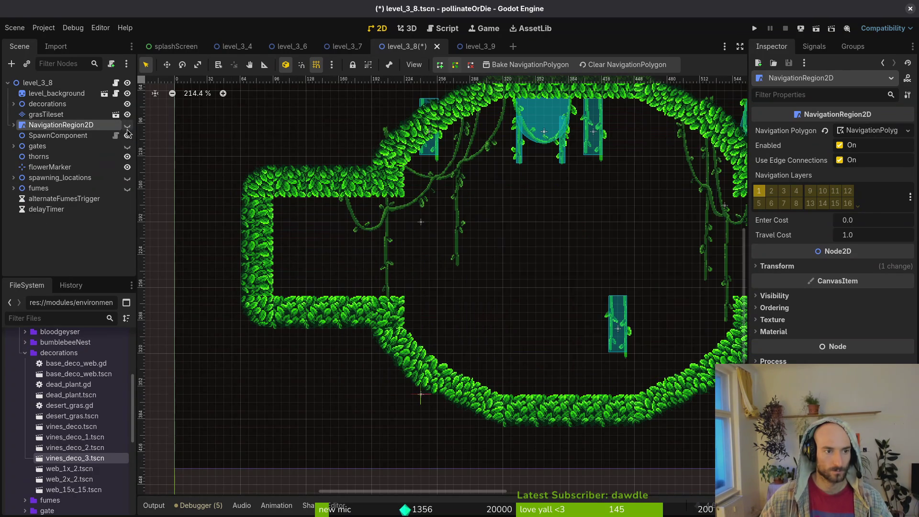
Shift the side vines right and down, and move vinesDeco4 from the top to the left
{"action": "left_click", "coordinate": [574, 230]}
{"action": "scroll", "coordinate": [474, 215], "scroll_direction": "right", "scroll_amount": 3}
{"action": "left_click_drag", "start_coordinate": [374, 199], "coordinate": [480, 264]}
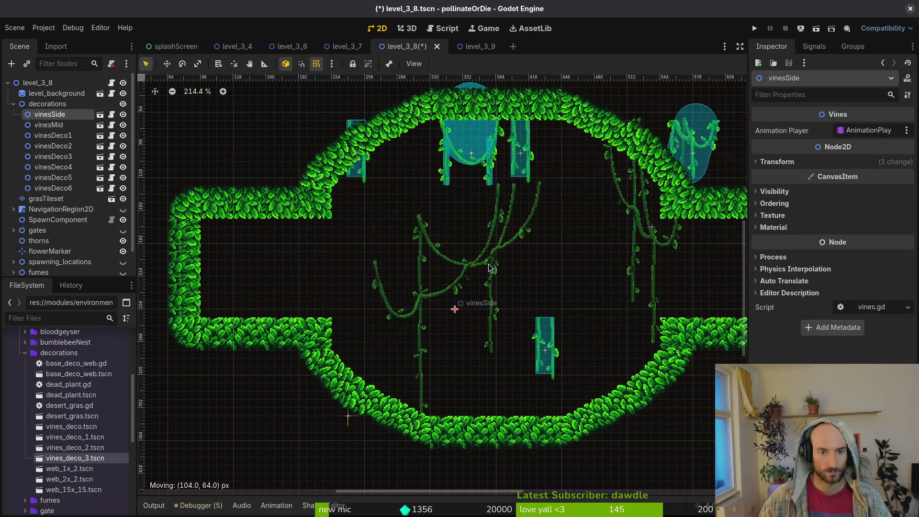
{"action": "mouse_move", "coordinate": [474, 160]}
{"action": "left_mouse_down"}
{"action": "mouse_move", "coordinate": [276, 291]}
{"action": "mouse_move", "coordinate": [383, 158]}
{"action": "mouse_move", "coordinate": [261, 142]}
{"action": "mouse_move", "coordinate": [260, 150]}
{"action": "left_mouse_up"}
{"action": "scroll", "coordinate": [441, 160], "scroll_direction": "down", "scroll_amount": 6}
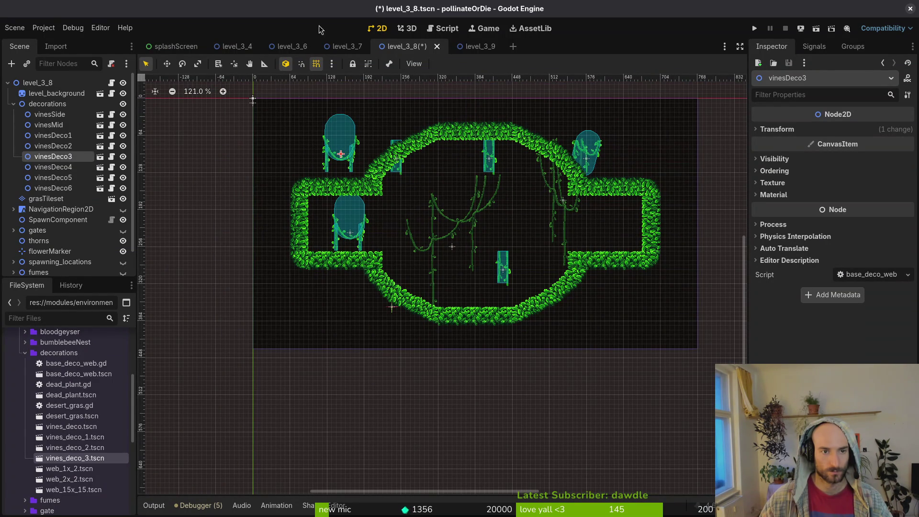
Delete vinesDeco4 from level_3_6 and save that scene
{"action": "left_click", "coordinate": [290, 46]}
{"action": "scroll", "coordinate": [404, 153], "scroll_direction": "down", "scroll_amount": 4}
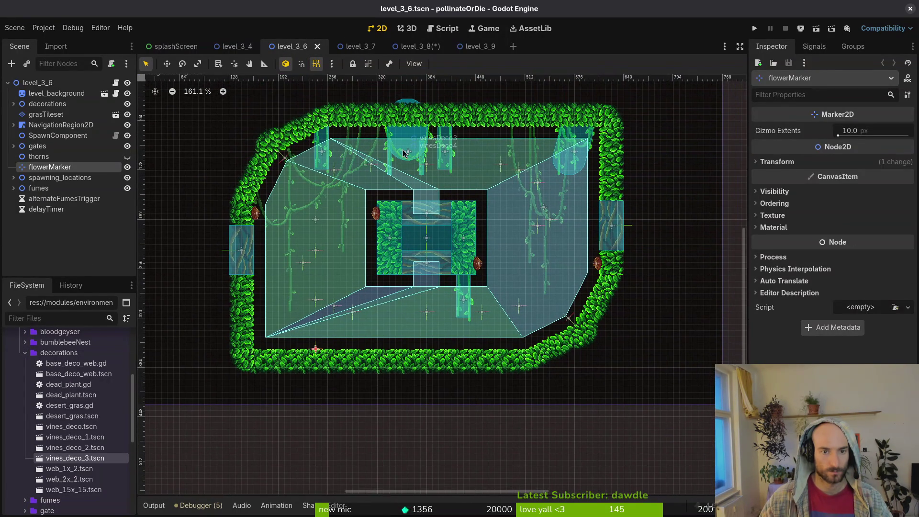
{"action": "left_click", "coordinate": [403, 153]}
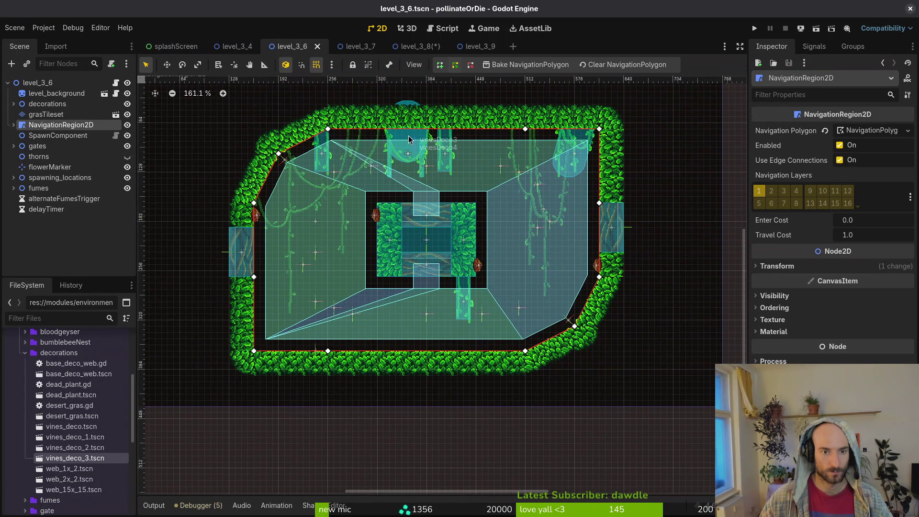
{"action": "left_click", "coordinate": [13, 104]}
{"action": "left_click", "coordinate": [73, 168]}
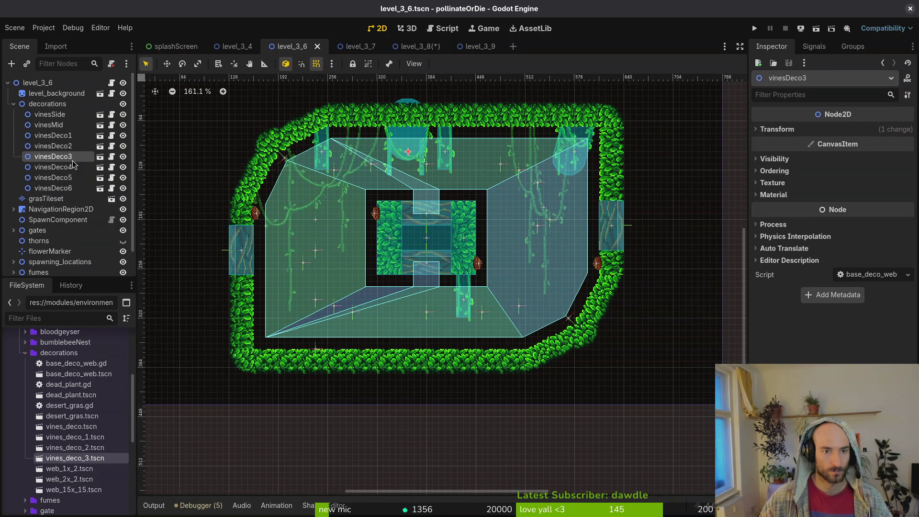
{"action": "key", "text": "Delete"}
{"action": "key", "text": "Return"}
{"action": "key", "text": "ctrl+s"}
Check level_3_7's navigation region, then return to level_3_8
{"action": "left_click", "coordinate": [367, 47]}
{"action": "left_click", "coordinate": [403, 126]}
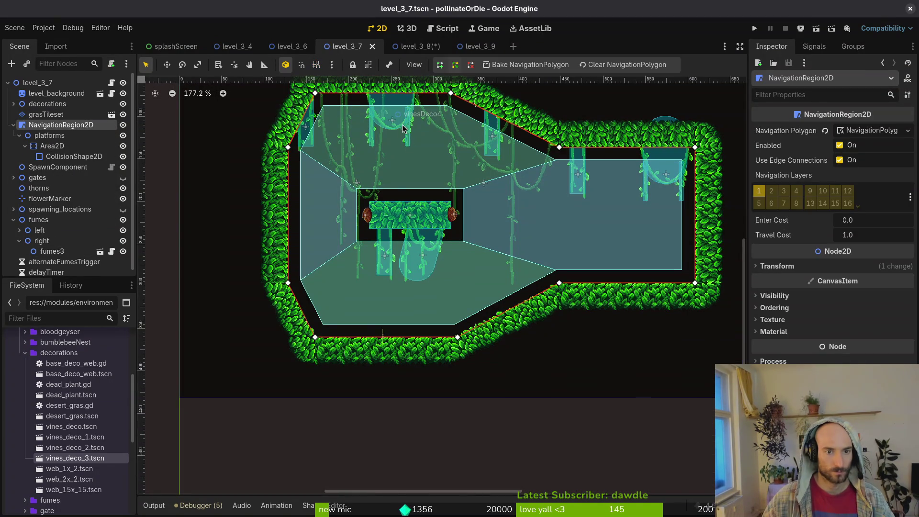
{"action": "left_click", "coordinate": [407, 46]}
{"action": "scroll", "coordinate": [374, 175], "scroll_direction": "up", "scroll_amount": 8}
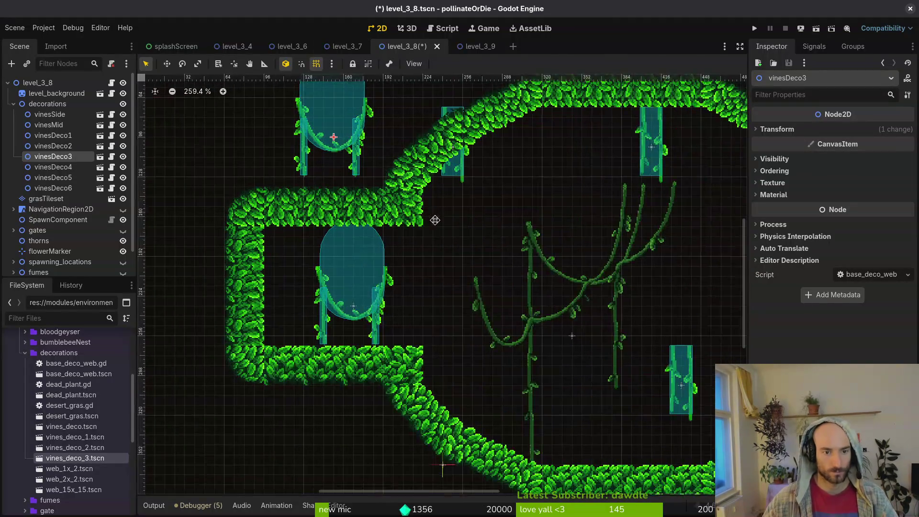
Place vinesDeco4 under the left corridor ceiling and spread vinesDeco3, 6 and 5 along the ceiling
{"action": "mouse_move", "coordinate": [345, 306]}
{"action": "left_mouse_down"}
{"action": "mouse_move", "coordinate": [365, 287]}
{"action": "mouse_move", "coordinate": [365, 267]}
{"action": "left_mouse_up"}
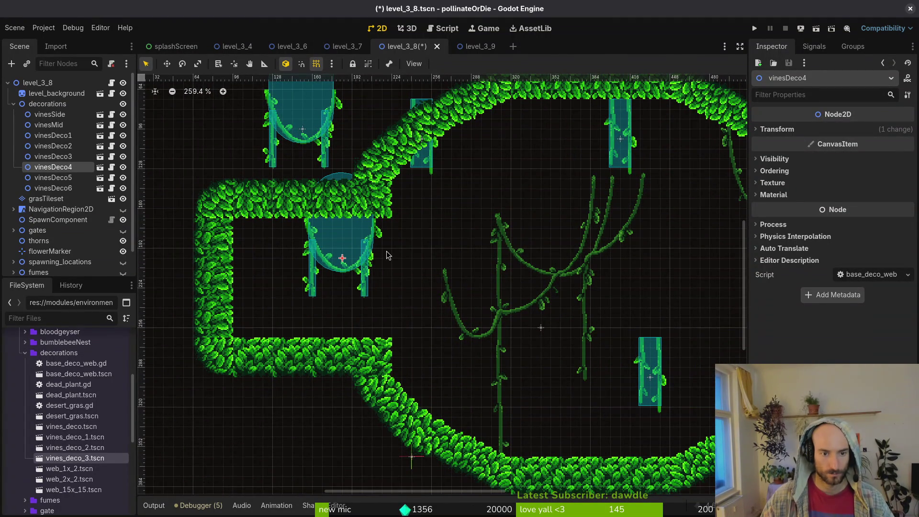
{"action": "left_click_drag", "start_coordinate": [297, 176], "coordinate": [525, 168]}
{"action": "scroll", "coordinate": [525, 168], "scroll_direction": "right", "scroll_amount": 5}
{"action": "left_click_drag", "start_coordinate": [408, 158], "coordinate": [366, 158]}
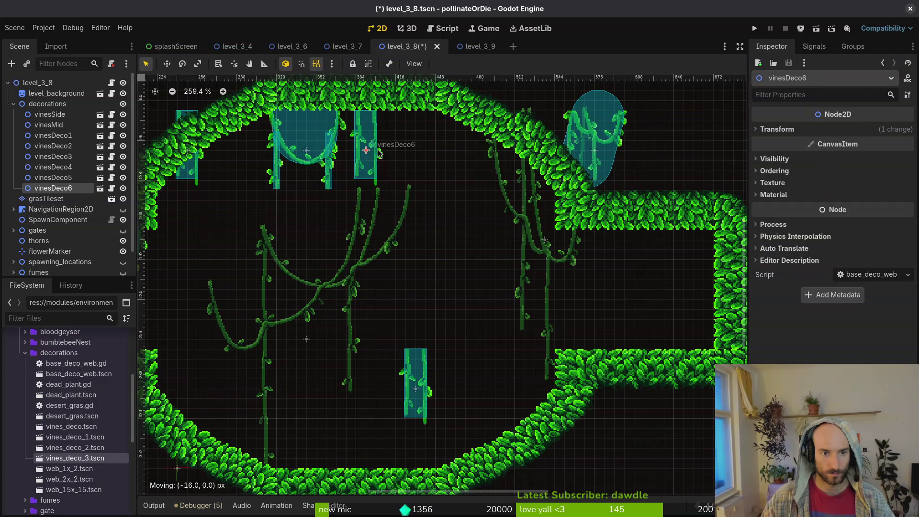
{"action": "left_click", "coordinate": [190, 180]}
{"action": "left_click", "coordinate": [214, 201]}
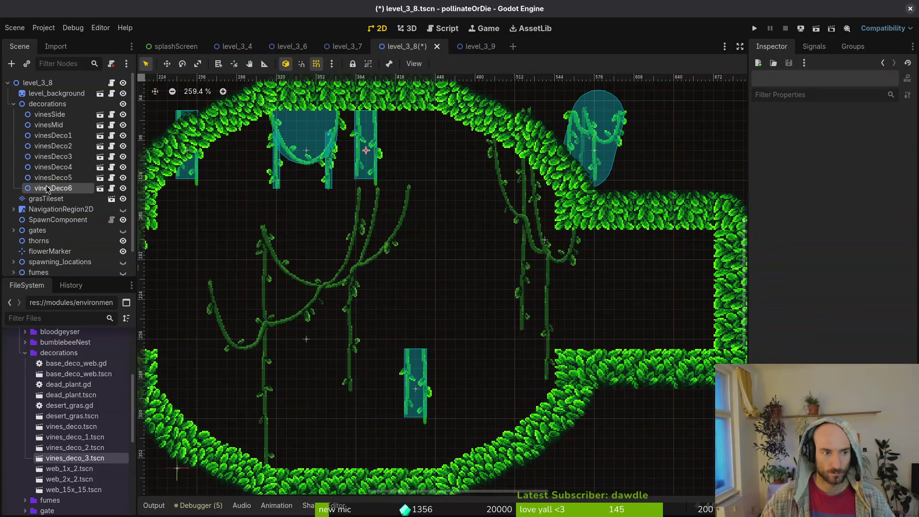
{"action": "left_click", "coordinate": [164, 175]}
{"action": "left_click_drag", "start_coordinate": [196, 180], "coordinate": [480, 191]}
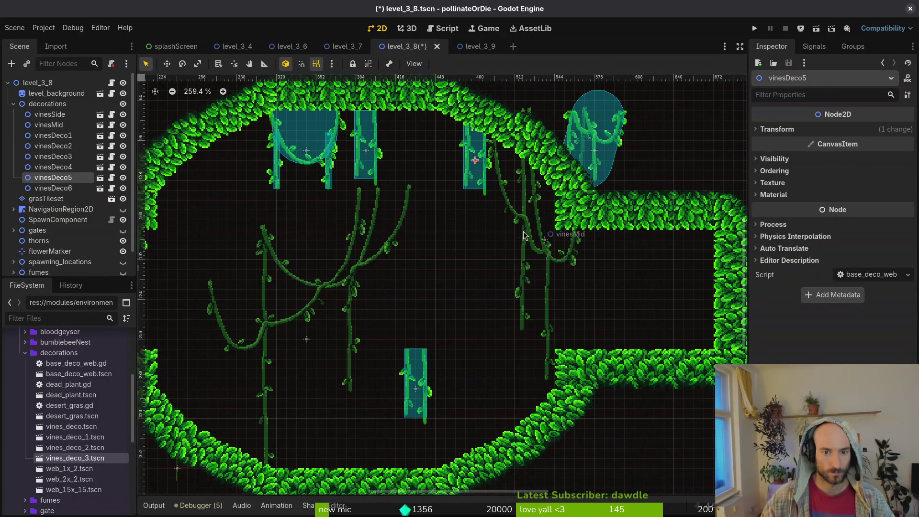
Shift vinesMid left, vinesSide up-left, and reposition vinesDeco3 and vinesDeco6 on the ceiling
{"action": "left_click_drag", "start_coordinate": [543, 246], "coordinate": [403, 247]}
{"action": "mouse_move", "coordinate": [312, 311]}
{"action": "left_mouse_down"}
{"action": "mouse_move", "coordinate": [263, 232]}
{"action": "mouse_move", "coordinate": [271, 233]}
{"action": "mouse_move", "coordinate": [263, 232]}
{"action": "mouse_move", "coordinate": [254, 263]}
{"action": "mouse_move", "coordinate": [252, 238]}
{"action": "mouse_move", "coordinate": [415, 278]}
{"action": "left_mouse_up"}
{"action": "mouse_move", "coordinate": [458, 178]}
{"action": "left_mouse_down"}
{"action": "mouse_move", "coordinate": [442, 216]}
{"action": "mouse_move", "coordinate": [422, 359]}
{"action": "mouse_move", "coordinate": [483, 388]}
{"action": "left_mouse_up"}
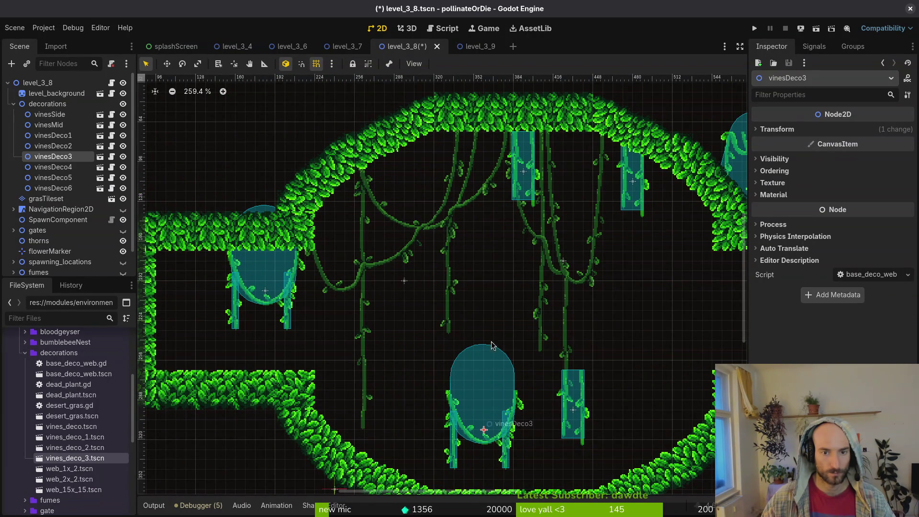
{"action": "mouse_move", "coordinate": [527, 192]}
{"action": "left_mouse_down"}
{"action": "mouse_move", "coordinate": [479, 247]}
{"action": "mouse_move", "coordinate": [449, 193]}
{"action": "left_mouse_up"}
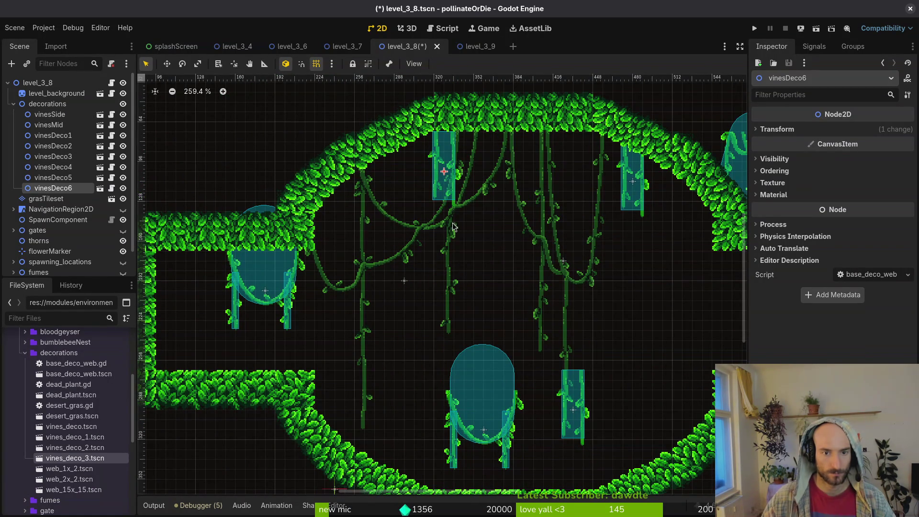
{"action": "left_click", "coordinate": [510, 436]}
{"action": "left_click_drag", "start_coordinate": [510, 436], "coordinate": [579, 174]}
Move vinesDeco2 against the right corridor wall and vinesDeco1 down into the right corridor
{"action": "left_click_drag", "start_coordinate": [635, 366], "coordinate": [443, 320]}
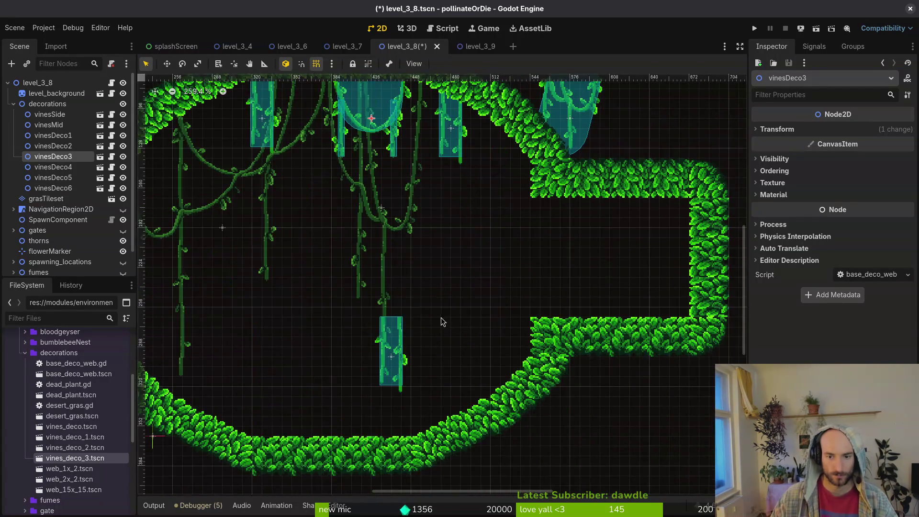
{"action": "mouse_move", "coordinate": [389, 366]}
{"action": "left_mouse_down"}
{"action": "mouse_move", "coordinate": [548, 246]}
{"action": "mouse_move", "coordinate": [647, 244]}
{"action": "left_mouse_up"}
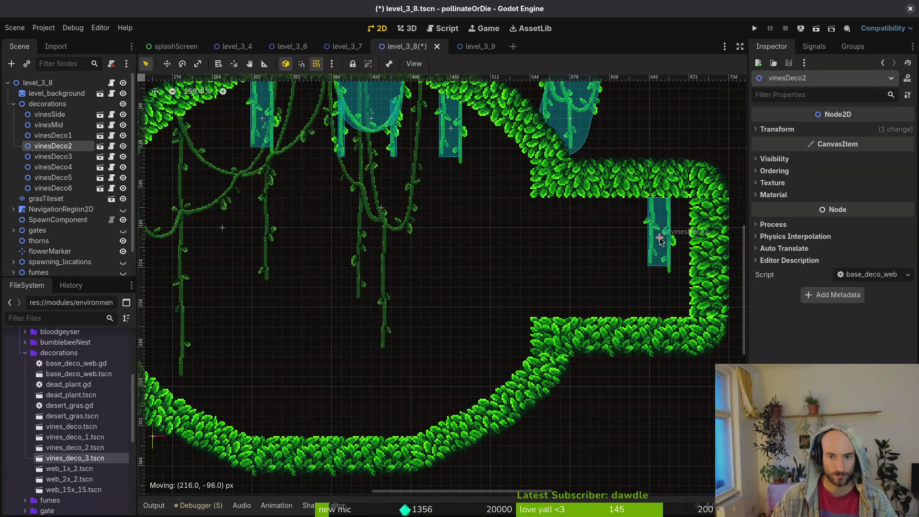
{"action": "scroll", "coordinate": [598, 287], "scroll_direction": "up", "scroll_amount": 4}
{"action": "left_click", "coordinate": [588, 307]}
{"action": "mouse_move", "coordinate": [549, 192]}
{"action": "left_mouse_down"}
{"action": "mouse_move", "coordinate": [590, 320]}
{"action": "mouse_move", "coordinate": [560, 320]}
{"action": "left_mouse_up"}
{"action": "key", "text": "Escape"}
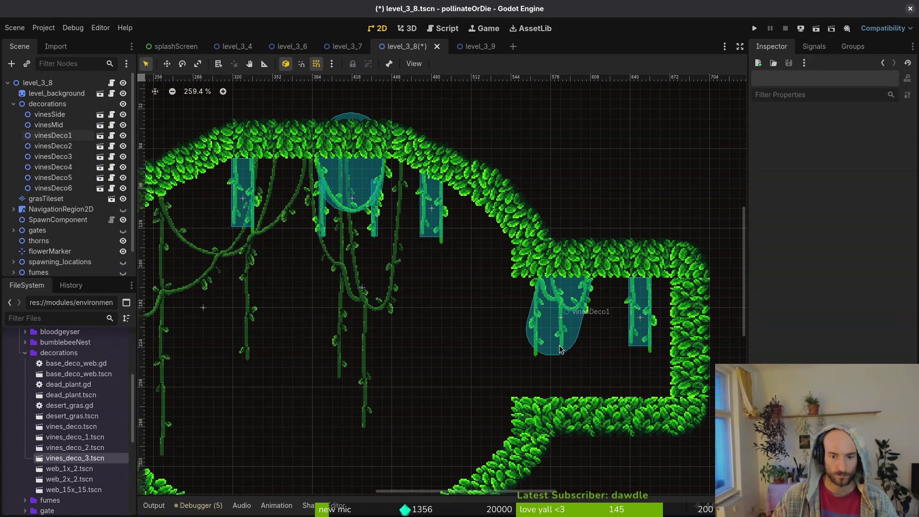
{"action": "scroll", "coordinate": [543, 381], "scroll_direction": "down", "scroll_amount": 3}
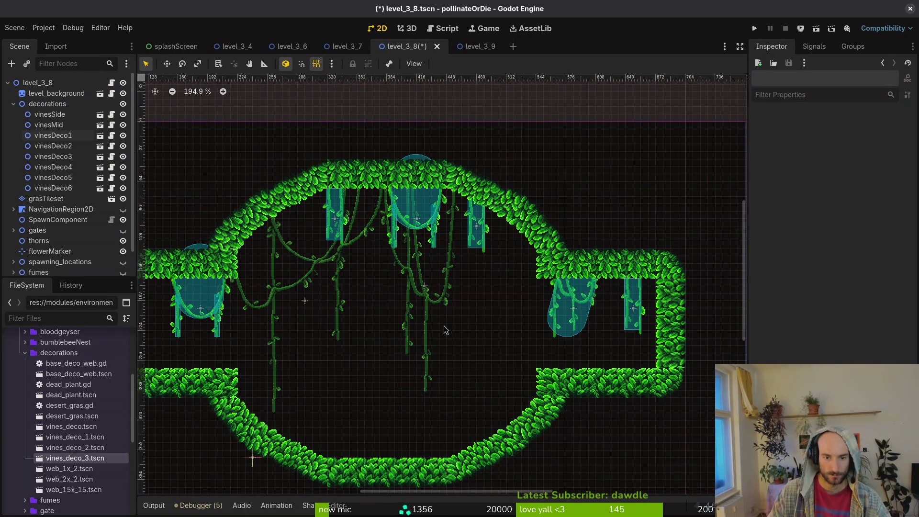
{"action": "scroll", "coordinate": [348, 276], "scroll_direction": "down", "scroll_amount": 4}
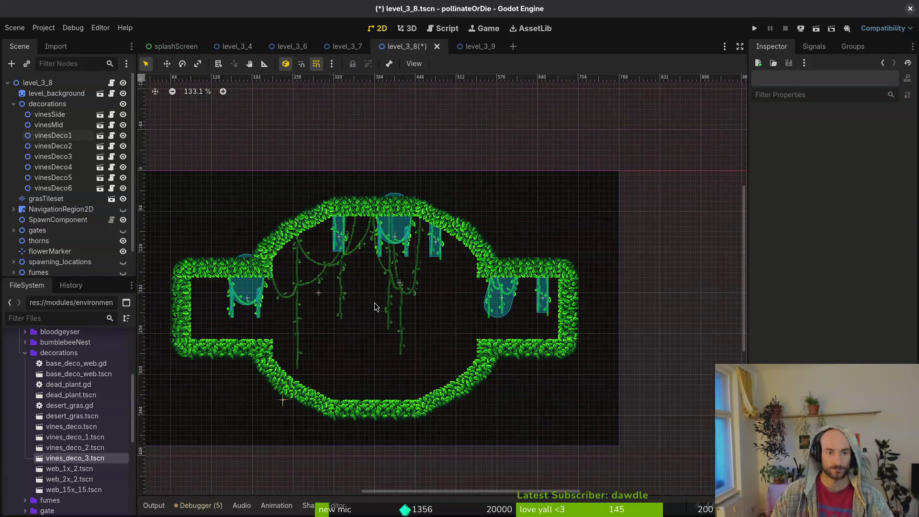
{"action": "left_click", "coordinate": [13, 105]}
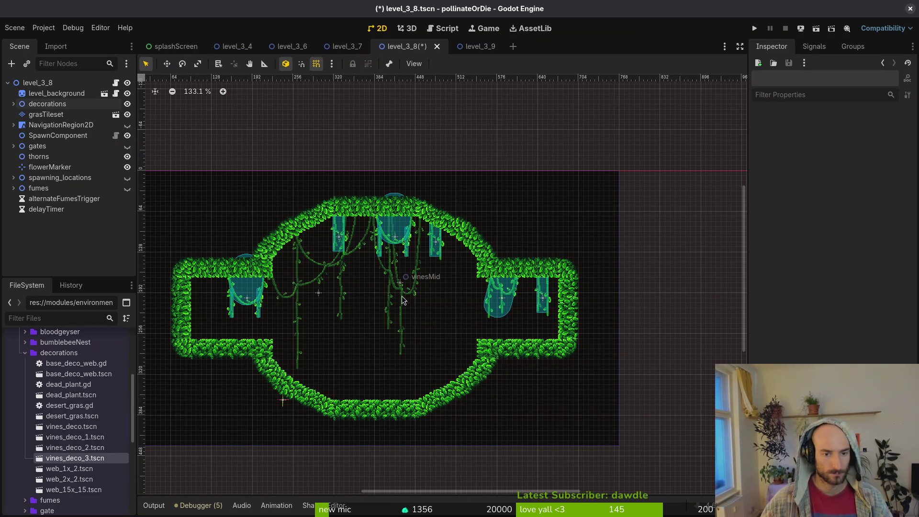
Make the navigation polygon visible and select NavigationRegion2D for outline editing
{"action": "scroll", "coordinate": [401, 307], "scroll_direction": "up", "scroll_amount": 9}
{"action": "scroll", "coordinate": [400, 247], "scroll_direction": "down", "scroll_amount": 5}
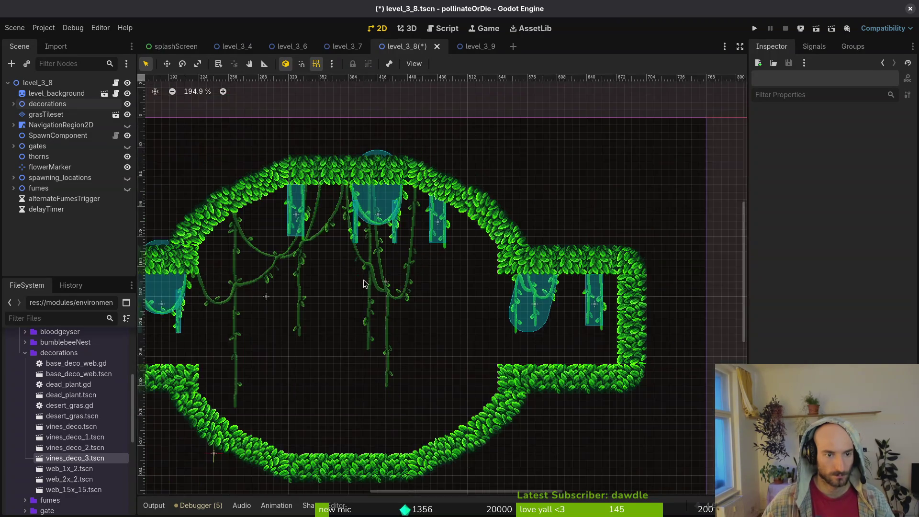
{"action": "left_click", "coordinate": [127, 104]}
{"action": "left_click", "coordinate": [127, 103]}
{"action": "left_click", "coordinate": [127, 125]}
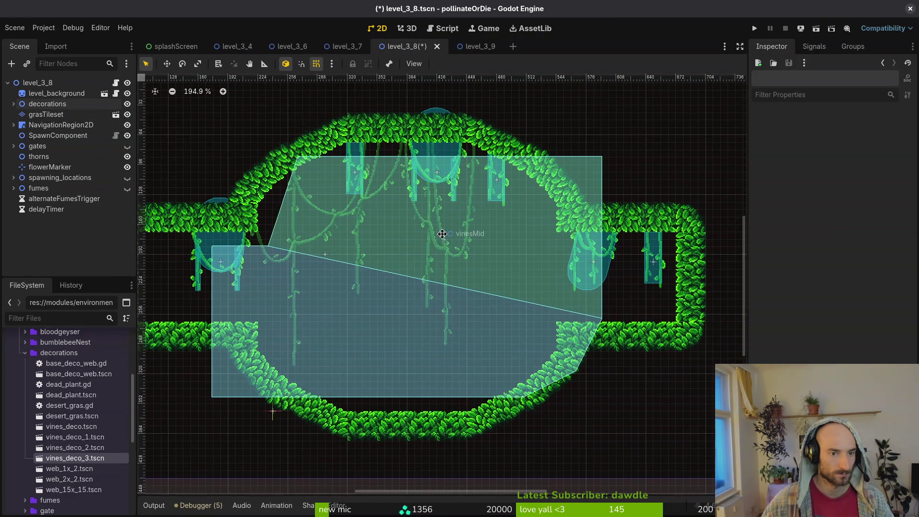
{"action": "left_click", "coordinate": [359, 245]}
Move outline vertices 11 and 10 to the corridor end, and 9 and 8 onto the lower wall
{"action": "left_click_drag", "start_coordinate": [250, 218], "coordinate": [190, 218]}
{"action": "left_click_drag", "start_coordinate": [249, 308], "coordinate": [190, 307]}
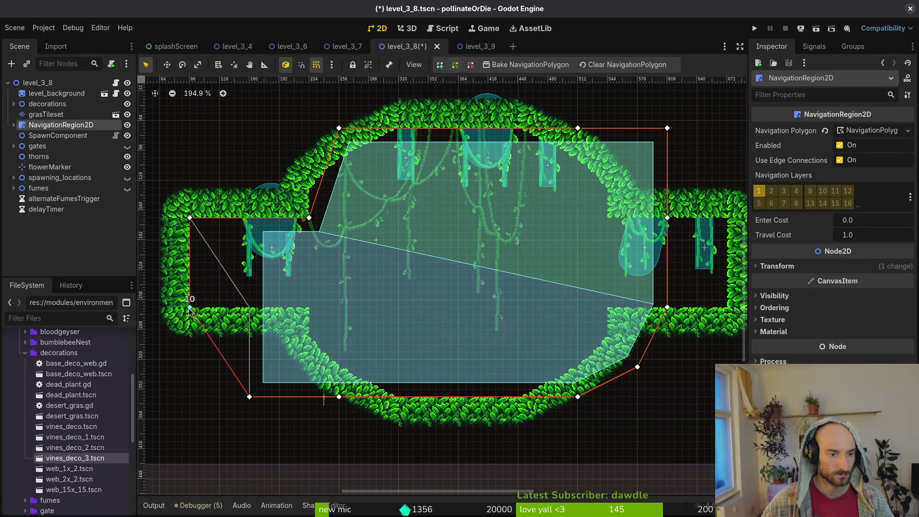
{"action": "mouse_move", "coordinate": [249, 398]}
{"action": "left_mouse_down"}
{"action": "mouse_move", "coordinate": [288, 321]}
{"action": "mouse_move", "coordinate": [310, 306]}
{"action": "left_mouse_up"}
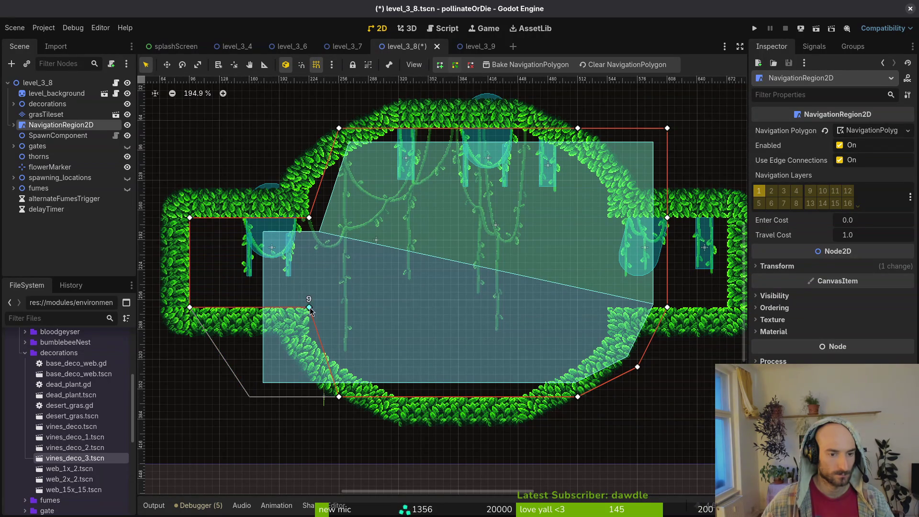
{"action": "mouse_move", "coordinate": [339, 396]}
{"action": "left_mouse_down"}
{"action": "mouse_move", "coordinate": [311, 338]}
{"action": "mouse_move", "coordinate": [339, 369]}
{"action": "left_mouse_up"}
Fit vertices 7, 6 and 5 along the curved lower wall, adding one vertex on the curve
{"action": "scroll", "coordinate": [339, 371], "scroll_direction": "up", "scroll_amount": 5}
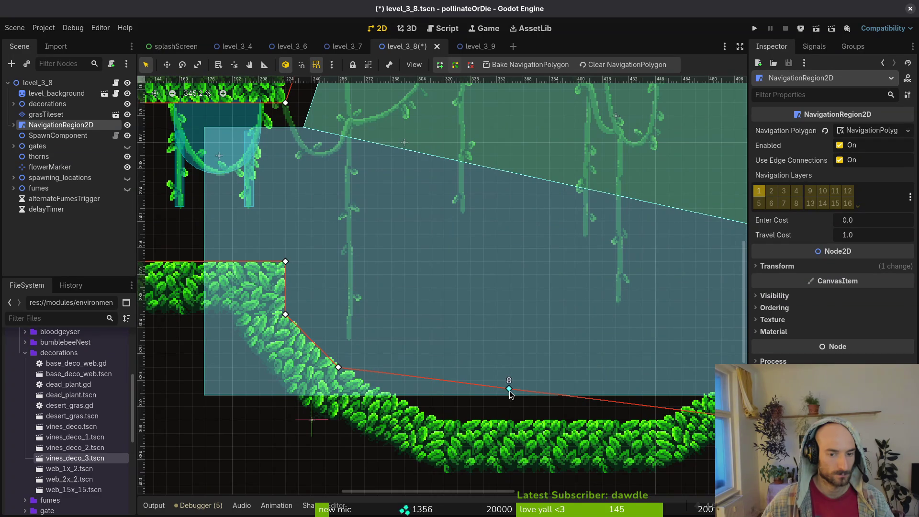
{"action": "scroll", "coordinate": [568, 378], "scroll_direction": "right", "scroll_amount": 6}
{"action": "left_click_drag", "start_coordinate": [460, 431], "coordinate": [353, 431]}
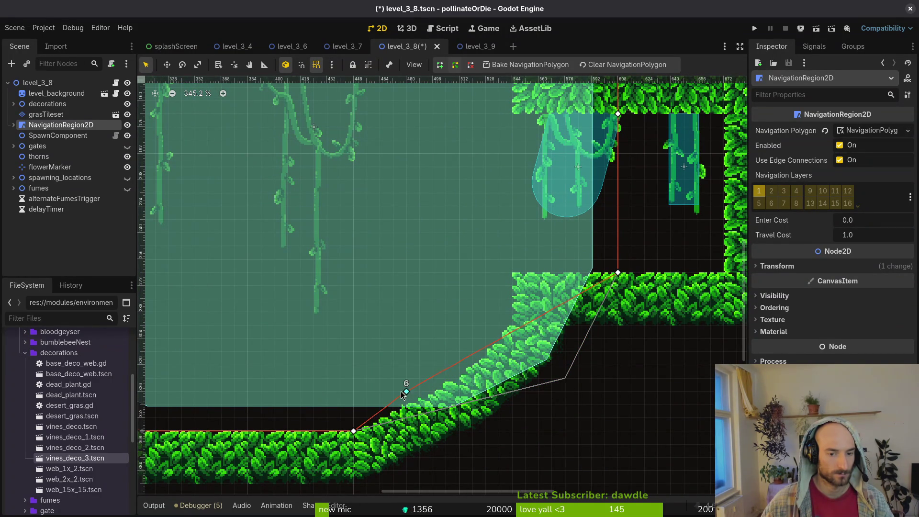
{"action": "left_click_drag", "start_coordinate": [457, 385], "coordinate": [458, 385]}
{"action": "left_click_drag", "start_coordinate": [512, 343], "coordinate": [512, 326]}
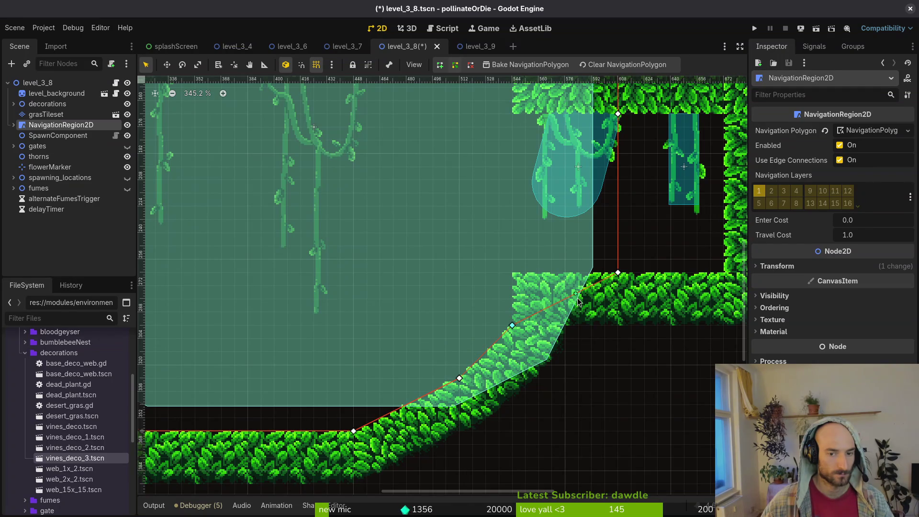
{"action": "left_click_drag", "start_coordinate": [519, 278], "coordinate": [515, 277]}
Pull the right-side navigation vertices into the right wall corners
{"action": "scroll", "coordinate": [617, 273], "scroll_direction": "up", "scroll_amount": 3}
{"action": "scroll", "coordinate": [618, 273], "scroll_direction": "right", "scroll_amount": 4}
{"action": "left_click_drag", "start_coordinate": [521, 330], "coordinate": [628, 334]}
{"action": "scroll", "coordinate": [512, 275], "scroll_direction": "up", "scroll_amount": 4}
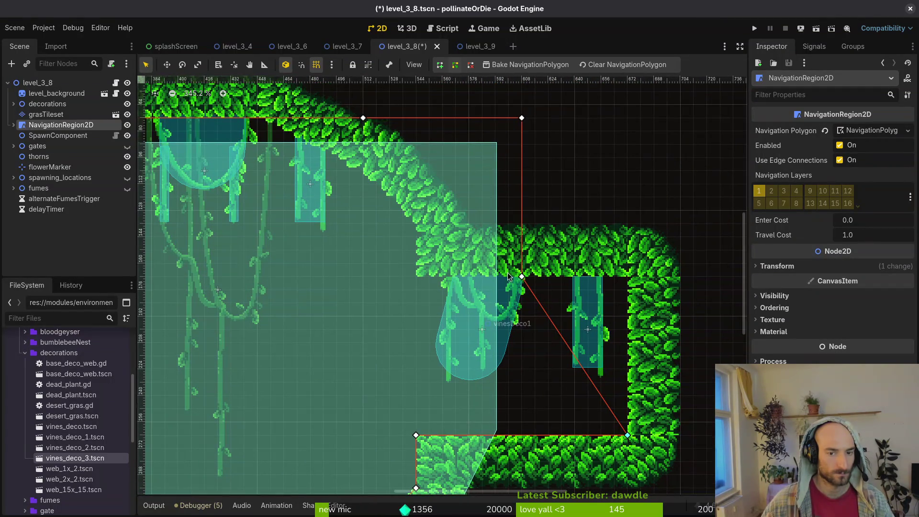
{"action": "left_click_drag", "start_coordinate": [522, 280], "coordinate": [628, 276]}
{"action": "left_click_drag", "start_coordinate": [522, 119], "coordinate": [458, 235]}
Align the remaining upper vertices to the walls to straighten the top edge
{"action": "left_click", "coordinate": [371, 141]}
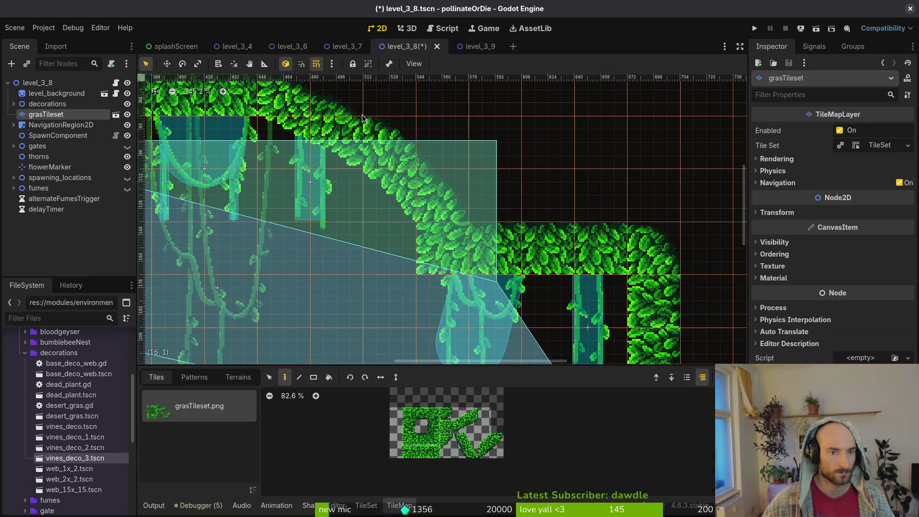
{"action": "left_click", "coordinate": [387, 283]}
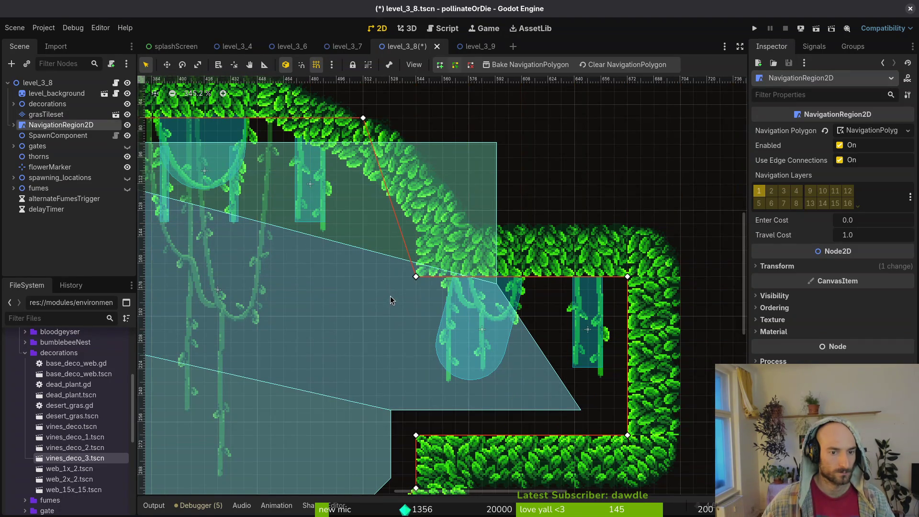
{"action": "left_click_drag", "start_coordinate": [369, 126], "coordinate": [395, 188]}
{"action": "left_click_drag", "start_coordinate": [376, 230], "coordinate": [535, 280]}
{"action": "left_click_drag", "start_coordinate": [470, 263], "coordinate": [523, 236]}
{"action": "mouse_move", "coordinate": [393, 216]}
{"action": "left_mouse_down"}
{"action": "mouse_move", "coordinate": [410, 203]}
{"action": "mouse_move", "coordinate": [415, 176]}
{"action": "left_mouse_up"}
{"action": "mouse_move", "coordinate": [144, 178]}
{"action": "left_mouse_down"}
{"action": "mouse_move", "coordinate": [419, 221]}
{"action": "mouse_move", "coordinate": [411, 213]}
{"action": "mouse_move", "coordinate": [332, 263]}
{"action": "mouse_move", "coordinate": [310, 266]}
{"action": "mouse_move", "coordinate": [257, 311]}
{"action": "left_mouse_up"}
Deselect the navigation region and save level_3_8
{"action": "scroll", "coordinate": [314, 382], "scroll_direction": "down", "scroll_amount": 5}
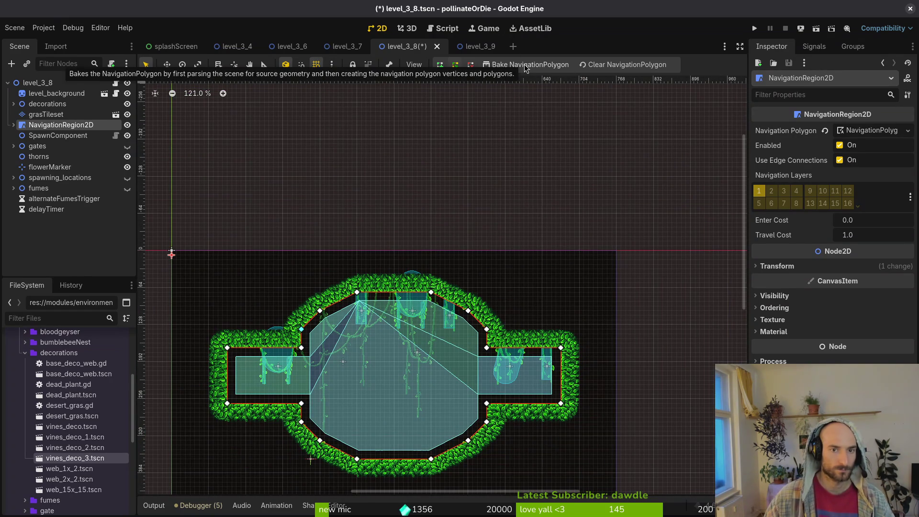
{"action": "scroll", "coordinate": [495, 163], "scroll_direction": "down", "scroll_amount": 5}
{"action": "key", "text": "Escape"}
{"action": "key", "text": "ctrl+s"}
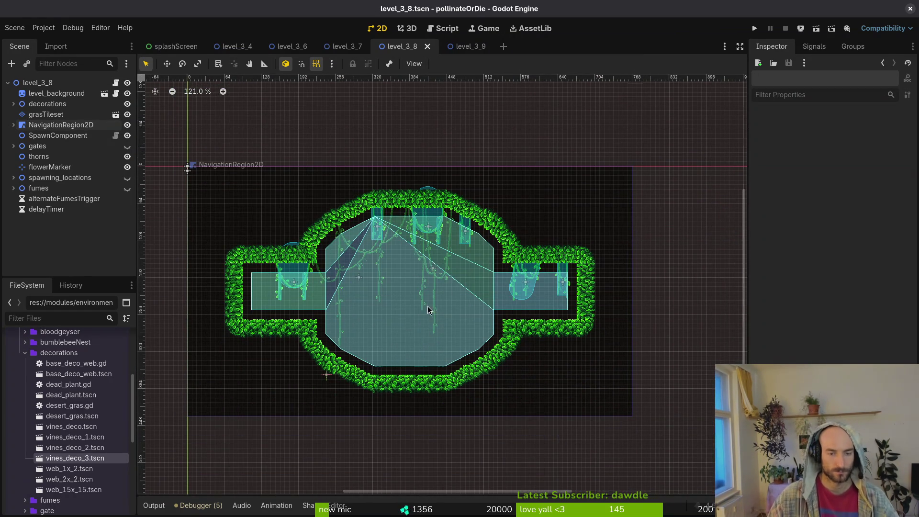
Hide the navigation area, save the scene, and make the gates visible
{"action": "left_click", "coordinate": [127, 125]}
{"action": "key", "text": "ctrl+s"}
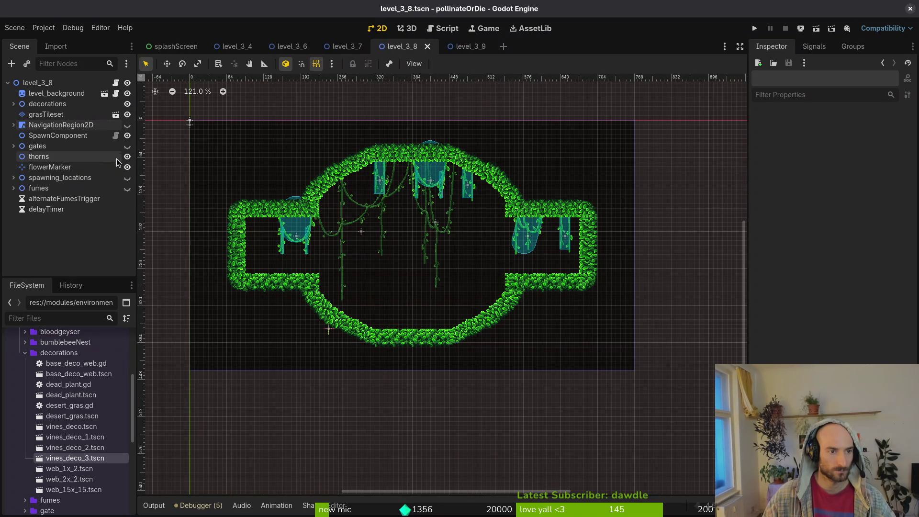
{"action": "left_click", "coordinate": [128, 146]}
{"action": "scroll", "coordinate": [446, 222], "scroll_direction": "up", "scroll_amount": 2}
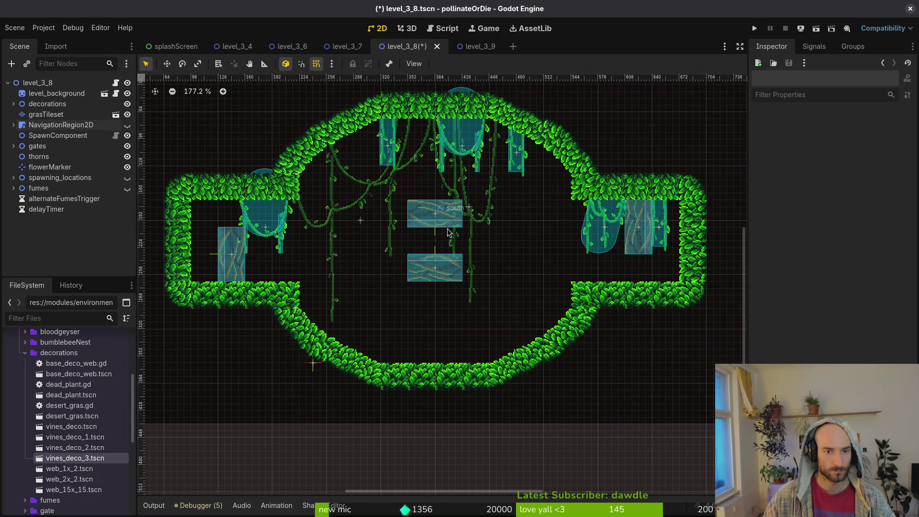
Drag the south, west, east and north gates onto the outer wall openings
{"action": "mouse_move", "coordinate": [446, 228]}
{"action": "left_mouse_down"}
{"action": "mouse_move", "coordinate": [428, 341]}
{"action": "mouse_move", "coordinate": [414, 354]}
{"action": "mouse_move", "coordinate": [243, 312]}
{"action": "left_mouse_up"}
{"action": "left_click_drag", "start_coordinate": [233, 259], "coordinate": [179, 260]}
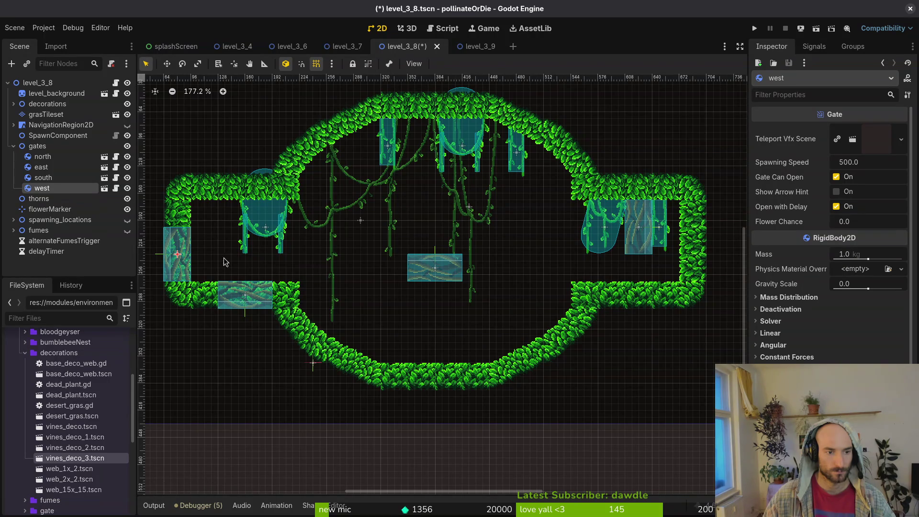
{"action": "left_click_drag", "start_coordinate": [642, 245], "coordinate": [697, 272]}
{"action": "mouse_move", "coordinate": [430, 260]}
{"action": "left_mouse_down"}
{"action": "mouse_move", "coordinate": [635, 208]}
{"action": "mouse_move", "coordinate": [637, 179]}
{"action": "mouse_move", "coordinate": [417, 233]}
{"action": "mouse_move", "coordinate": [206, 174]}
{"action": "mouse_move", "coordinate": [213, 180]}
{"action": "left_mouse_up"}
{"action": "mouse_move", "coordinate": [238, 292]}
{"action": "left_mouse_down"}
{"action": "mouse_move", "coordinate": [632, 295]}
{"action": "mouse_move", "coordinate": [617, 292]}
{"action": "left_mouse_up"}
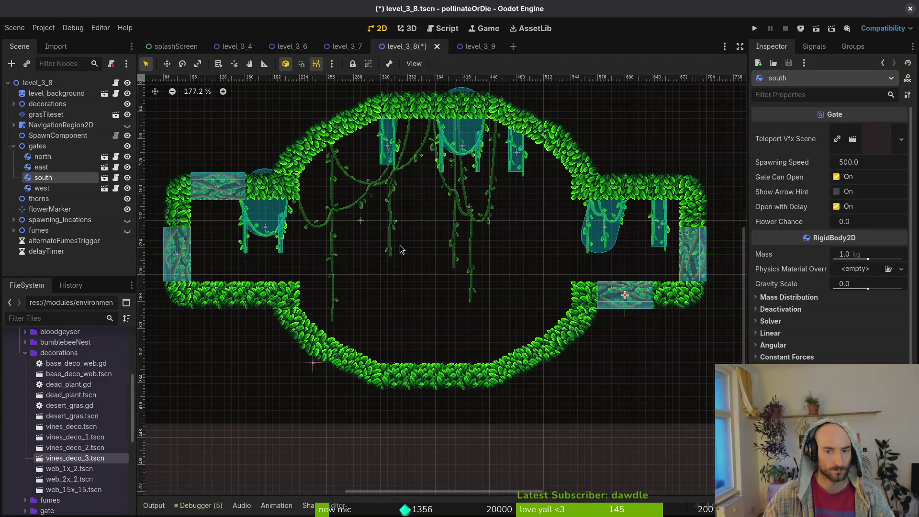
{"action": "left_click_drag", "start_coordinate": [222, 187], "coordinate": [248, 189]}
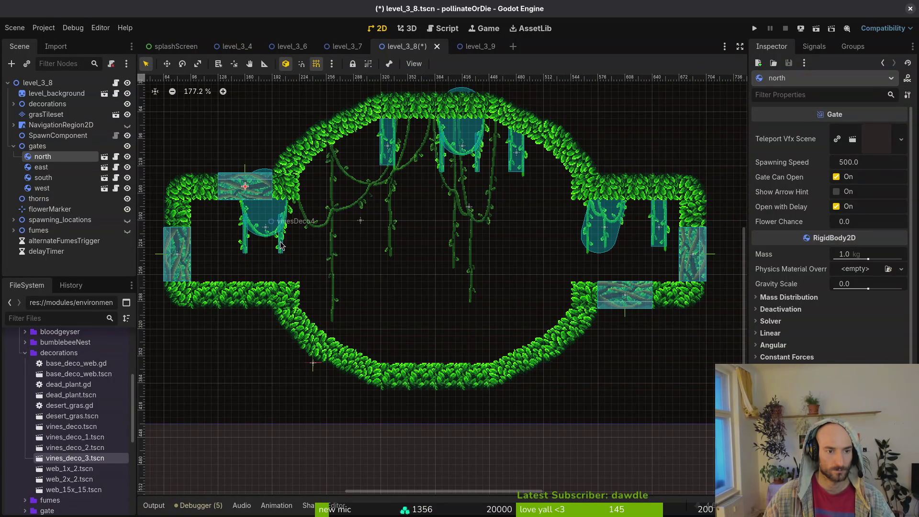
Nudge vinesDeco4, shift the north gate left one grid step, and save the scene
{"action": "mouse_move", "coordinate": [281, 237]}
{"action": "left_mouse_down"}
{"action": "mouse_move", "coordinate": [250, 240]}
{"action": "mouse_move", "coordinate": [239, 198]}
{"action": "mouse_move", "coordinate": [230, 225]}
{"action": "mouse_move", "coordinate": [289, 224]}
{"action": "left_mouse_up"}
{"action": "left_click_drag", "start_coordinate": [244, 198], "coordinate": [218, 199]}
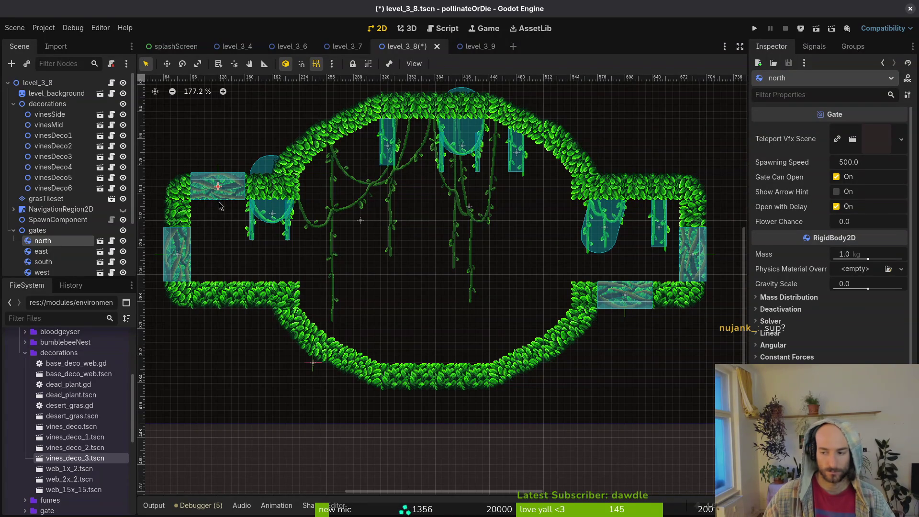
{"action": "key", "text": "Escape"}
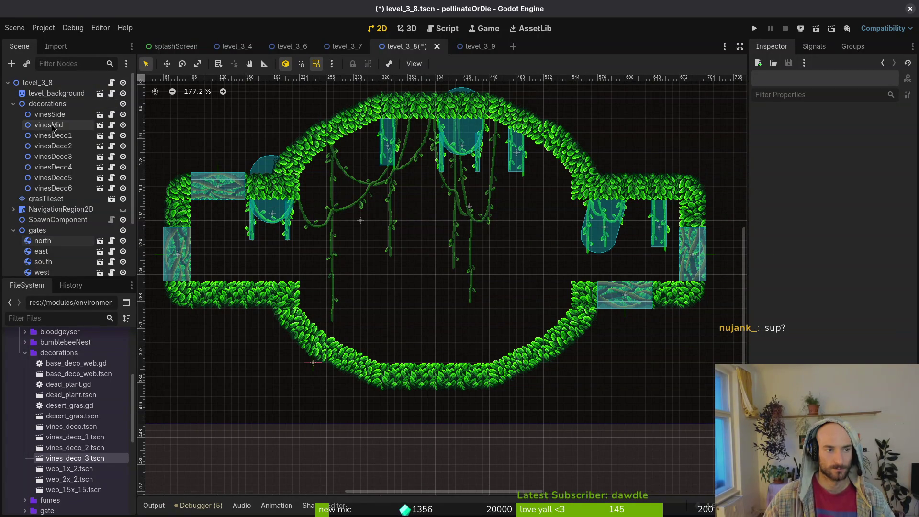
{"action": "left_click", "coordinate": [46, 198]}
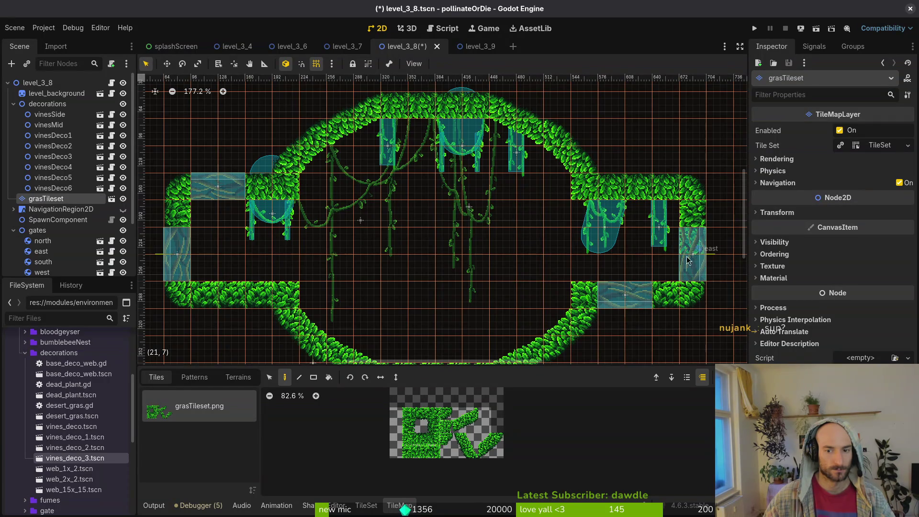
{"action": "key", "text": "Escape"}
{"action": "scroll", "coordinate": [485, 271], "scroll_direction": "down", "scroll_amount": 5}
{"action": "key", "text": "ctrl+s"}
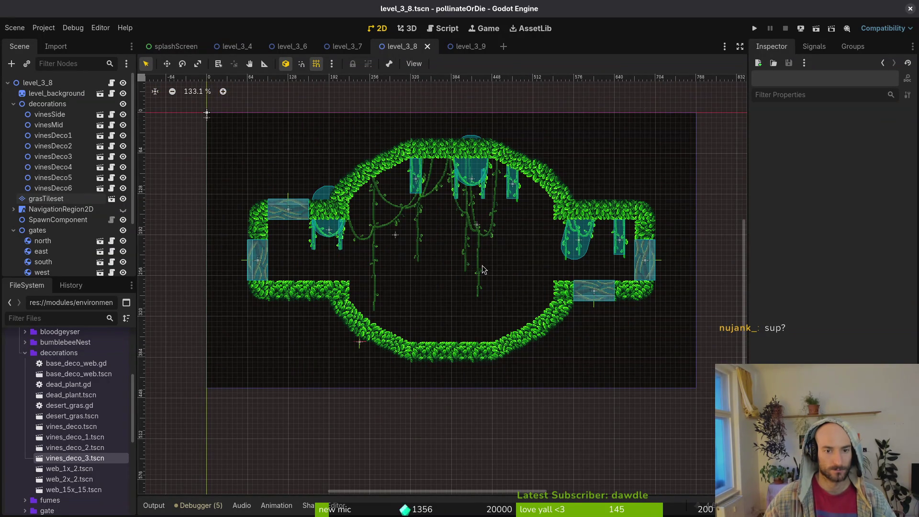
{"action": "left_click", "coordinate": [13, 104]}
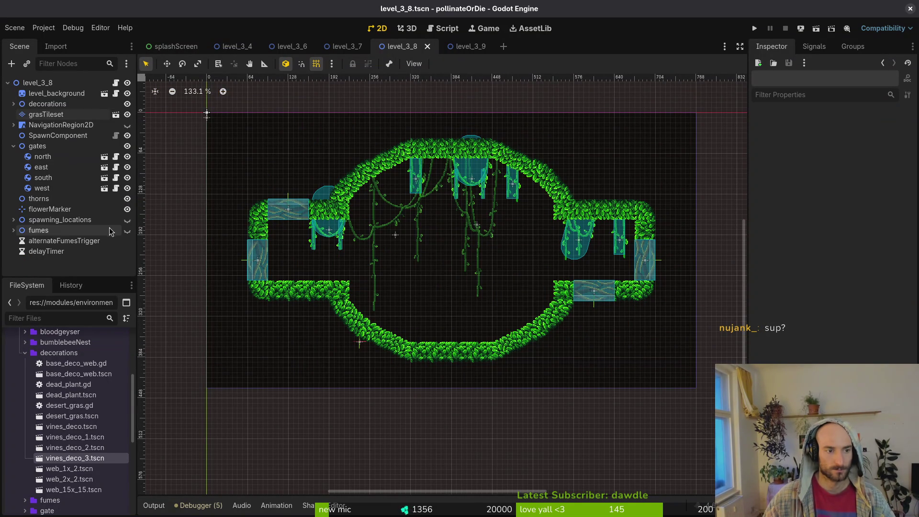
Collapse the gates group, expand the fumes group and make the fume emitters visible
{"action": "left_click", "coordinate": [13, 146]}
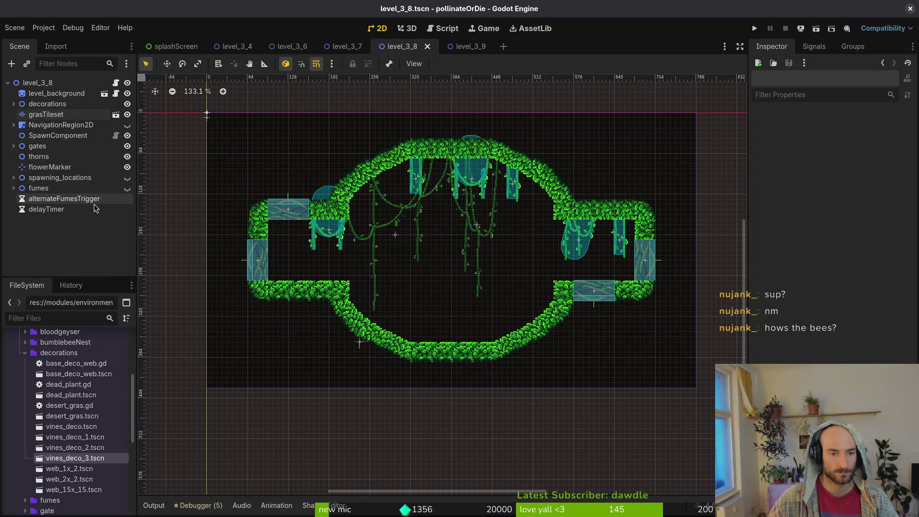
{"action": "left_click", "coordinate": [13, 187]}
{"action": "scroll", "coordinate": [498, 277], "scroll_direction": "up", "scroll_amount": 3}
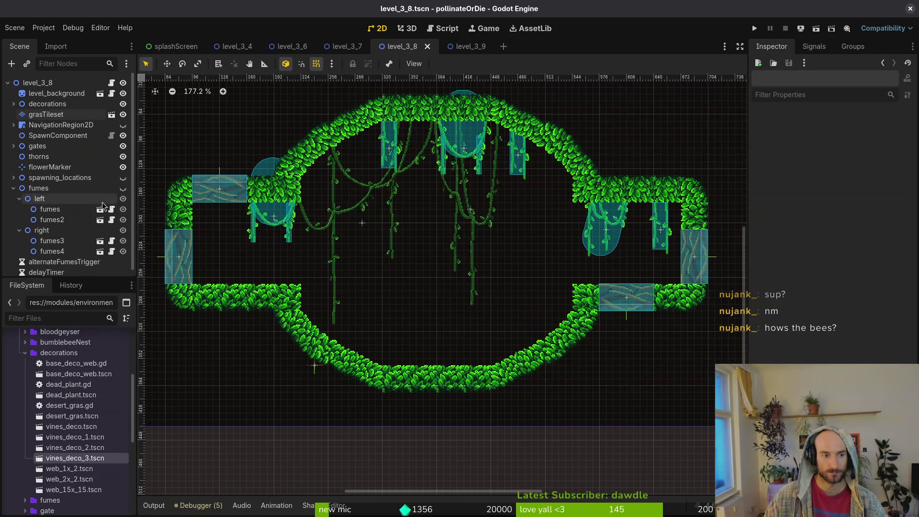
{"action": "left_click", "coordinate": [123, 189]}
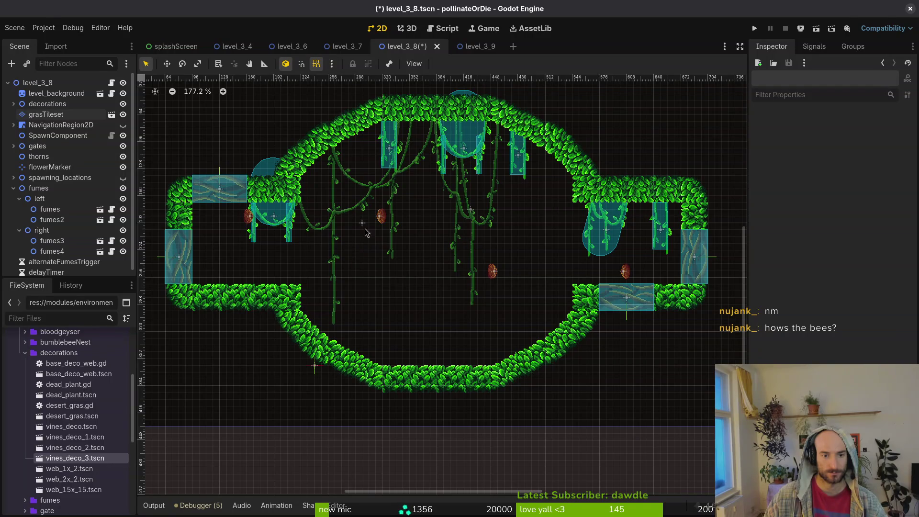
Place fumes2 against the arena's upper-right wall corner with grid snap turned off
{"action": "mouse_move", "coordinate": [380, 221]}
{"action": "left_mouse_down"}
{"action": "mouse_move", "coordinate": [564, 194]}
{"action": "mouse_move", "coordinate": [577, 211]}
{"action": "left_mouse_up"}
{"action": "scroll", "coordinate": [578, 204], "scroll_direction": "up", "scroll_amount": 5}
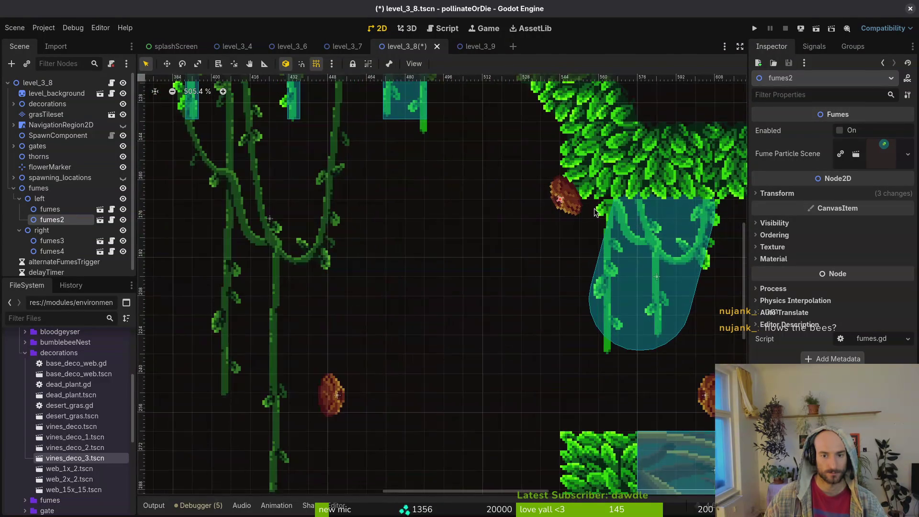
{"action": "key", "text": "shift+g"}
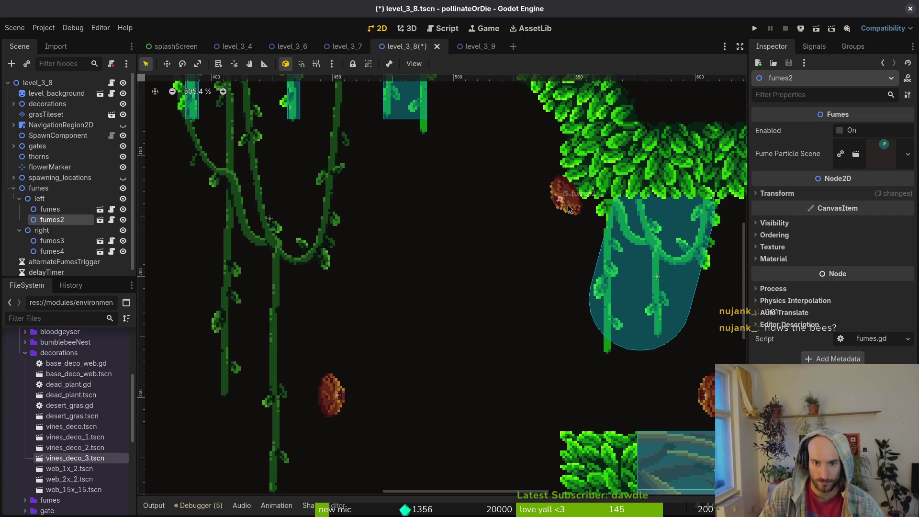
{"action": "left_click_drag", "start_coordinate": [569, 208], "coordinate": [563, 189]}
{"action": "left_click", "coordinate": [499, 277]}
{"action": "scroll", "coordinate": [498, 277], "scroll_direction": "down", "scroll_amount": 2}
{"action": "scroll", "coordinate": [499, 277], "scroll_direction": "right", "scroll_amount": 3}
Move fumes4 to the lower-right wall corner and fumes3 to the lower-left corner
{"action": "mouse_move", "coordinate": [645, 352]}
{"action": "left_mouse_down"}
{"action": "mouse_move", "coordinate": [478, 392]}
{"action": "mouse_move", "coordinate": [484, 415]}
{"action": "mouse_move", "coordinate": [496, 407]}
{"action": "left_mouse_up"}
{"action": "scroll", "coordinate": [498, 405], "scroll_direction": "down", "scroll_amount": 4}
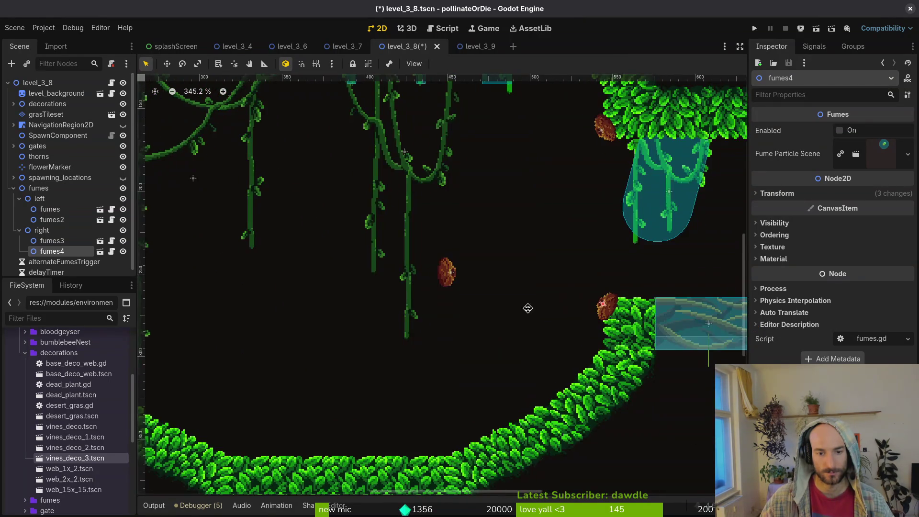
{"action": "mouse_move", "coordinate": [591, 315]}
{"action": "left_mouse_down"}
{"action": "mouse_move", "coordinate": [380, 327]}
{"action": "mouse_move", "coordinate": [376, 338]}
{"action": "left_mouse_up"}
{"action": "double_click", "coordinate": [376, 338]}
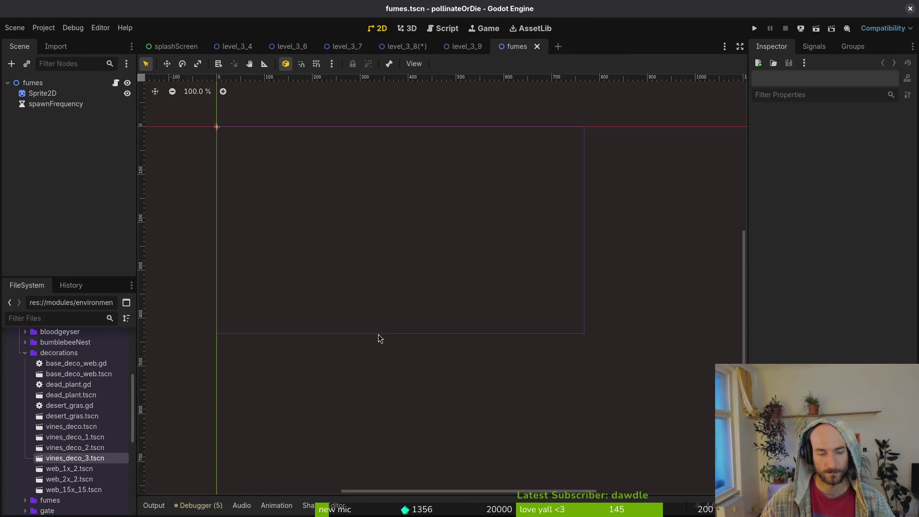
{"action": "middle_click", "coordinate": [515, 47]}
{"action": "left_click", "coordinate": [404, 46]}
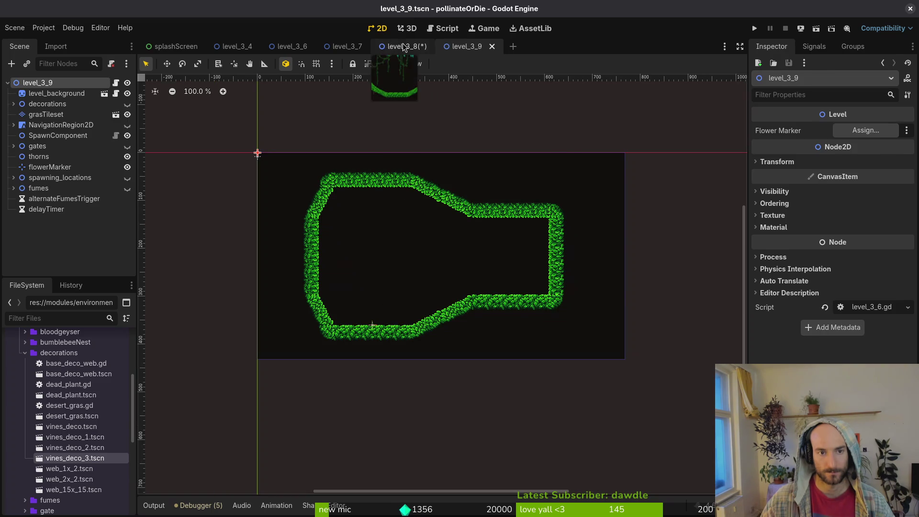
{"action": "left_click_drag", "start_coordinate": [360, 360], "coordinate": [363, 348]}
Place the remaining emitter, rotated, on the upper-left wall corner and save the scene
{"action": "scroll", "coordinate": [252, 186], "scroll_direction": "left", "scroll_amount": 1}
{"action": "mouse_move", "coordinate": [253, 187]}
{"action": "left_mouse_down"}
{"action": "mouse_move", "coordinate": [302, 189]}
{"action": "mouse_move", "coordinate": [376, 141]}
{"action": "mouse_move", "coordinate": [382, 165]}
{"action": "mouse_move", "coordinate": [360, 181]}
{"action": "left_mouse_up"}
{"action": "left_click_drag", "start_coordinate": [383, 142], "coordinate": [376, 153]}
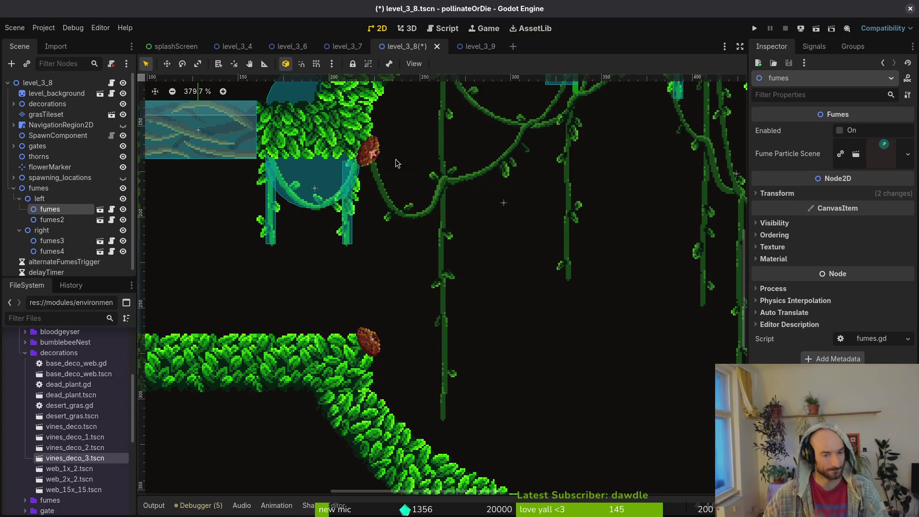
{"action": "scroll", "coordinate": [486, 266], "scroll_direction": "down", "scroll_amount": 10}
{"action": "key", "text": "ctrl+s"}
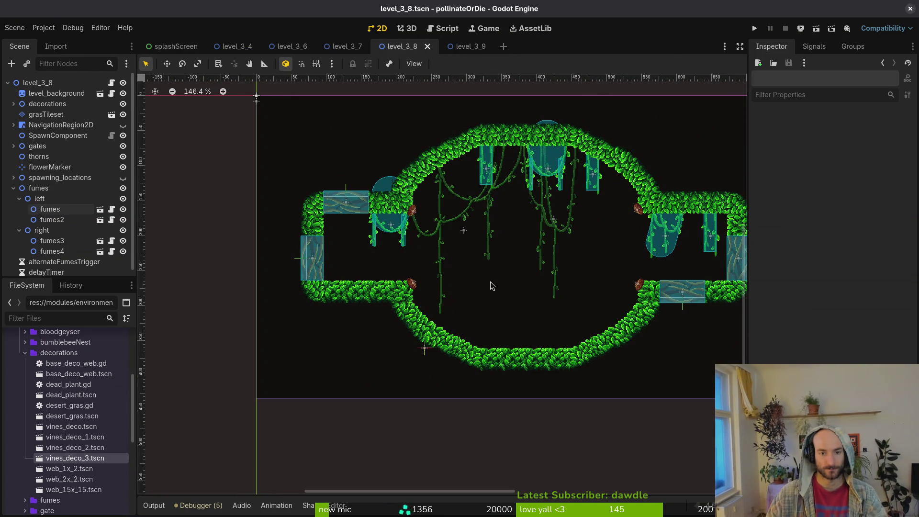
{"action": "scroll", "coordinate": [427, 270], "scroll_direction": "down", "scroll_amount": 3}
{"action": "left_click", "coordinate": [19, 198]}
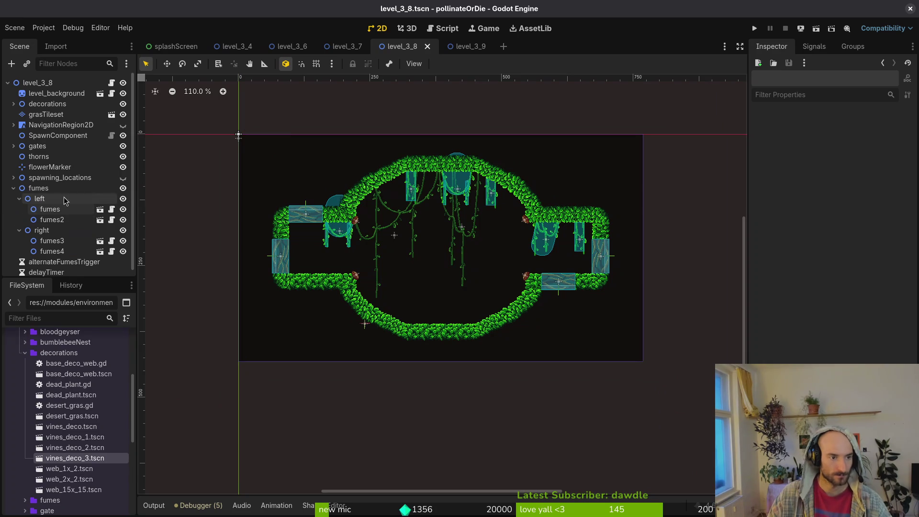
Collapse the fumes groups, show the spawn markers, hide wave2 and expand wave1
{"action": "left_click", "coordinate": [18, 209]}
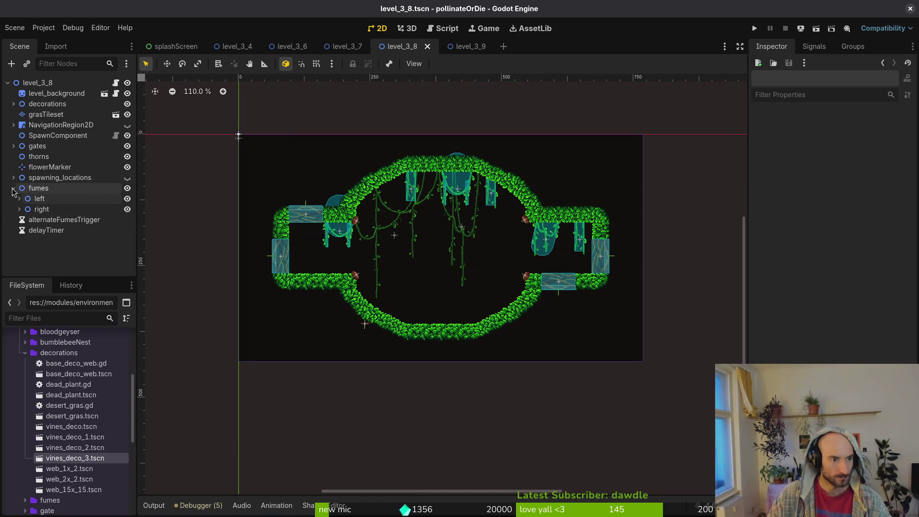
{"action": "left_click", "coordinate": [18, 199]}
{"action": "left_click", "coordinate": [18, 198]}
{"action": "left_click", "coordinate": [14, 188]}
{"action": "left_click", "coordinate": [127, 178]}
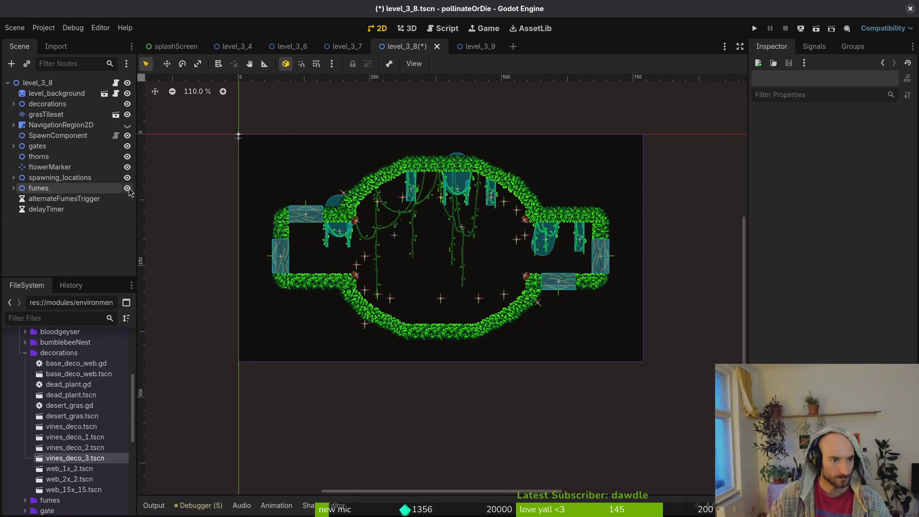
{"action": "left_click", "coordinate": [13, 177]}
{"action": "left_click", "coordinate": [19, 198]}
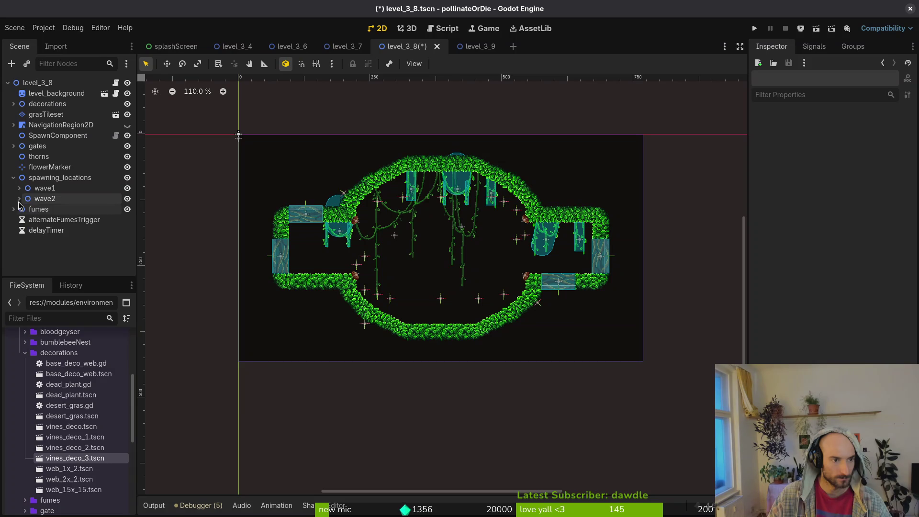
{"action": "left_click", "coordinate": [128, 199]}
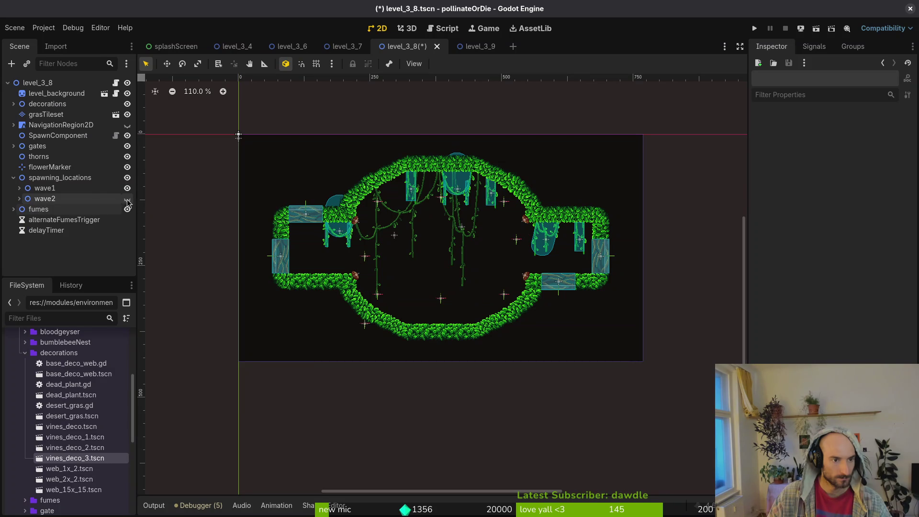
{"action": "left_click", "coordinate": [19, 188]}
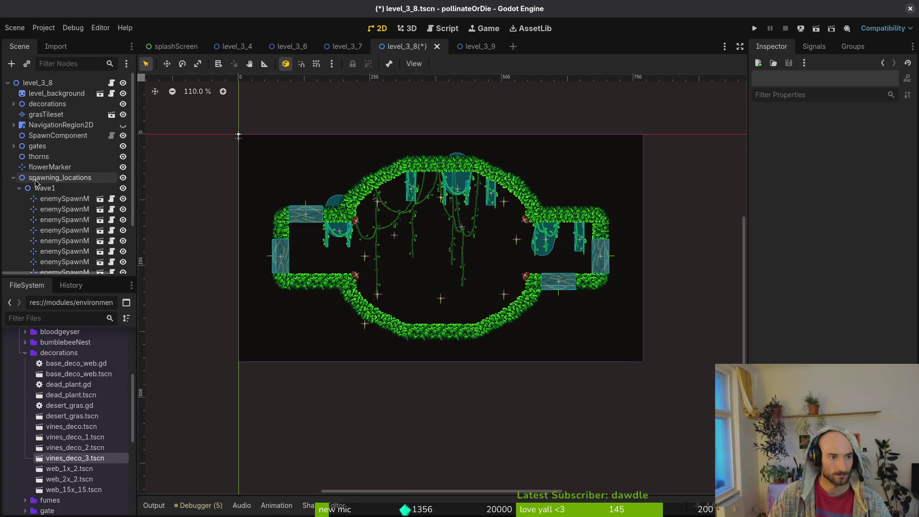
Hide the decorations, move the flower marker to the arena centre and enemySpawnMarker8 up-left
{"action": "left_click", "coordinate": [124, 104]}
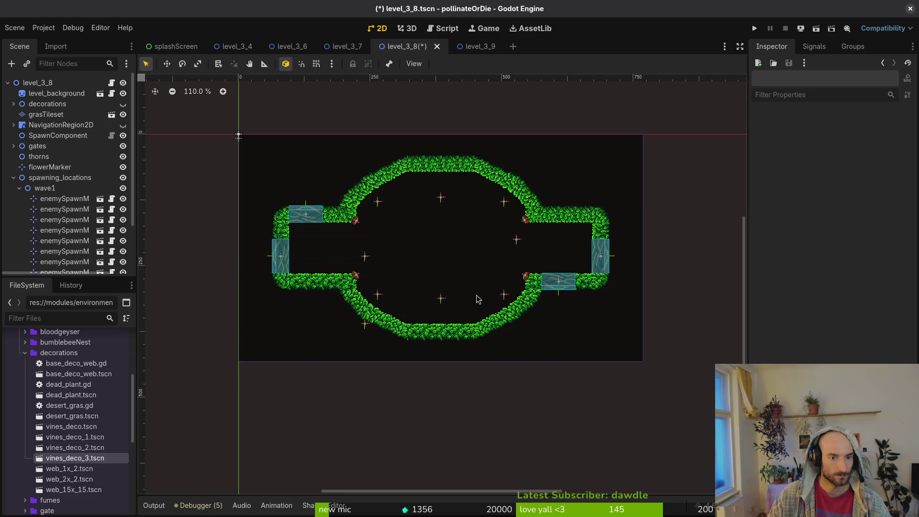
{"action": "scroll", "coordinate": [459, 263], "scroll_direction": "up", "scroll_amount": 2}
{"action": "left_click", "coordinate": [63, 210]}
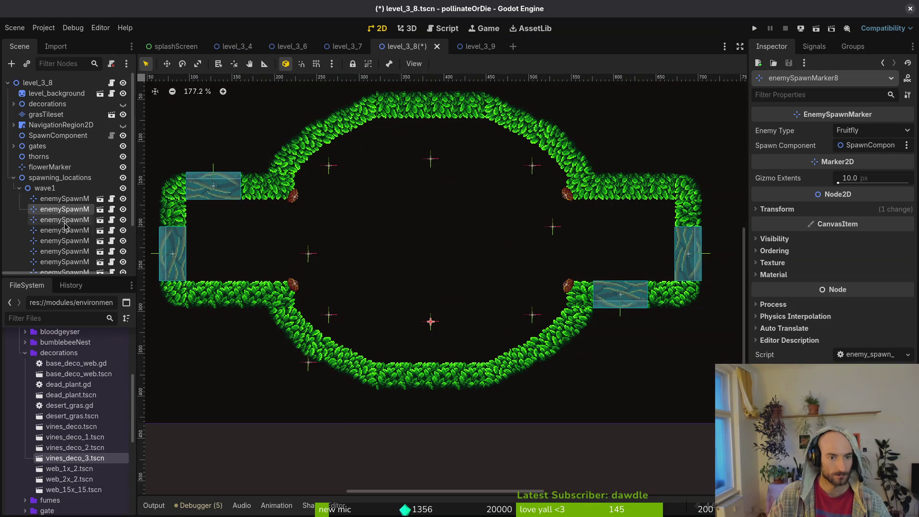
{"action": "scroll", "coordinate": [452, 258], "scroll_direction": "down", "scroll_amount": 2}
{"action": "left_click_drag", "start_coordinate": [355, 332], "coordinate": [436, 257]}
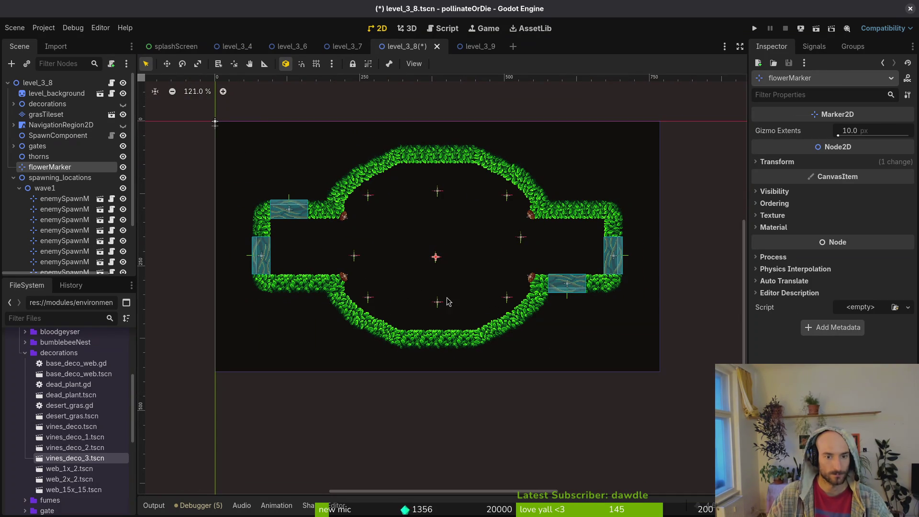
{"action": "mouse_move", "coordinate": [438, 301]}
{"action": "left_mouse_down"}
{"action": "mouse_move", "coordinate": [427, 265]}
{"action": "mouse_move", "coordinate": [413, 263]}
{"action": "left_mouse_up"}
{"action": "scroll", "coordinate": [430, 269], "scroll_direction": "up", "scroll_amount": 2}
{"action": "scroll", "coordinate": [428, 264], "scroll_direction": "up", "scroll_amount": 1}
{"action": "scroll", "coordinate": [12, 127], "scroll_direction": "down", "scroll_amount": 3}
Move the flower marker down to the curved bottom wall and re-enable grid snap
{"action": "left_click", "coordinate": [29, 112]}
{"action": "mouse_move", "coordinate": [436, 216]}
{"action": "left_mouse_down"}
{"action": "mouse_move", "coordinate": [451, 270]}
{"action": "mouse_move", "coordinate": [439, 263]}
{"action": "mouse_move", "coordinate": [424, 357]}
{"action": "mouse_move", "coordinate": [366, 355]}
{"action": "mouse_move", "coordinate": [423, 356]}
{"action": "left_mouse_up"}
{"action": "scroll", "coordinate": [458, 281], "scroll_direction": "up", "scroll_amount": 4}
{"action": "key", "text": "shift+g"}
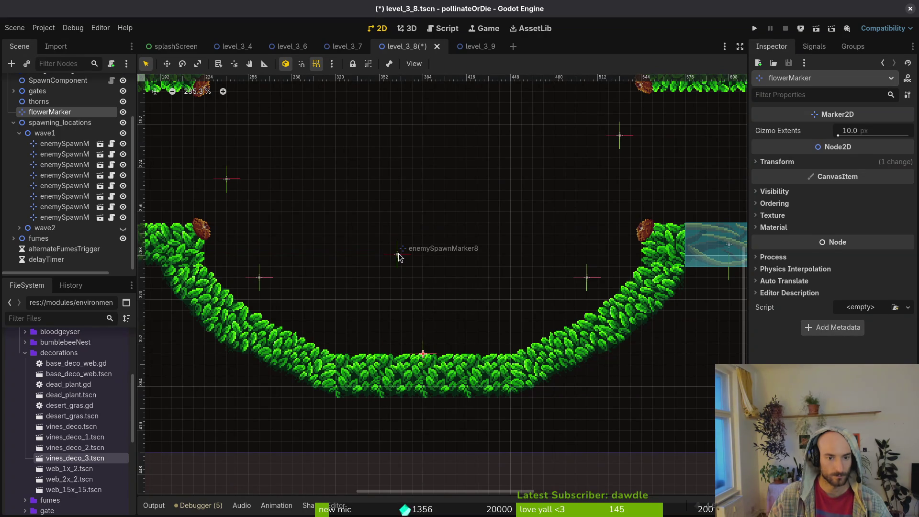
Move enemySpawnMarker8 toward the bottom wall and enemySpawnMarker14 near the lower wall
{"action": "left_click", "coordinate": [397, 255]}
{"action": "mouse_move", "coordinate": [399, 257]}
{"action": "left_mouse_down"}
{"action": "mouse_move", "coordinate": [521, 355]}
{"action": "mouse_move", "coordinate": [527, 318]}
{"action": "left_mouse_up"}
{"action": "mouse_move", "coordinate": [269, 281]}
{"action": "left_mouse_down"}
{"action": "mouse_move", "coordinate": [330, 287]}
{"action": "mouse_move", "coordinate": [348, 301]}
{"action": "mouse_move", "coordinate": [323, 310]}
{"action": "left_mouse_up"}
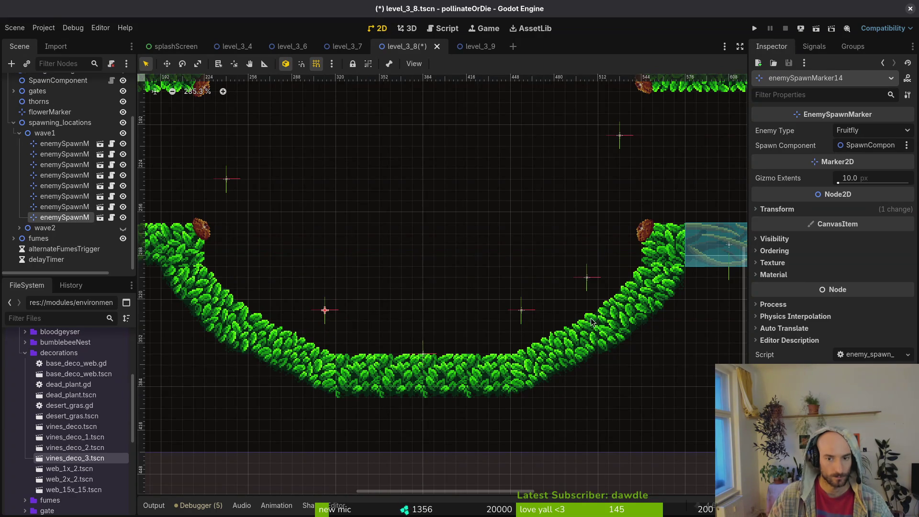
{"action": "scroll", "coordinate": [605, 279], "scroll_direction": "down", "scroll_amount": 5}
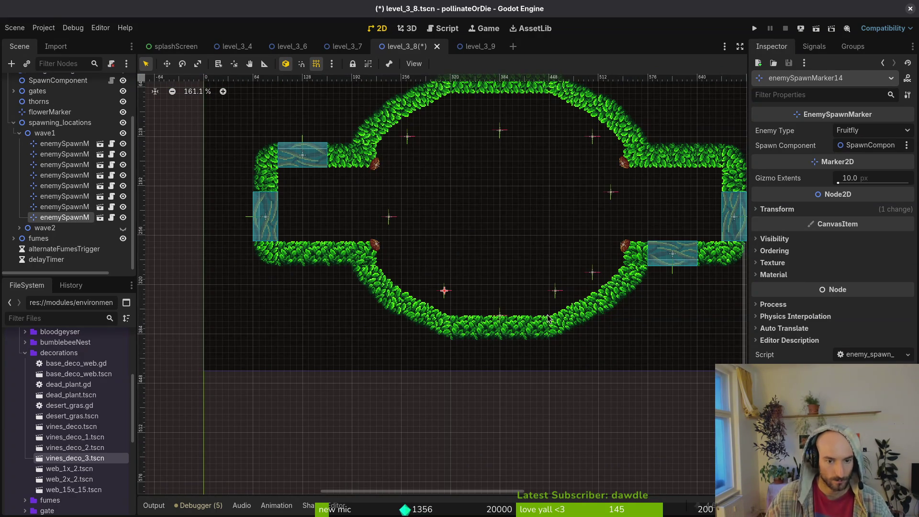
Set enemySpawnMarker8's Enemy Type to Amanitashroom, leaving enemySpawnMarker14 unchanged
{"action": "left_click", "coordinate": [877, 138]}
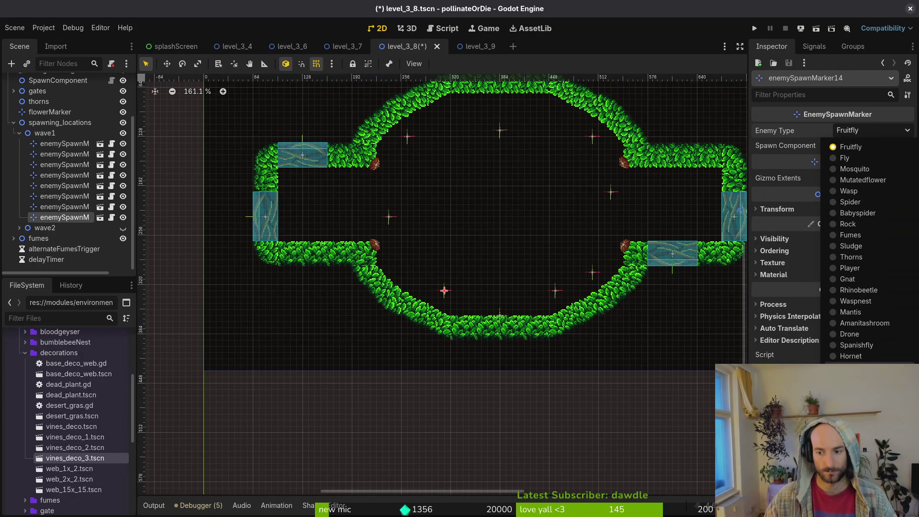
{"action": "left_click", "coordinate": [866, 323]}
{"action": "left_click", "coordinate": [555, 290]}
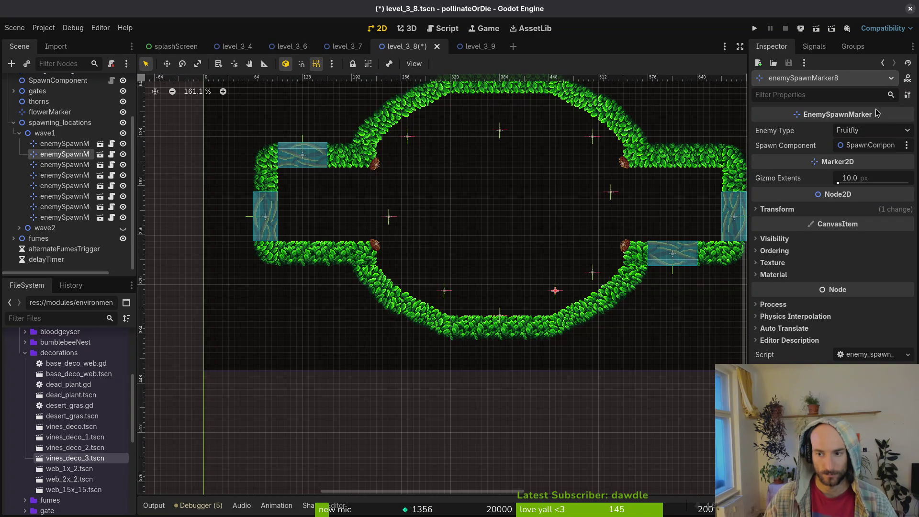
{"action": "left_click", "coordinate": [873, 130]}
{"action": "left_click", "coordinate": [865, 323]}
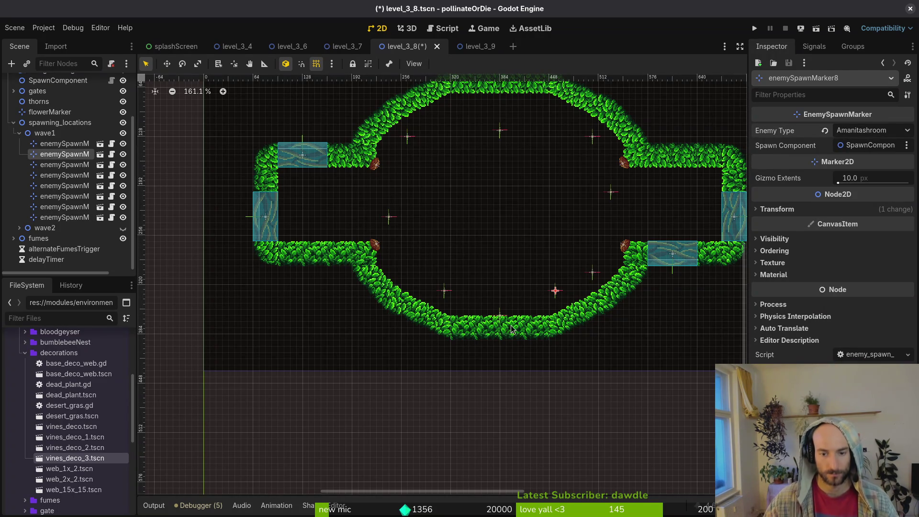
Reposition enemySpawnMarker12, enemySpawnMarker10 and enemySpawnMarker9 around the arena
{"action": "mouse_move", "coordinate": [592, 272]}
{"action": "left_mouse_down"}
{"action": "mouse_move", "coordinate": [506, 218]}
{"action": "mouse_move", "coordinate": [505, 196]}
{"action": "left_mouse_up"}
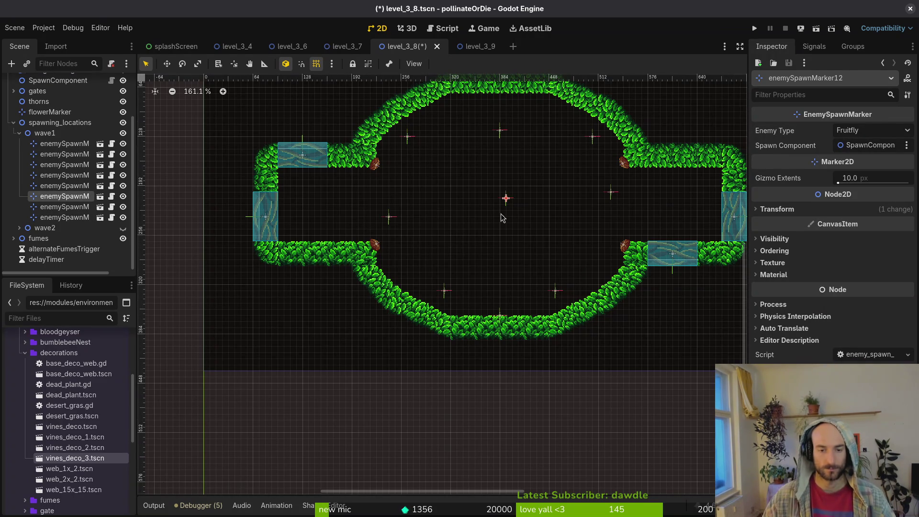
{"action": "scroll", "coordinate": [505, 196], "scroll_direction": "up", "scroll_amount": 4}
{"action": "scroll", "coordinate": [415, 325], "scroll_direction": "up", "scroll_amount": 3}
{"action": "scroll", "coordinate": [431, 287], "scroll_direction": "right", "scroll_amount": 2}
{"action": "mouse_move", "coordinate": [280, 246]}
{"action": "left_mouse_down"}
{"action": "mouse_move", "coordinate": [438, 292]}
{"action": "mouse_move", "coordinate": [443, 308]}
{"action": "mouse_move", "coordinate": [442, 279]}
{"action": "left_mouse_up"}
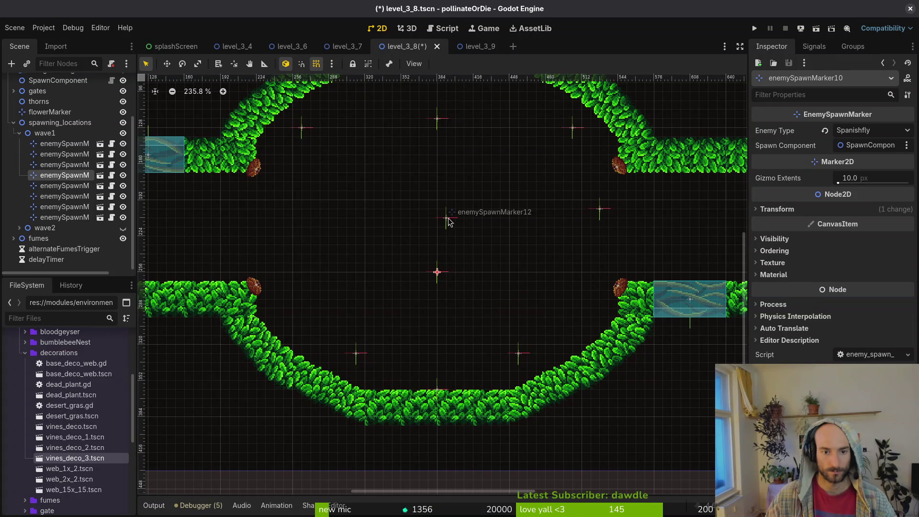
{"action": "left_click_drag", "start_coordinate": [446, 218], "coordinate": [293, 200]}
{"action": "left_click_drag", "start_coordinate": [600, 209], "coordinate": [547, 204]}
{"action": "left_click_drag", "start_coordinate": [293, 200], "coordinate": [329, 199]}
{"action": "left_click_drag", "start_coordinate": [436, 271], "coordinate": [439, 232]}
Rearrange markers 9, 12, 7 and 13, and shift enemySpawnMarker11 right to top centre
{"action": "left_click_drag", "start_coordinate": [616, 267], "coordinate": [544, 265]}
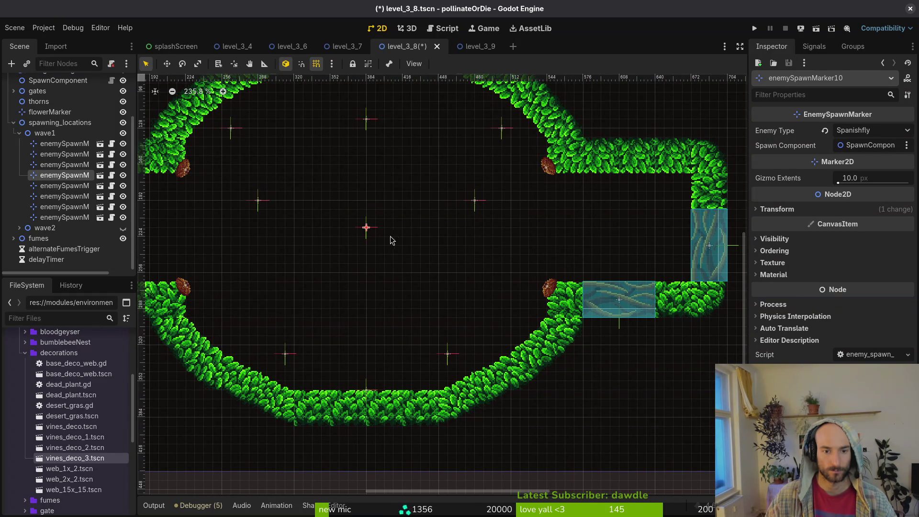
{"action": "mouse_move", "coordinate": [475, 199]}
{"action": "left_mouse_down"}
{"action": "mouse_move", "coordinate": [423, 273]}
{"action": "mouse_move", "coordinate": [384, 248]}
{"action": "mouse_move", "coordinate": [425, 283]}
{"action": "left_mouse_up"}
{"action": "mouse_move", "coordinate": [258, 200]}
{"action": "left_mouse_down"}
{"action": "mouse_move", "coordinate": [273, 247]}
{"action": "mouse_move", "coordinate": [332, 313]}
{"action": "left_mouse_up"}
{"action": "scroll", "coordinate": [349, 305], "scroll_direction": "up", "scroll_amount": 2}
{"action": "mouse_move", "coordinate": [376, 146]}
{"action": "left_mouse_down"}
{"action": "mouse_move", "coordinate": [357, 220]}
{"action": "mouse_move", "coordinate": [323, 221]}
{"action": "mouse_move", "coordinate": [332, 206]}
{"action": "left_mouse_up"}
{"action": "mouse_move", "coordinate": [520, 157]}
{"action": "left_mouse_down"}
{"action": "mouse_move", "coordinate": [456, 201]}
{"action": "mouse_move", "coordinate": [438, 198]}
{"action": "left_mouse_up"}
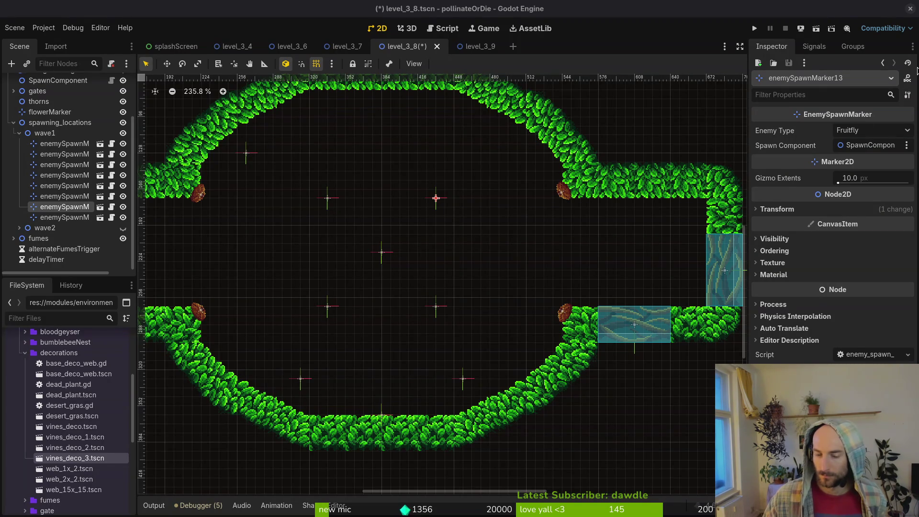
{"action": "mouse_move", "coordinate": [247, 161]}
{"action": "left_mouse_down"}
{"action": "mouse_move", "coordinate": [378, 142]}
{"action": "mouse_move", "coordinate": [384, 157]}
{"action": "left_mouse_up"}
{"action": "scroll", "coordinate": [396, 277], "scroll_direction": "down", "scroll_amount": 5}
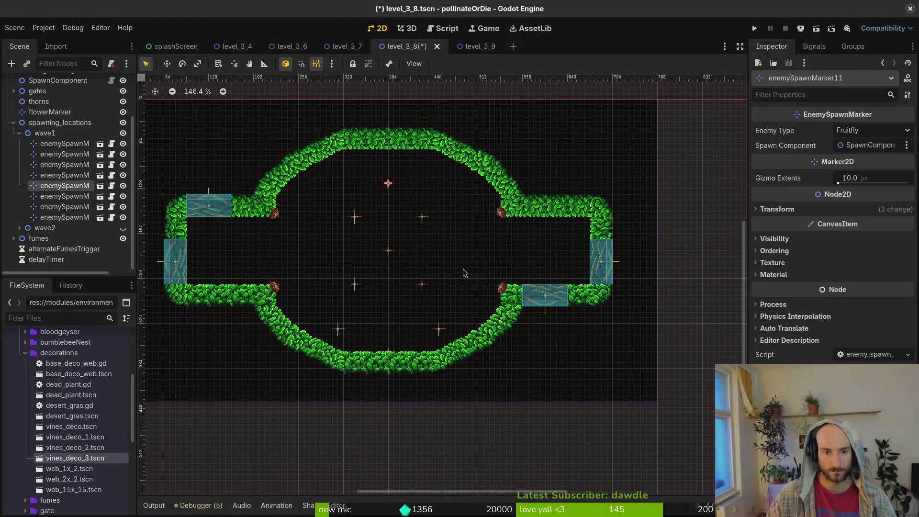
Review the enemy types of enemySpawnMarker10 and enemySpawnMarker9 without changing them
{"action": "left_click", "coordinate": [422, 284]}
{"action": "left_click", "coordinate": [388, 249]}
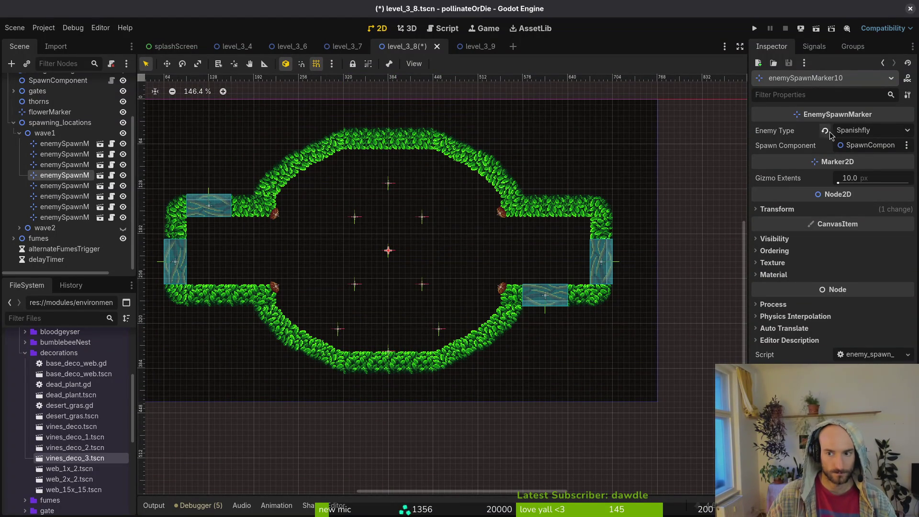
{"action": "left_click", "coordinate": [422, 284]}
{"action": "left_click", "coordinate": [854, 130]}
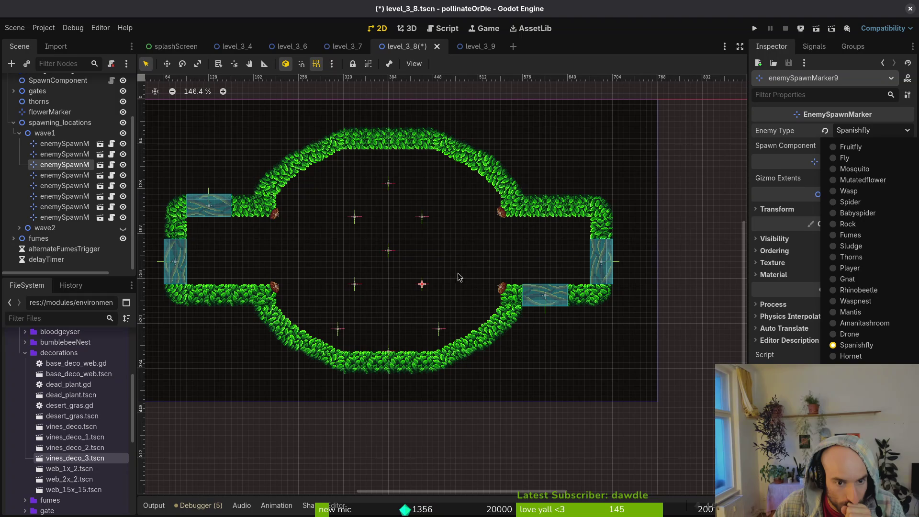
{"action": "left_click", "coordinate": [391, 185]}
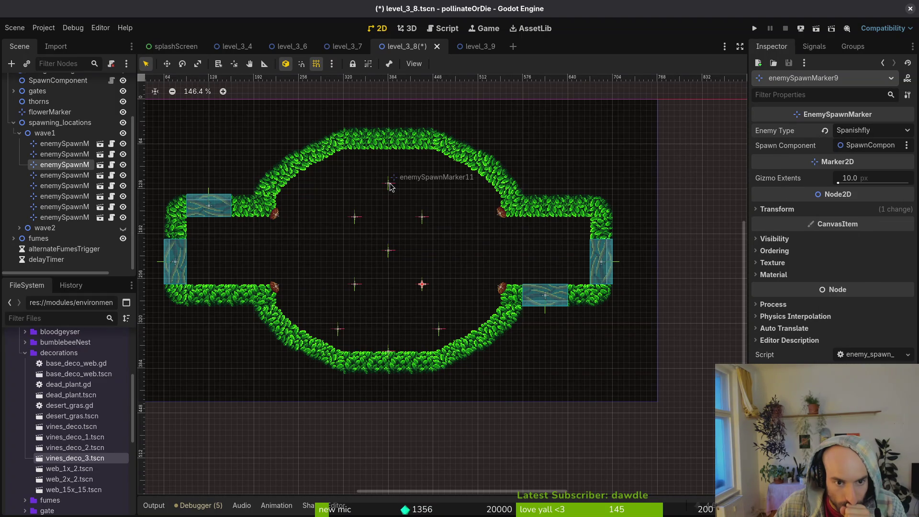
Delete enemySpawnMarker11 and show enemySpawnMarker13's Enemy Type choices
{"action": "left_click", "coordinate": [389, 184]}
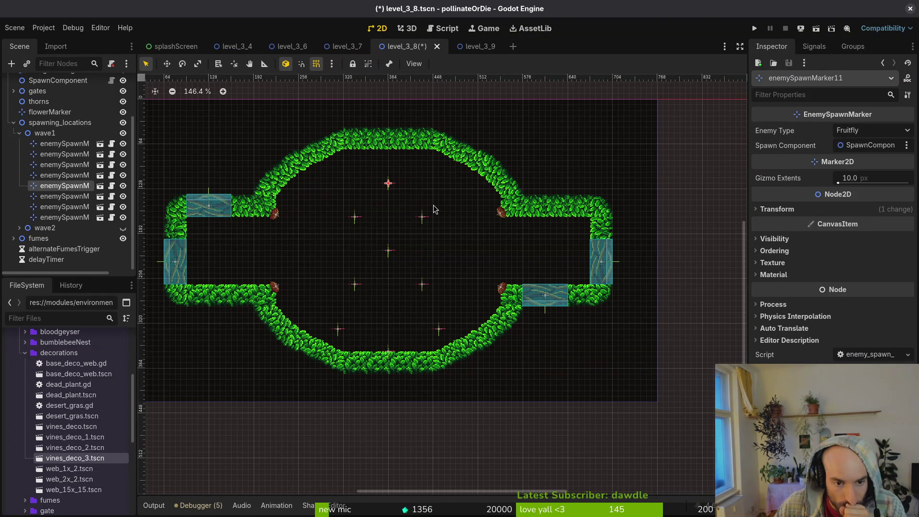
{"action": "key", "text": "Delete"}
{"action": "key", "text": "Return"}
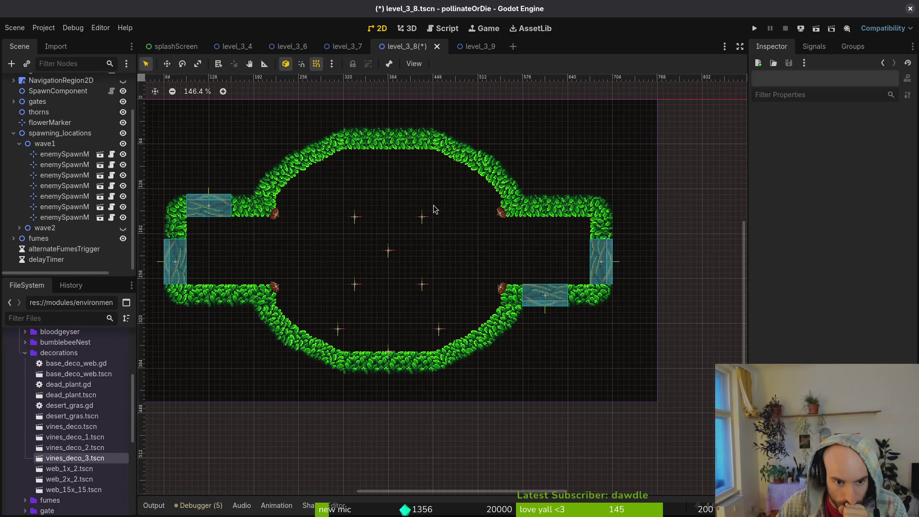
{"action": "left_click", "coordinate": [422, 218]}
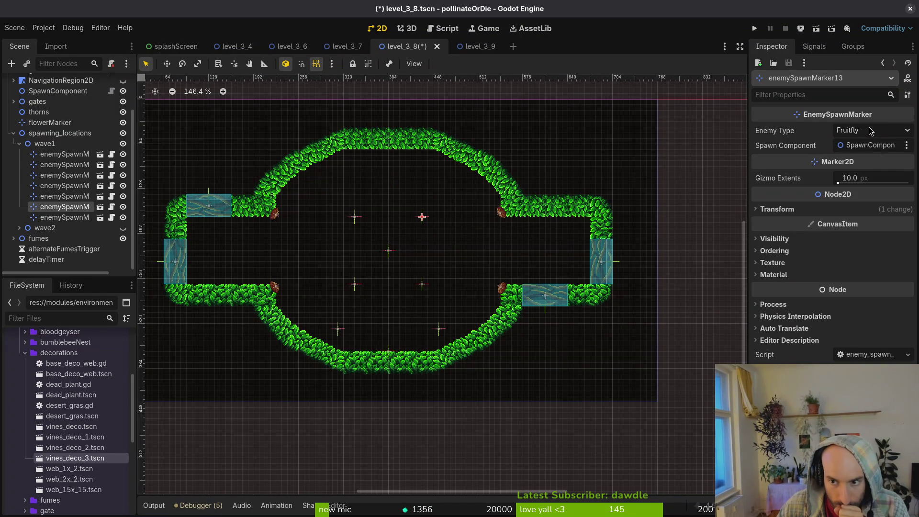
{"action": "left_click", "coordinate": [871, 131]}
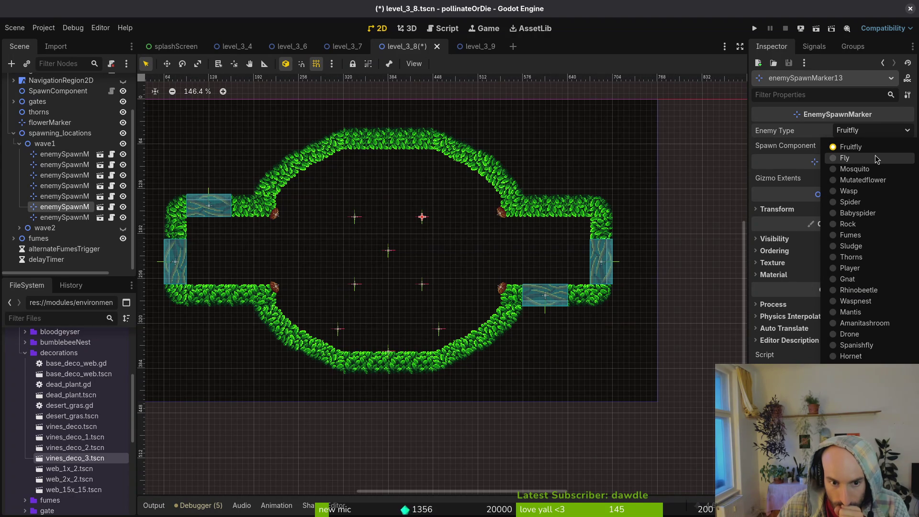
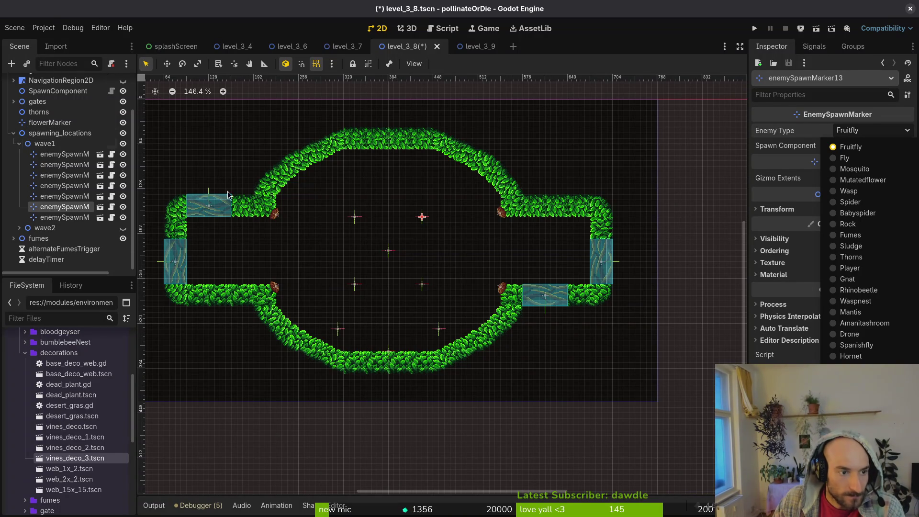
Change the Spanishfly wave1 spawn marker's Enemy Type to Fruitfly
{"action": "left_click", "coordinate": [867, 148]}
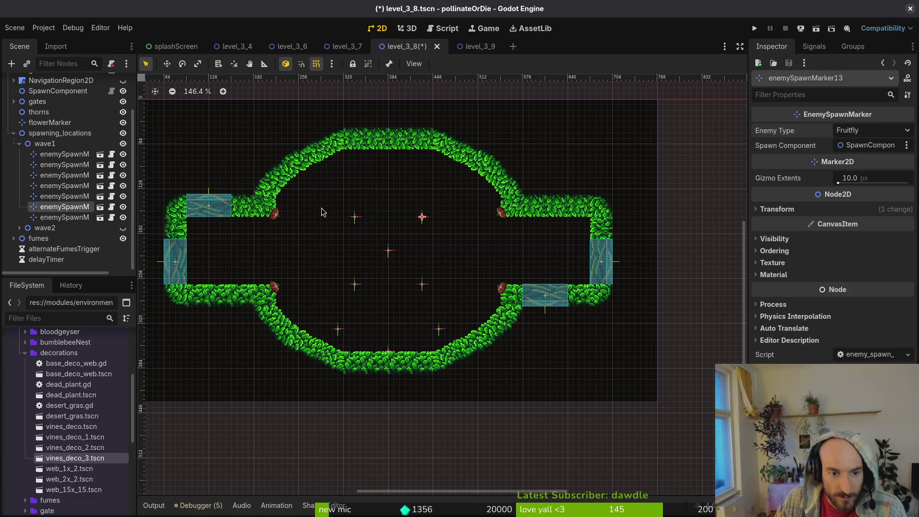
{"action": "left_click", "coordinate": [354, 217]}
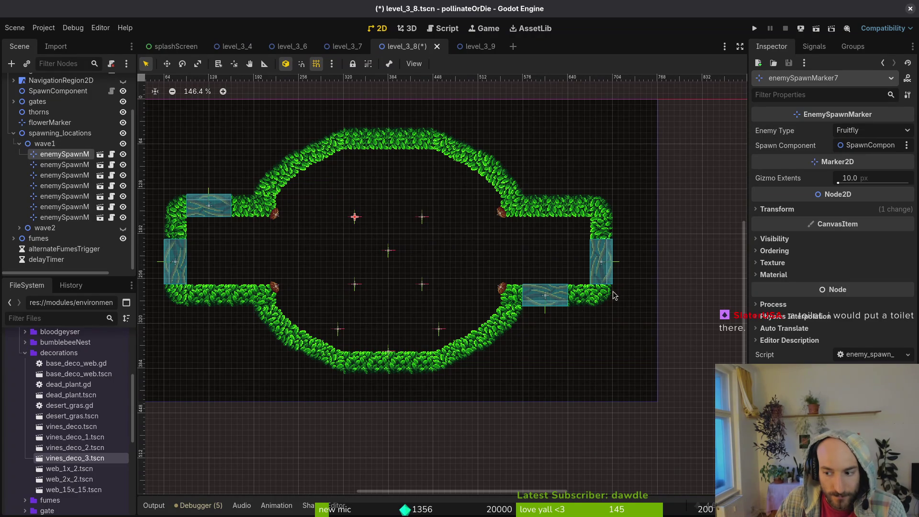
{"action": "left_click", "coordinate": [421, 286]}
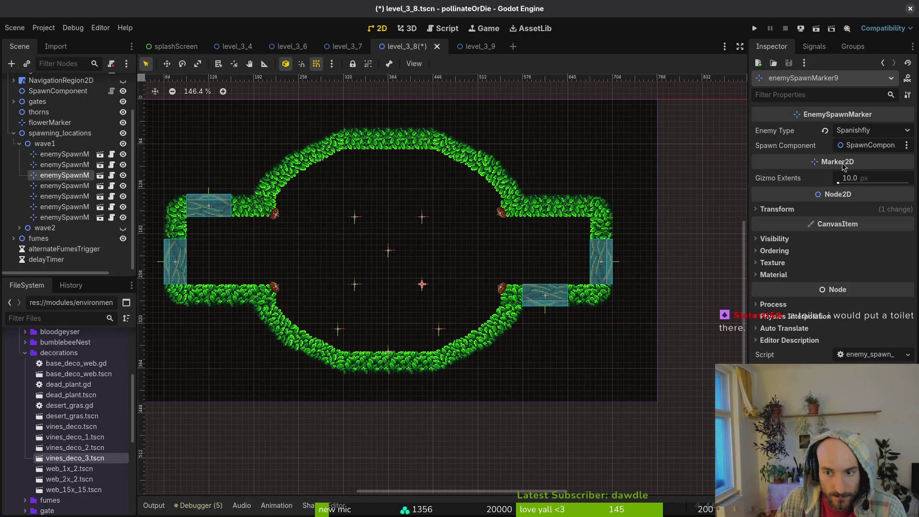
{"action": "left_click", "coordinate": [871, 130]}
{"action": "left_click", "coordinate": [867, 148]}
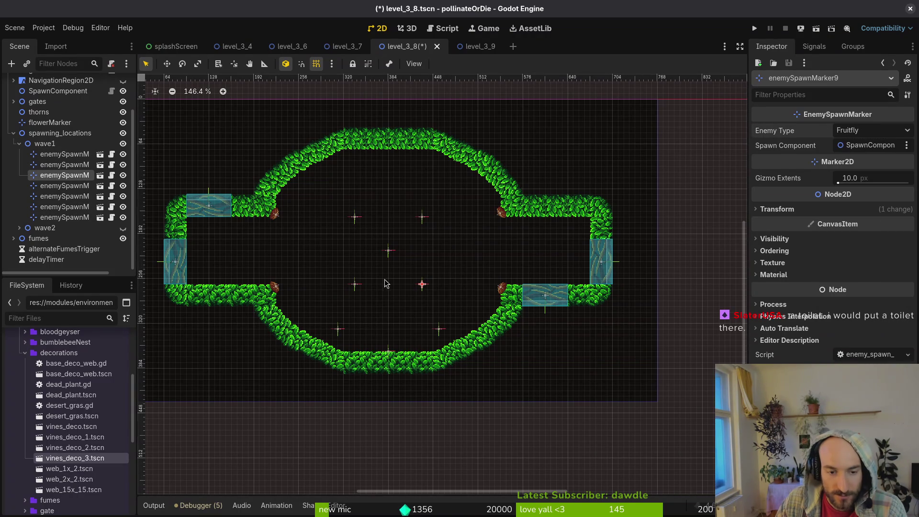
Confirm enemySpawnMarker12 also spawns Fruitfly, then collapse the wave1 group
{"action": "left_click", "coordinate": [356, 286]}
{"action": "left_click", "coordinate": [871, 130]}
{"action": "left_click", "coordinate": [871, 146]}
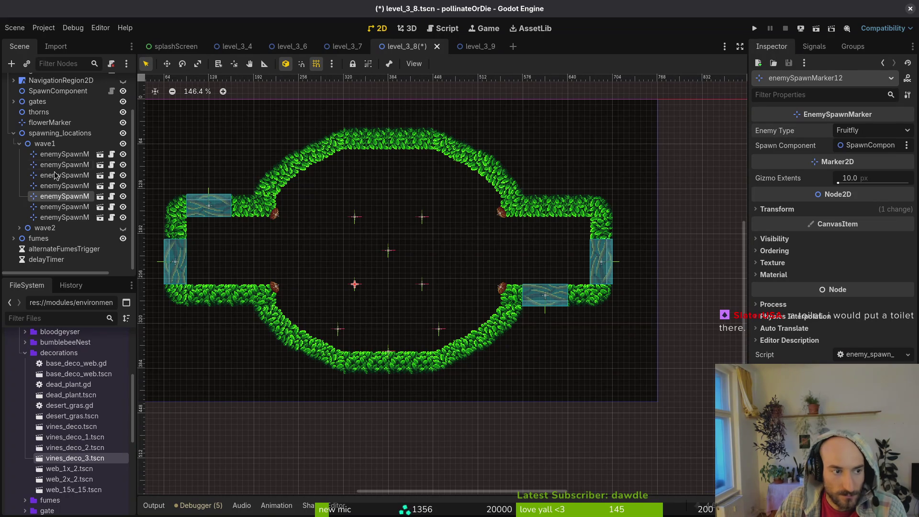
{"action": "left_click", "coordinate": [20, 144]}
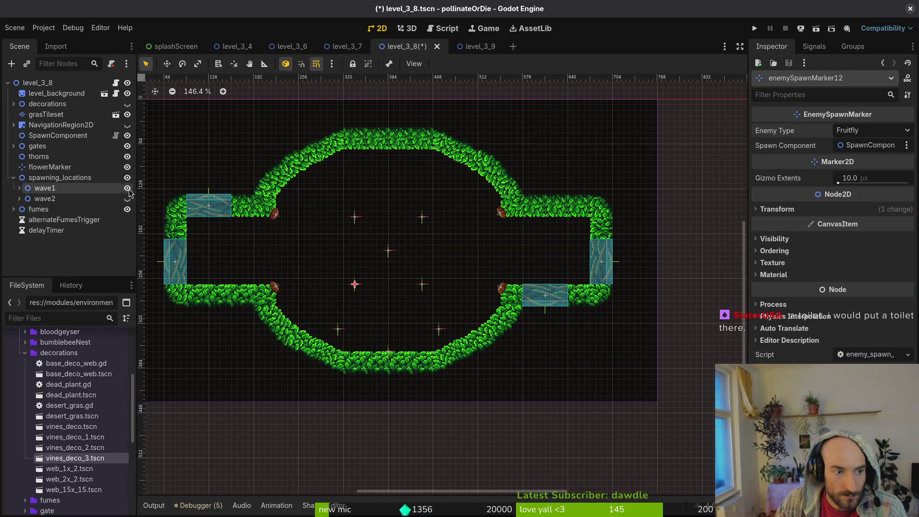
Hide wave1, show wave2, and move enemySpawnMarker13 and 11 into the arena interior
{"action": "left_click", "coordinate": [127, 188]}
{"action": "left_click", "coordinate": [128, 198]}
{"action": "mouse_move", "coordinate": [321, 324]}
{"action": "left_mouse_down"}
{"action": "mouse_move", "coordinate": [352, 341]}
{"action": "mouse_move", "coordinate": [352, 354]}
{"action": "mouse_move", "coordinate": [388, 188]}
{"action": "left_mouse_up"}
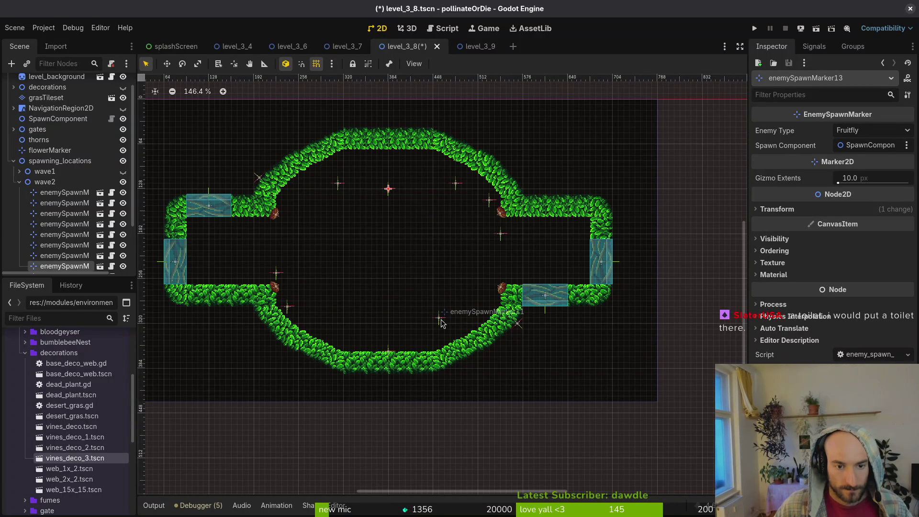
{"action": "mouse_move", "coordinate": [440, 323]}
{"action": "left_mouse_down"}
{"action": "mouse_move", "coordinate": [373, 268]}
{"action": "mouse_move", "coordinate": [373, 250]}
{"action": "left_mouse_up"}
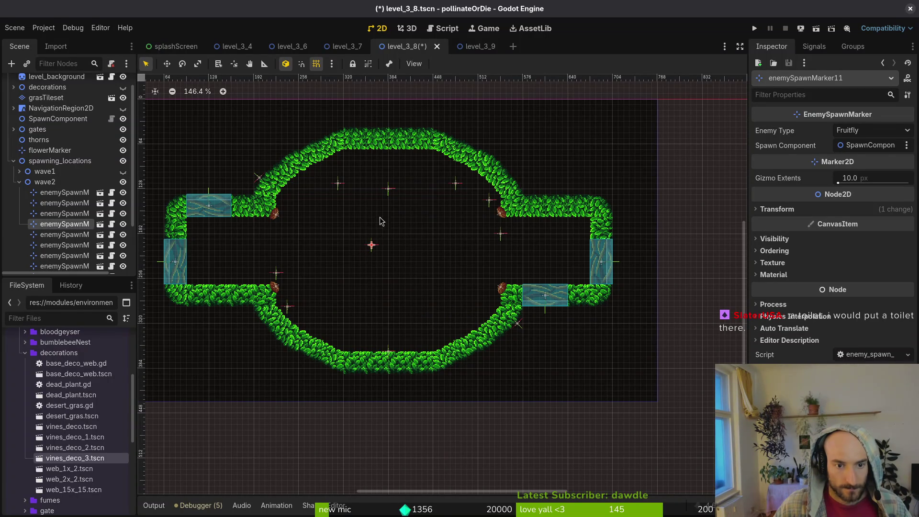
{"action": "left_click_drag", "start_coordinate": [389, 192], "coordinate": [390, 198]}
{"action": "mouse_move", "coordinate": [373, 246]}
{"action": "left_mouse_down"}
{"action": "mouse_move", "coordinate": [391, 324]}
{"action": "mouse_move", "coordinate": [391, 307]}
{"action": "left_mouse_up"}
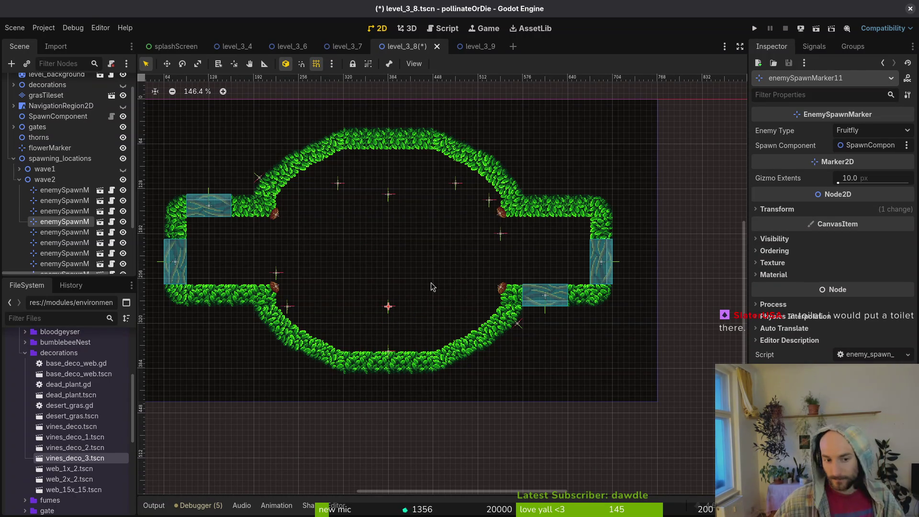
Move enemySpawnMarker8 into the right corridor and enemySpawnMarker17 into the left corridor
{"action": "scroll", "coordinate": [437, 286], "scroll_direction": "up", "scroll_amount": 2}
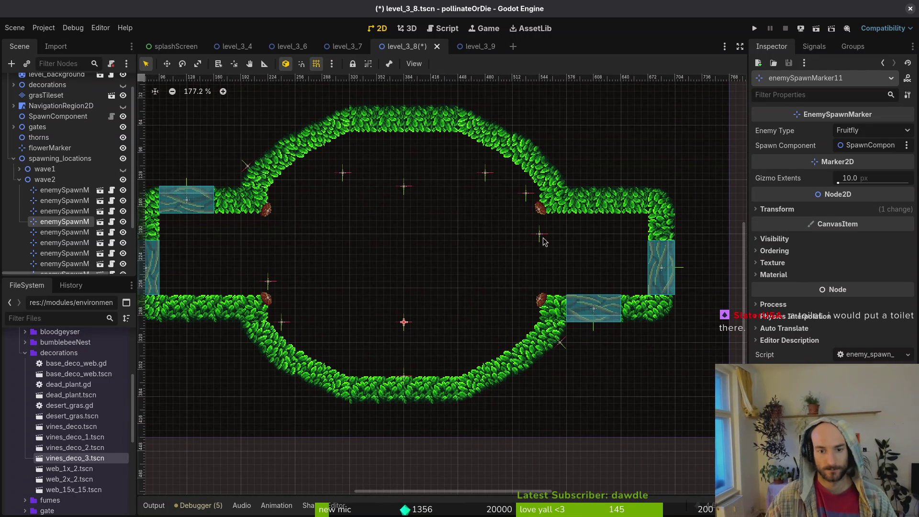
{"action": "left_click_drag", "start_coordinate": [541, 233], "coordinate": [593, 258]}
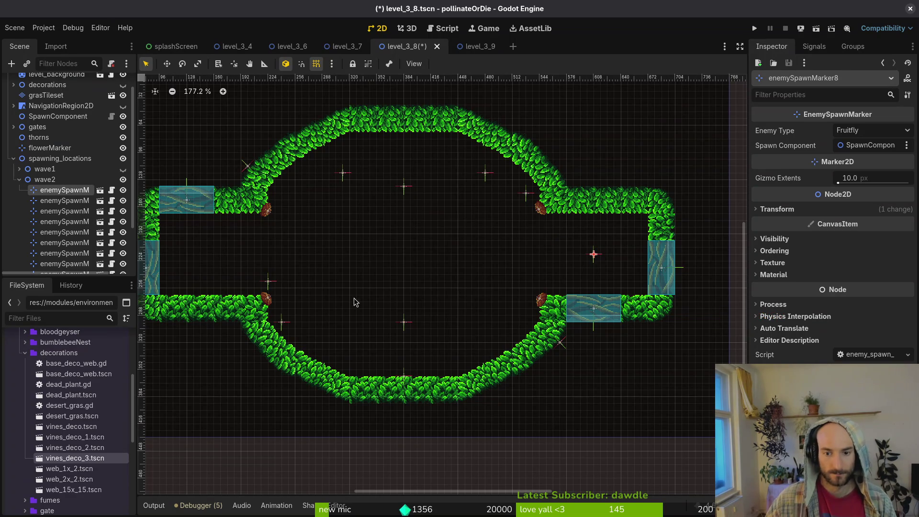
{"action": "left_click_drag", "start_coordinate": [268, 282], "coordinate": [211, 256]}
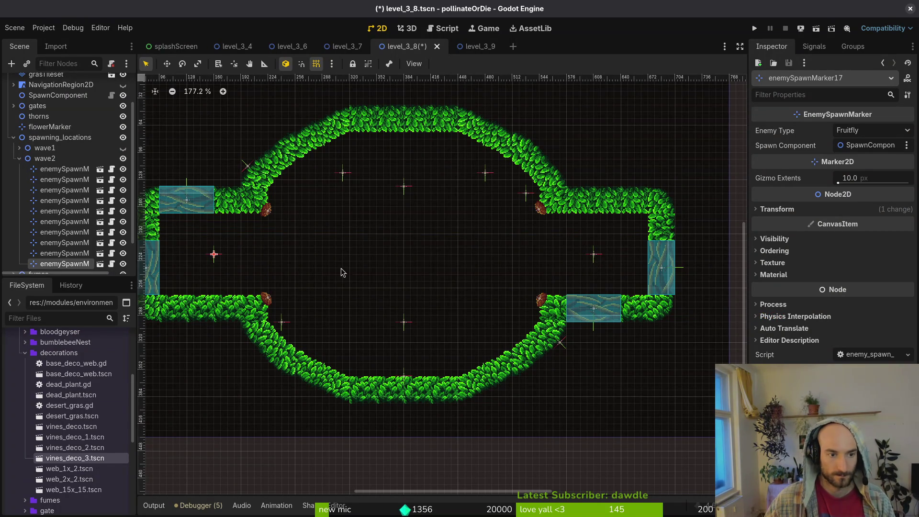
{"action": "left_click_drag", "start_coordinate": [372, 271], "coordinate": [375, 271]}
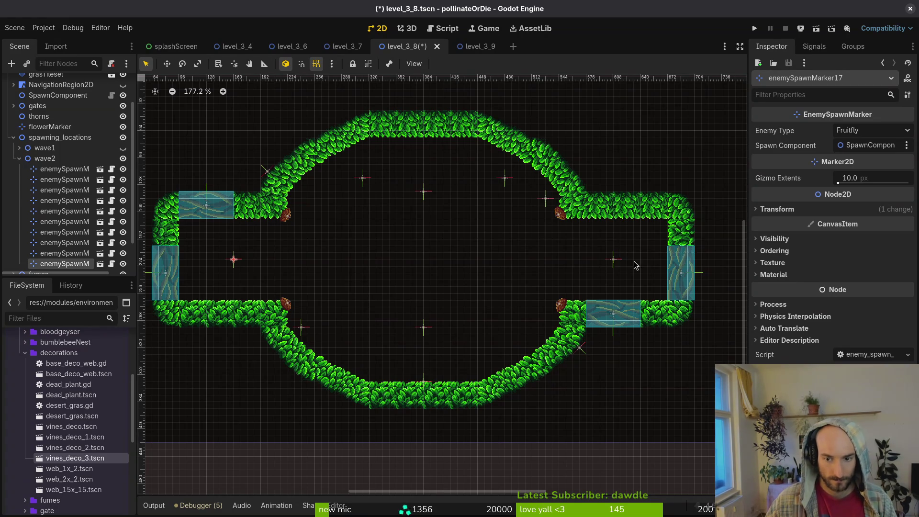
Place enemySpawnMarker13 in the right corridor and enemySpawnMarker9 in the left corridor
{"action": "scroll", "coordinate": [626, 263], "scroll_direction": "up", "scroll_amount": 2}
{"action": "scroll", "coordinate": [384, 257], "scroll_direction": "down", "scroll_amount": 1}
{"action": "scroll", "coordinate": [363, 268], "scroll_direction": "left", "scroll_amount": 3}
{"action": "scroll", "coordinate": [279, 265], "scroll_direction": "up", "scroll_amount": 2}
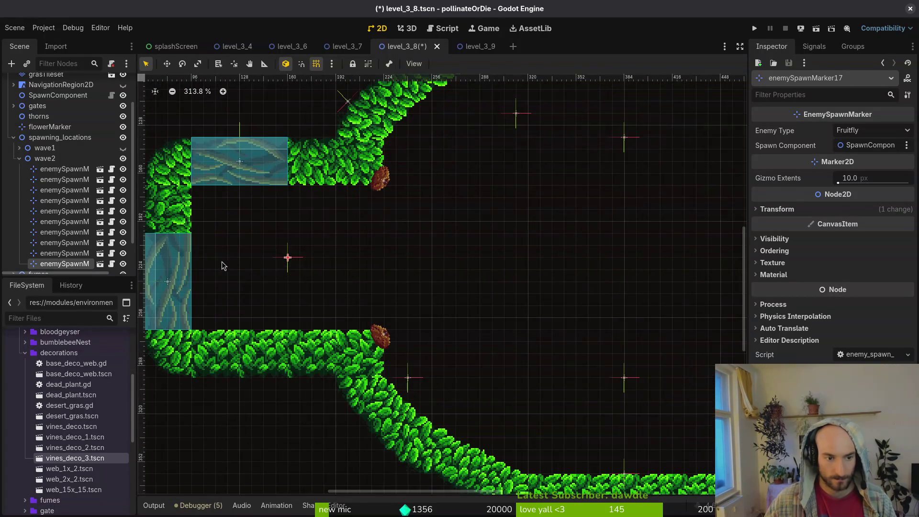
{"action": "scroll", "coordinate": [321, 258], "scroll_direction": "down", "scroll_amount": 3}
{"action": "mouse_move", "coordinate": [471, 185]}
{"action": "left_mouse_down"}
{"action": "mouse_move", "coordinate": [631, 284]}
{"action": "mouse_move", "coordinate": [649, 267]}
{"action": "mouse_move", "coordinate": [625, 265]}
{"action": "left_mouse_up"}
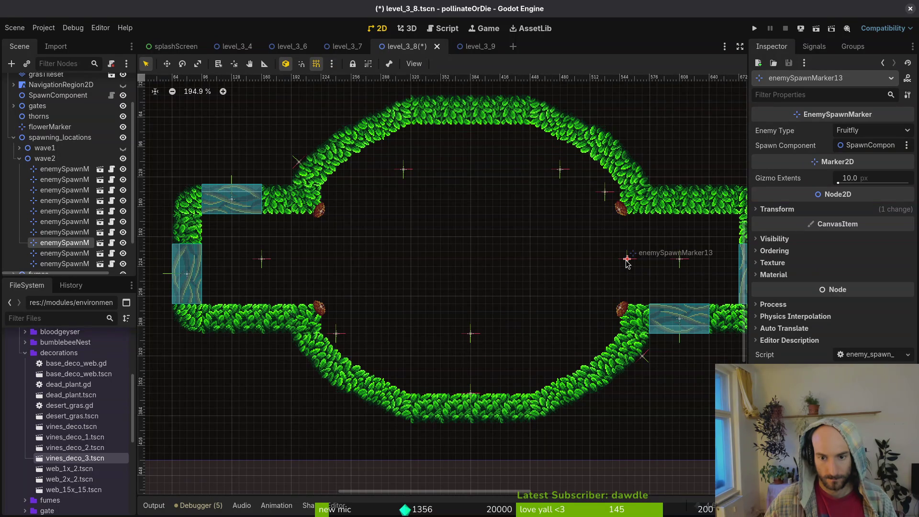
{"action": "mouse_move", "coordinate": [605, 192]}
{"action": "left_mouse_down"}
{"action": "mouse_move", "coordinate": [310, 268]}
{"action": "mouse_move", "coordinate": [325, 262]}
{"action": "left_mouse_up"}
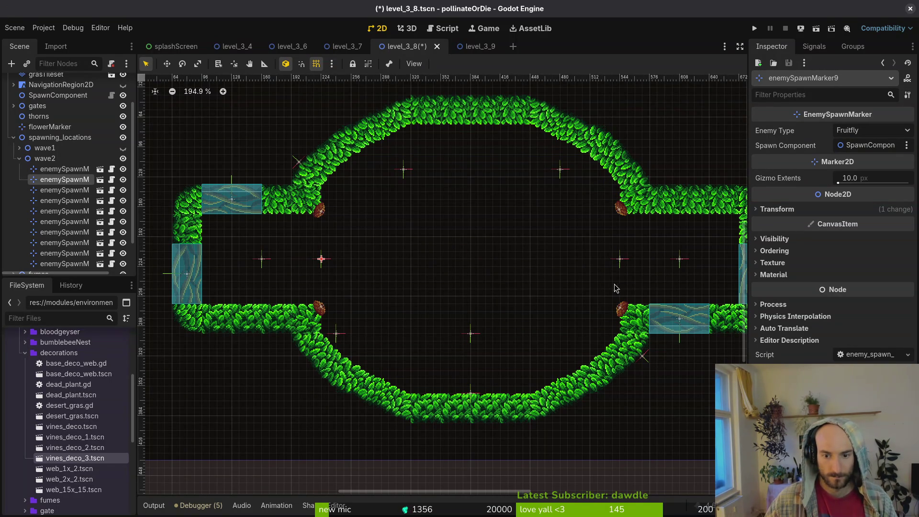
{"action": "left_click", "coordinate": [620, 260]}
Set the left-most corridor marker's Enemy Type to Mosquito
{"action": "left_click", "coordinate": [679, 260]}
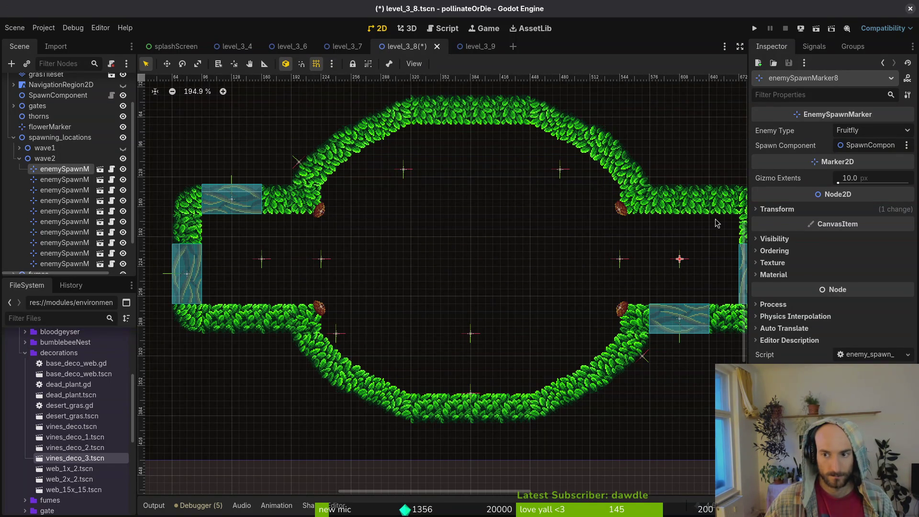
{"action": "left_click", "coordinate": [875, 130]}
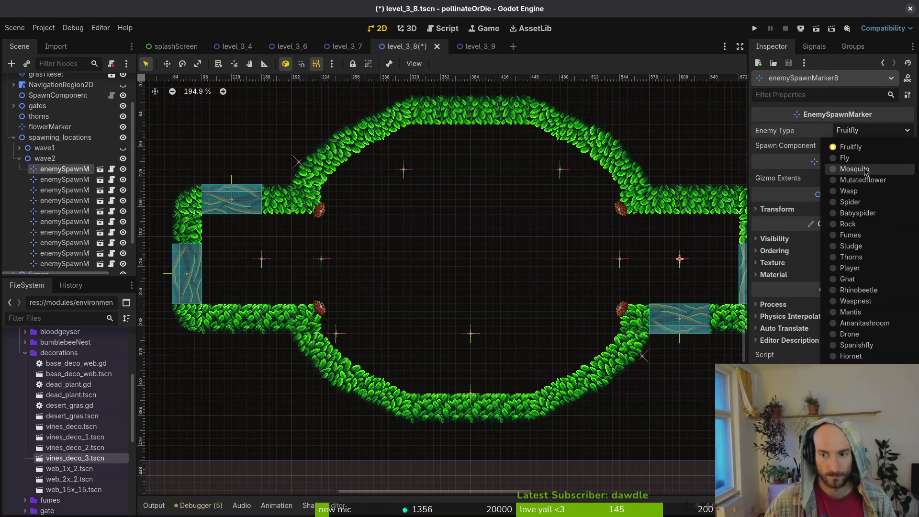
{"action": "left_click", "coordinate": [865, 170]}
{"action": "left_click", "coordinate": [262, 261]}
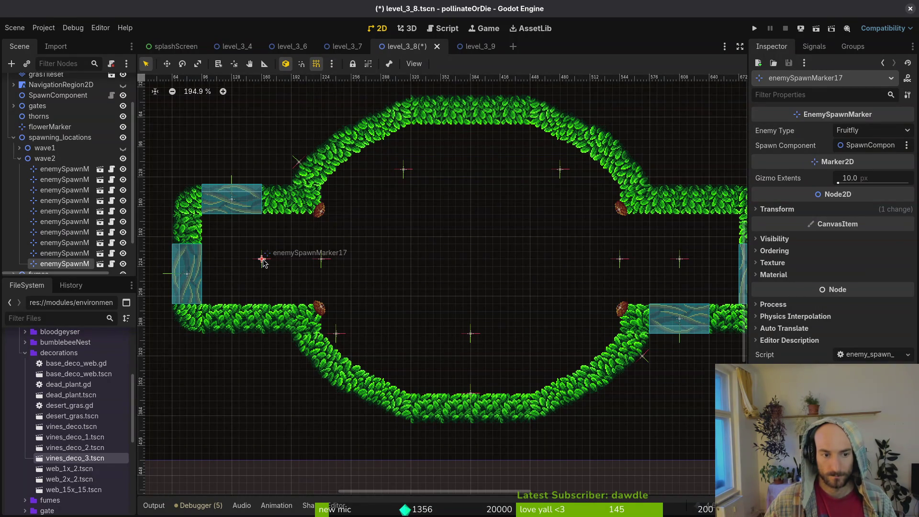
{"action": "left_click", "coordinate": [876, 130]}
{"action": "left_click", "coordinate": [864, 171]}
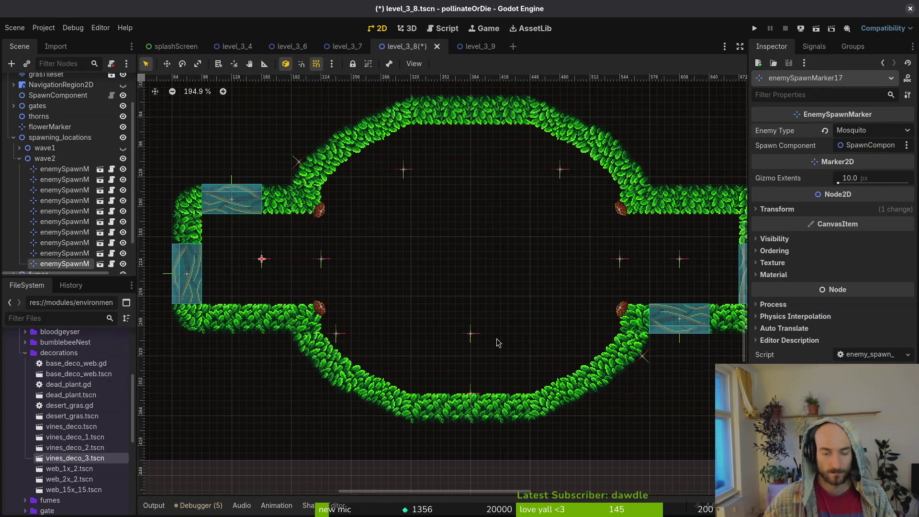
Move enemySpawnMarker11 to the arena's top and make it spawn Mutatedflower
{"action": "mouse_move", "coordinate": [472, 334]}
{"action": "left_mouse_down"}
{"action": "mouse_move", "coordinate": [479, 140]}
{"action": "mouse_move", "coordinate": [469, 136]}
{"action": "mouse_move", "coordinate": [464, 159]}
{"action": "mouse_move", "coordinate": [436, 126]}
{"action": "mouse_move", "coordinate": [454, 110]}
{"action": "left_mouse_up"}
{"action": "left_click", "coordinate": [848, 130]}
{"action": "left_click", "coordinate": [857, 182]}
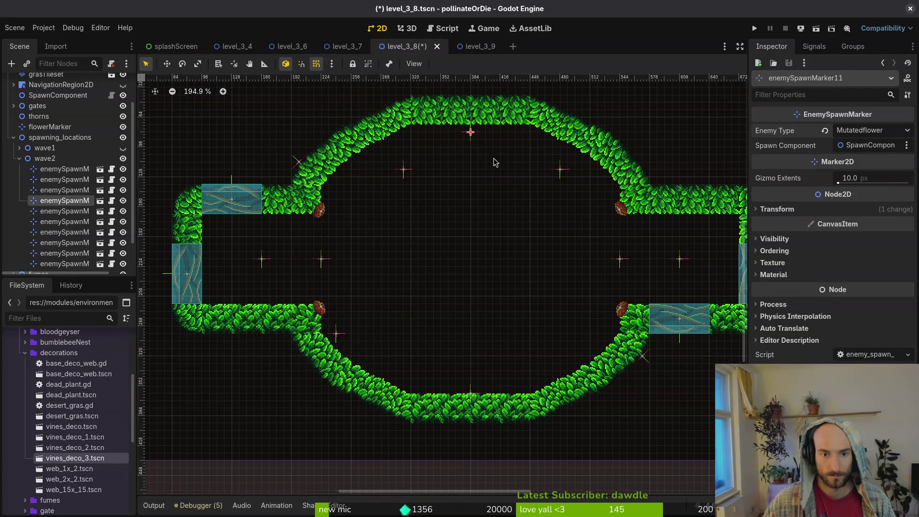
Move enemySpawnMarker12, 10 and 16 to the arena centre
{"action": "mouse_move", "coordinate": [405, 170]}
{"action": "left_mouse_down"}
{"action": "mouse_move", "coordinate": [475, 254]}
{"action": "mouse_move", "coordinate": [468, 283]}
{"action": "mouse_move", "coordinate": [473, 269]}
{"action": "left_mouse_up"}
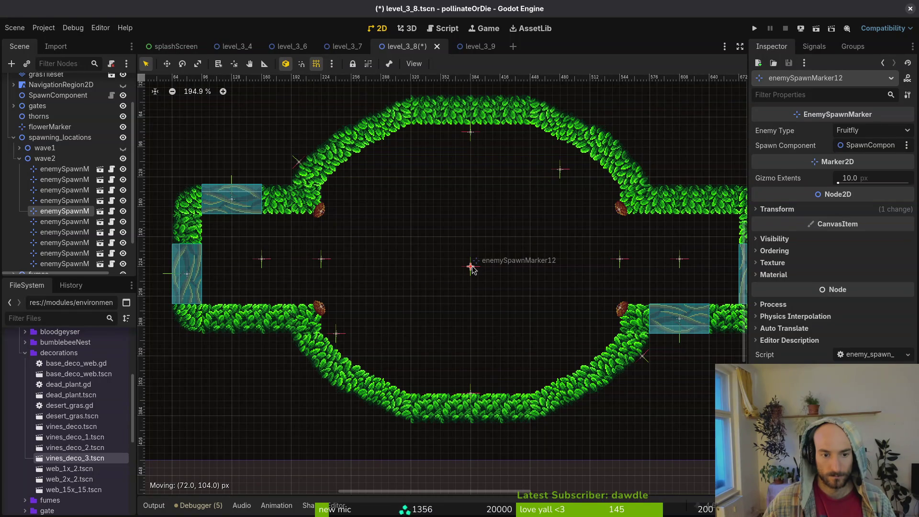
{"action": "left_click_drag", "start_coordinate": [473, 269], "coordinate": [473, 271]}
{"action": "left_click_drag", "start_coordinate": [474, 268], "coordinate": [473, 262]}
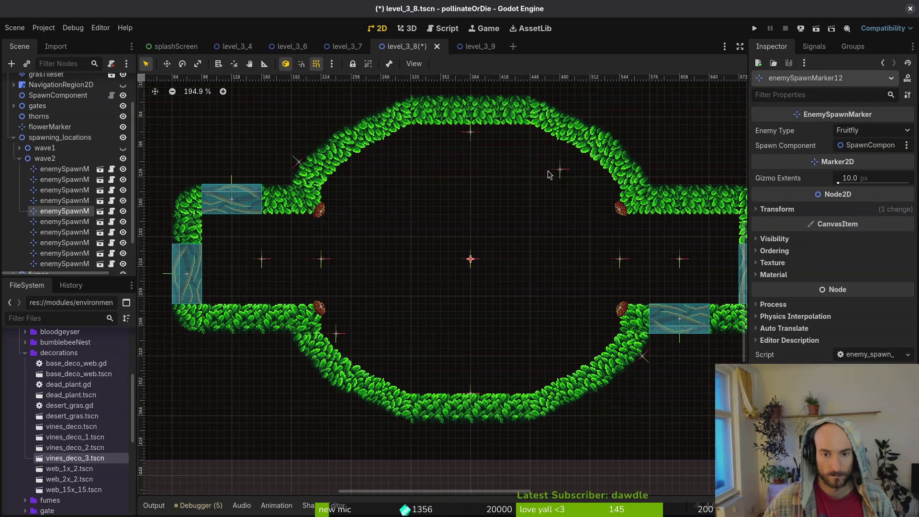
{"action": "mouse_move", "coordinate": [563, 176]}
{"action": "left_mouse_down"}
{"action": "mouse_move", "coordinate": [517, 261]}
{"action": "mouse_move", "coordinate": [481, 294]}
{"action": "mouse_move", "coordinate": [500, 294]}
{"action": "left_mouse_up"}
{"action": "mouse_move", "coordinate": [336, 341]}
{"action": "left_mouse_down"}
{"action": "mouse_move", "coordinate": [435, 293]}
{"action": "mouse_move", "coordinate": [453, 294]}
{"action": "mouse_move", "coordinate": [443, 297]}
{"action": "left_mouse_up"}
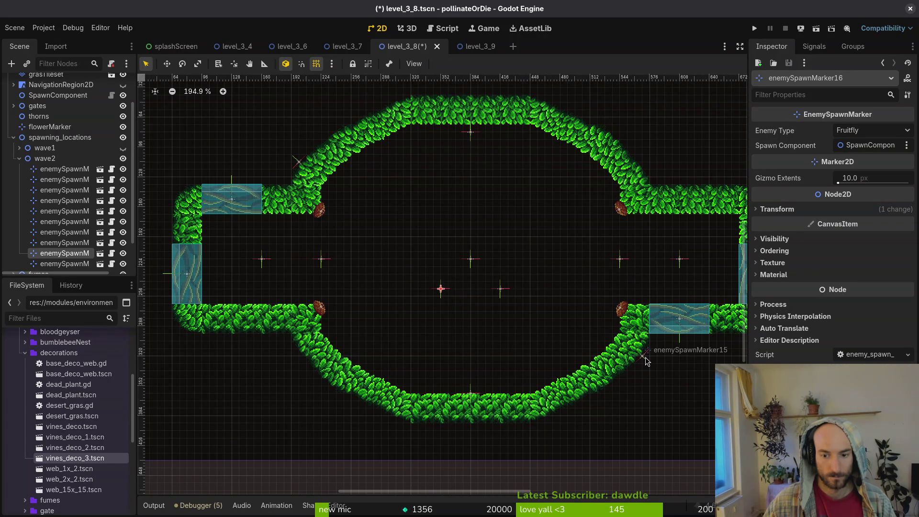
Add enemySpawnMarker15 to the centre cluster, nudge 10 and 16 up, shift 18 left
{"action": "left_click", "coordinate": [643, 356]}
{"action": "mouse_move", "coordinate": [643, 357]}
{"action": "left_mouse_down"}
{"action": "mouse_move", "coordinate": [579, 323]}
{"action": "mouse_move", "coordinate": [509, 214]}
{"action": "mouse_move", "coordinate": [497, 245]}
{"action": "mouse_move", "coordinate": [505, 252]}
{"action": "left_mouse_up"}
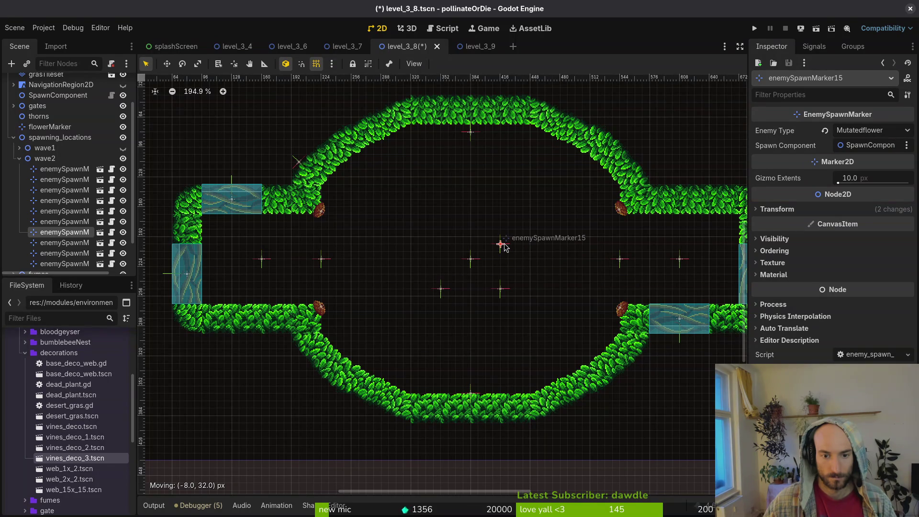
{"action": "left_click_drag", "start_coordinate": [501, 290], "coordinate": [500, 282]}
{"action": "left_click_drag", "start_coordinate": [441, 289], "coordinate": [441, 281]}
{"action": "left_click", "coordinate": [501, 244]}
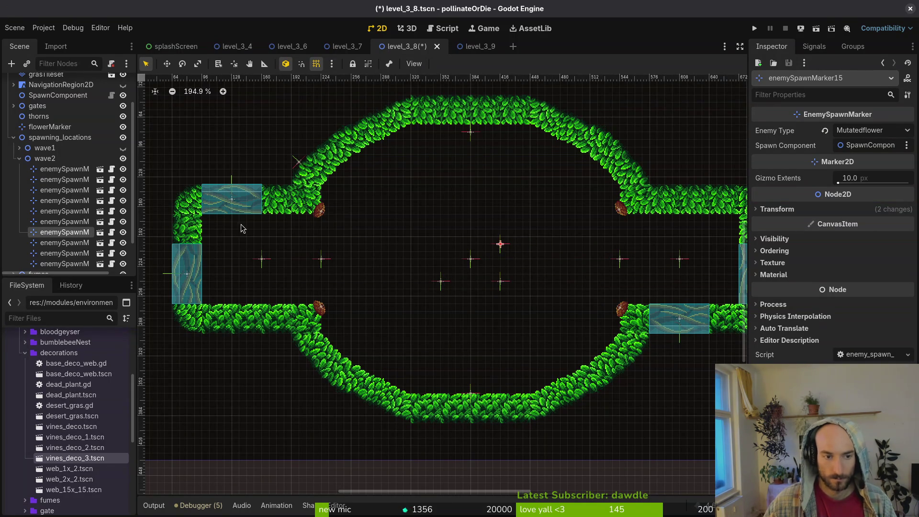
{"action": "left_click_drag", "start_coordinate": [500, 246], "coordinate": [441, 245]}
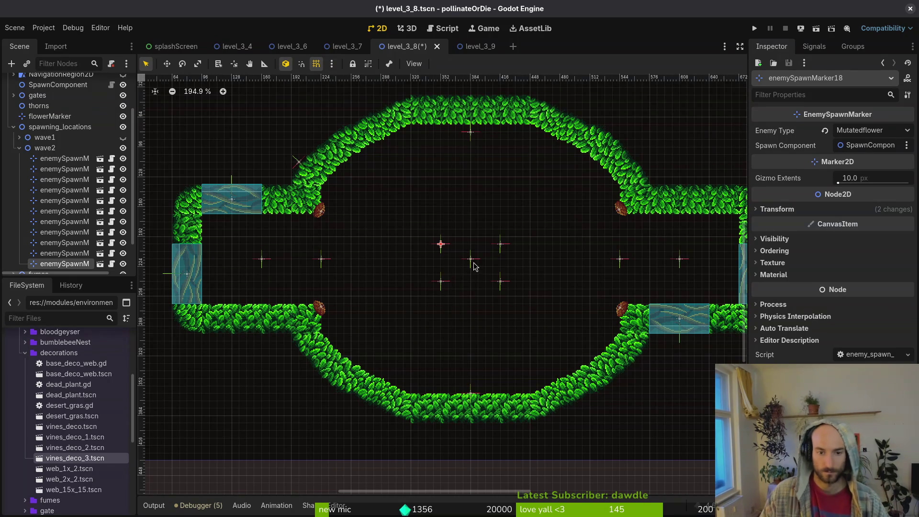
{"action": "left_click", "coordinate": [471, 260]}
Delete enemySpawnMarker12 and shift markers 10, 16, 18 and 15 slightly within the cluster
{"action": "key", "text": "Delete"}
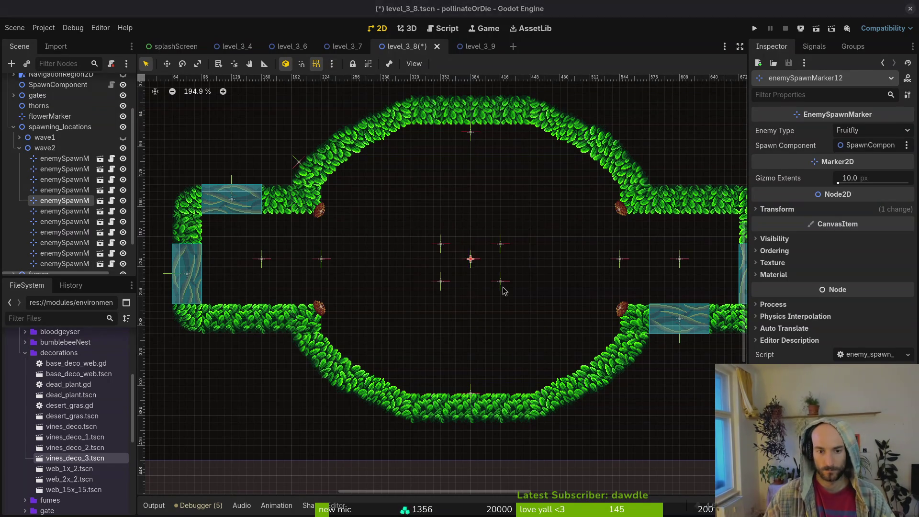
{"action": "key", "text": "Return"}
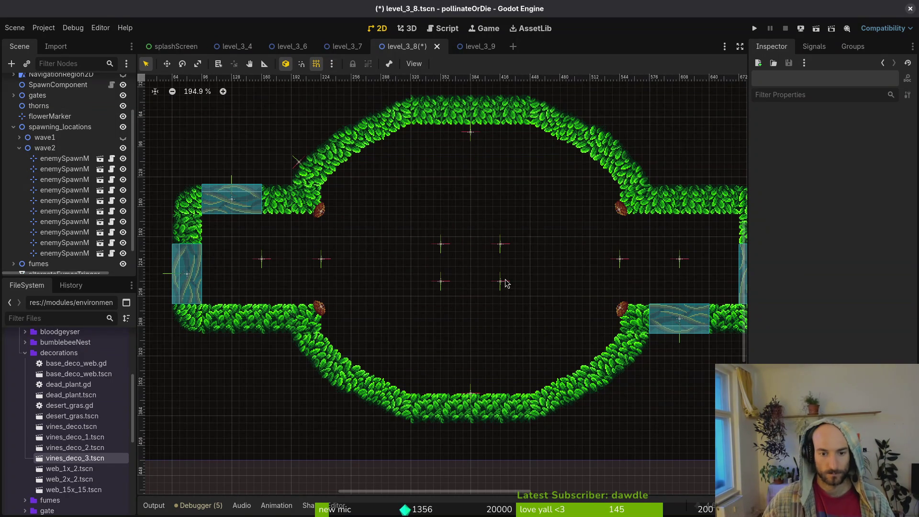
{"action": "left_click_drag", "start_coordinate": [502, 286], "coordinate": [509, 292]}
{"action": "left_click_drag", "start_coordinate": [436, 284], "coordinate": [429, 290]}
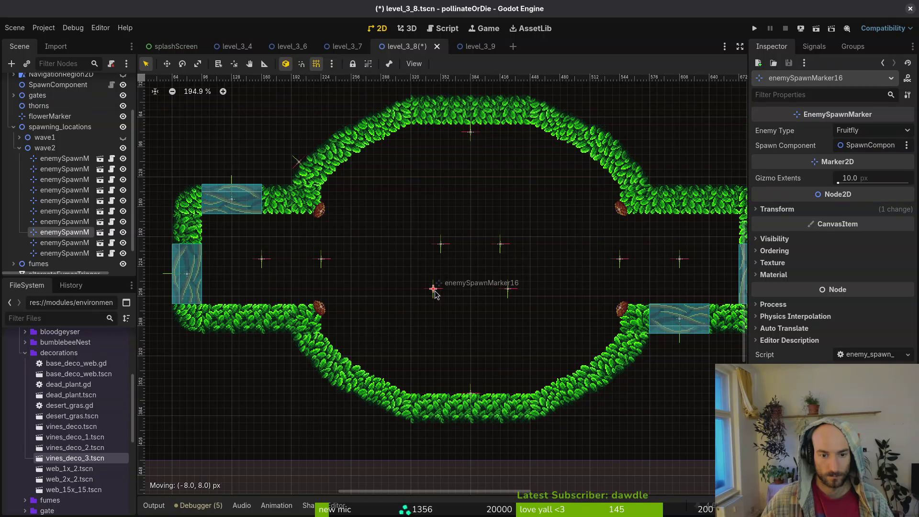
{"action": "left_click_drag", "start_coordinate": [441, 252], "coordinate": [451, 259]}
{"action": "left_click_drag", "start_coordinate": [500, 246], "coordinate": [486, 263]}
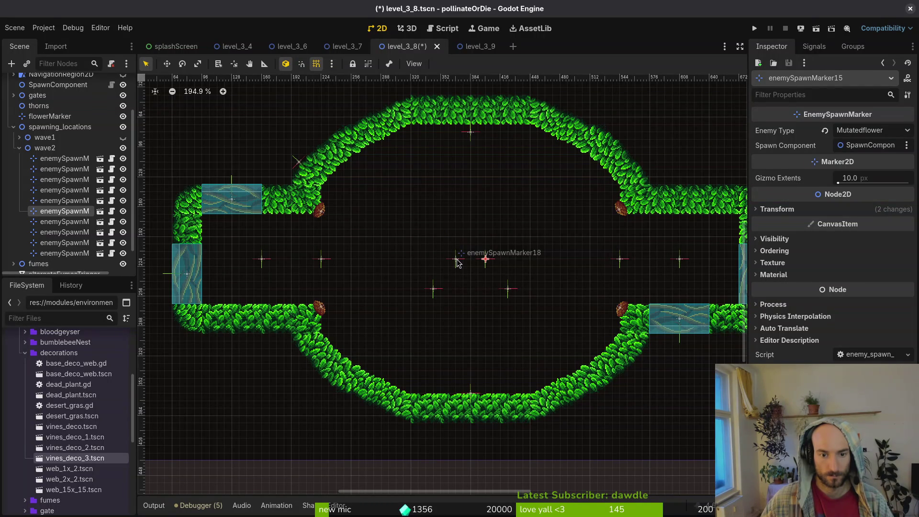
Delete enemySpawnMarker18 and fine-tune the remaining centre markers' positions
{"action": "left_click", "coordinate": [860, 131]}
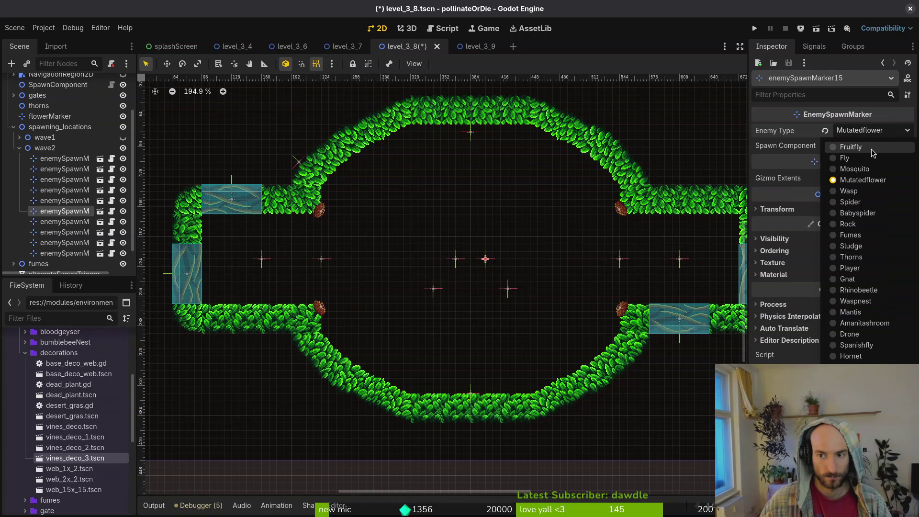
{"action": "left_click", "coordinate": [486, 262]}
{"action": "left_click_drag", "start_coordinate": [486, 261], "coordinate": [471, 276]}
{"action": "left_click", "coordinate": [455, 260]}
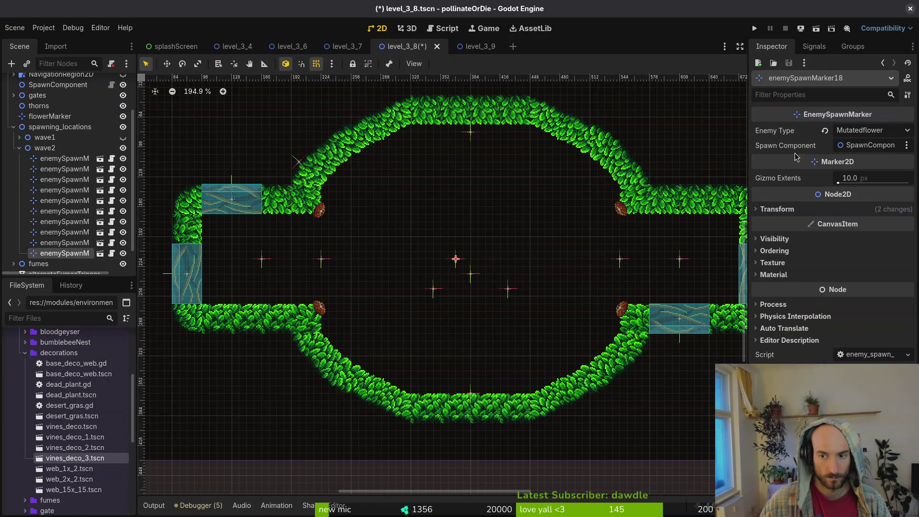
{"action": "left_click", "coordinate": [876, 130]}
{"action": "left_click", "coordinate": [747, 231]}
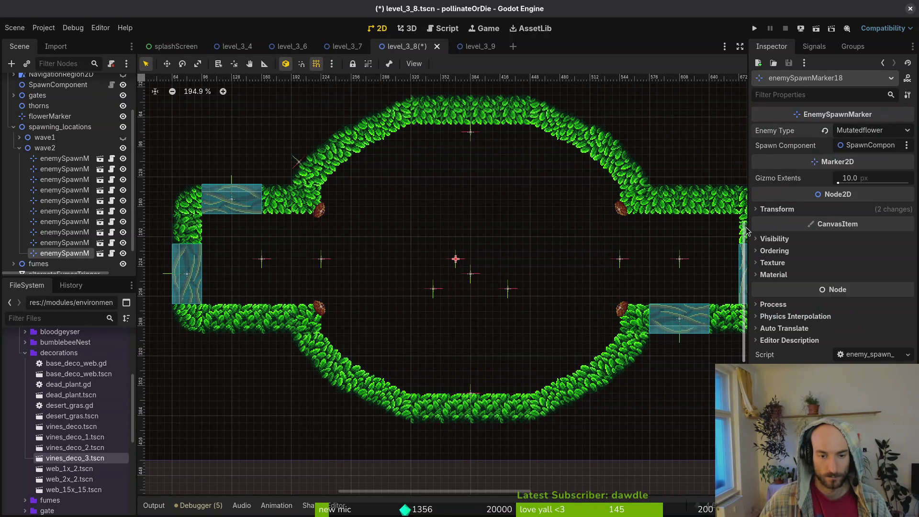
{"action": "key", "text": "Delete"}
{"action": "key", "text": "Return"}
{"action": "mouse_move", "coordinate": [510, 289]}
{"action": "left_mouse_down"}
{"action": "mouse_move", "coordinate": [511, 275]}
{"action": "mouse_move", "coordinate": [471, 270]}
{"action": "mouse_move", "coordinate": [471, 278]}
{"action": "mouse_move", "coordinate": [425, 284]}
{"action": "mouse_move", "coordinate": [425, 277]}
{"action": "mouse_move", "coordinate": [517, 276]}
{"action": "left_mouse_up"}
Set two centre markers, including enemySpawnMarker16, to Fly and enemySpawnMarker15 to Fruitfly
{"action": "left_click", "coordinate": [877, 130]}
{"action": "left_click", "coordinate": [871, 162]}
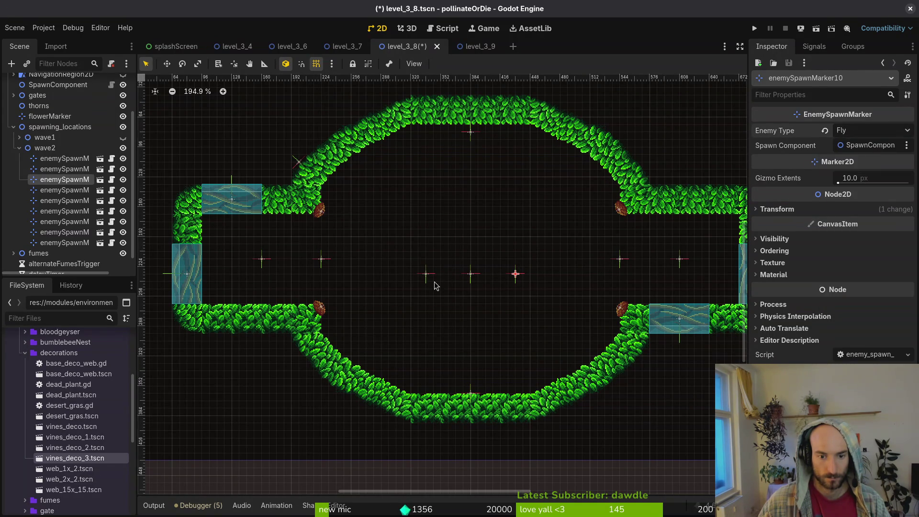
{"action": "left_click", "coordinate": [427, 274]}
{"action": "left_click", "coordinate": [877, 130]}
{"action": "left_click", "coordinate": [872, 162]}
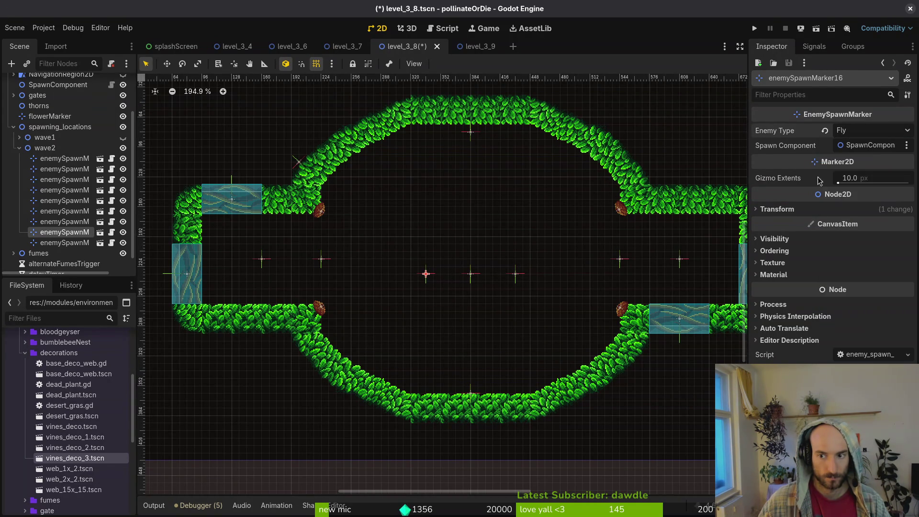
{"action": "left_click", "coordinate": [471, 274]}
{"action": "left_click", "coordinate": [873, 129]}
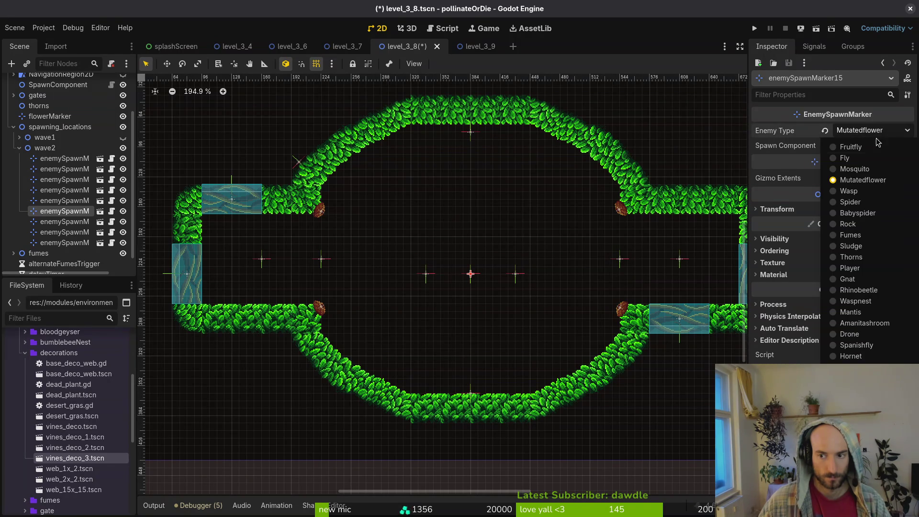
{"action": "left_click", "coordinate": [866, 151]}
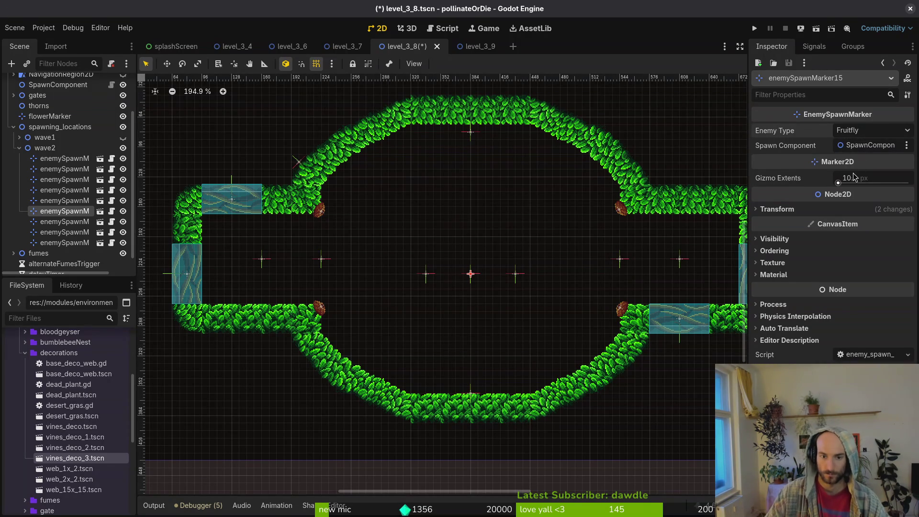
Set both the right and left corridor markers' Enemy Type to Spanishfly
{"action": "left_click", "coordinate": [680, 259]}
{"action": "left_click", "coordinate": [865, 131]}
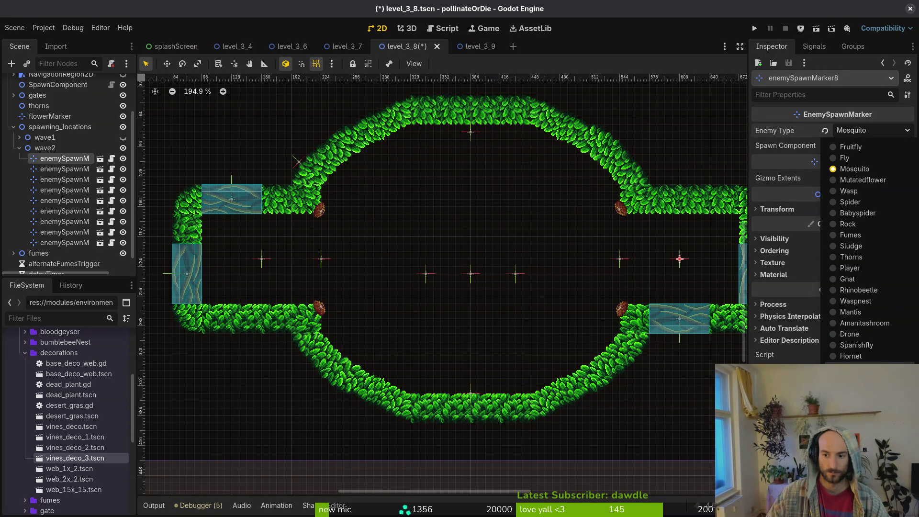
{"action": "left_click", "coordinate": [872, 346]}
{"action": "left_click", "coordinate": [265, 267]}
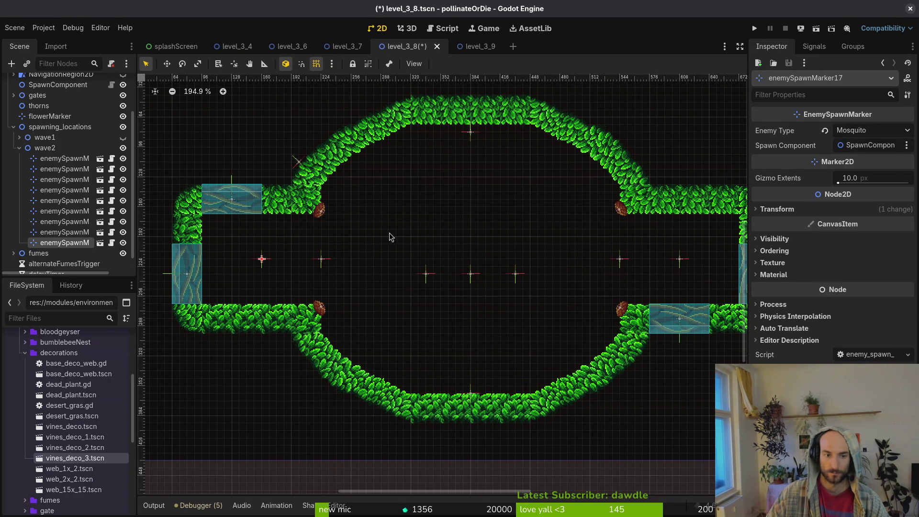
{"action": "left_click", "coordinate": [874, 130]}
{"action": "left_click", "coordinate": [872, 346]}
{"action": "left_click", "coordinate": [582, 233]}
Save level_3_8 and quick-open the spanish_fly scene
{"action": "key", "text": "ctrl+s"}
{"action": "key", "text": "shift+alt+o"}
{"action": "type", "text": "spsflts"}
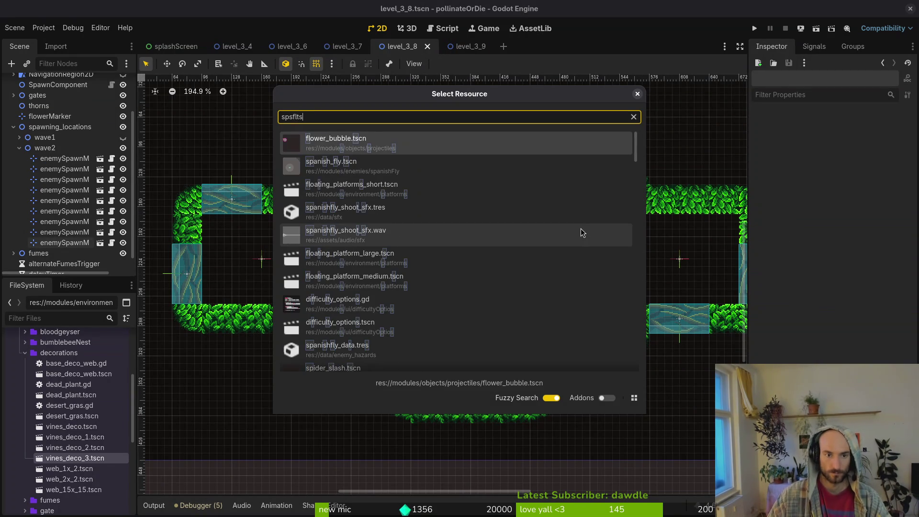
{"action": "key", "text": "Down"}
{"action": "key", "text": "Return"}
Set the attackRange CollisionShape2D circle radius to 180 and save spanish_fly
{"action": "scroll", "coordinate": [421, 304], "scroll_direction": "down", "scroll_amount": 3}
{"action": "scroll", "coordinate": [425, 277], "scroll_direction": "up", "scroll_amount": 5}
{"action": "left_click", "coordinate": [128, 115]}
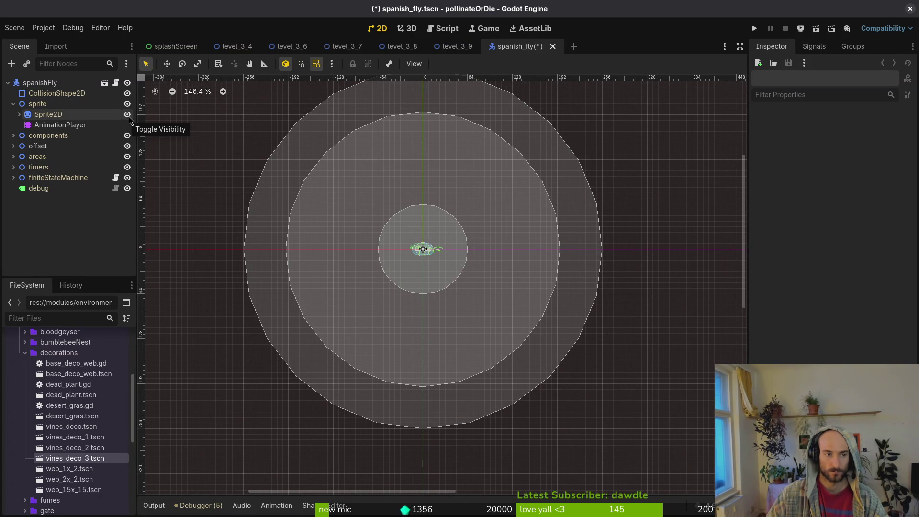
{"action": "left_click", "coordinate": [13, 157]}
{"action": "left_click", "coordinate": [50, 220]}
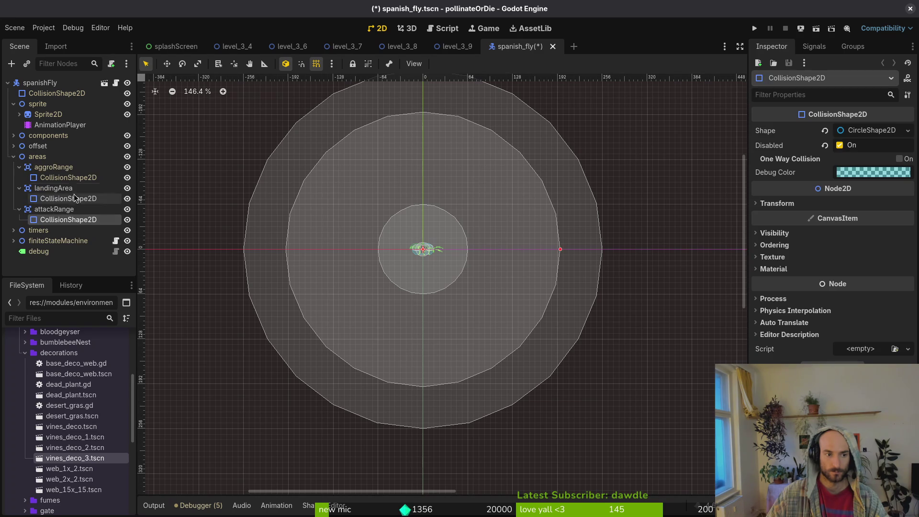
{"action": "left_click", "coordinate": [862, 130]}
{"action": "left_click", "coordinate": [876, 146]}
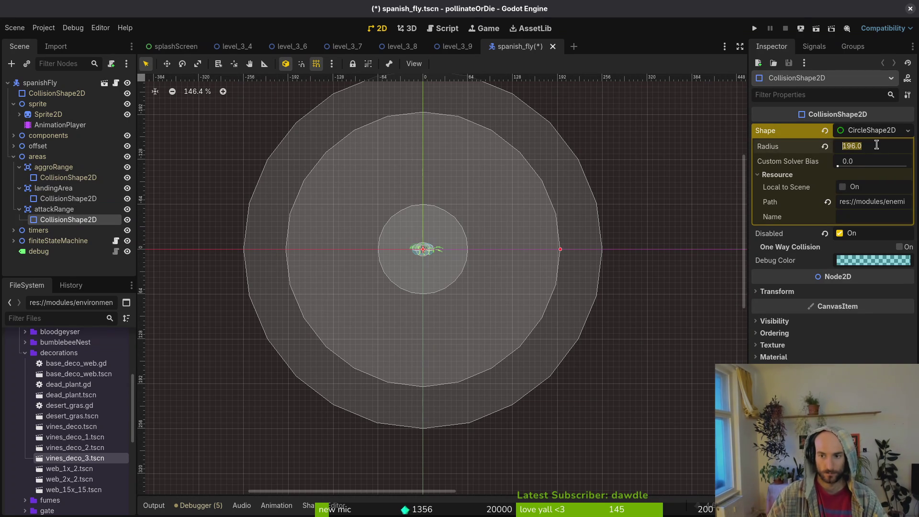
{"action": "type", "text": "180"}
{"action": "key", "text": "Return"}
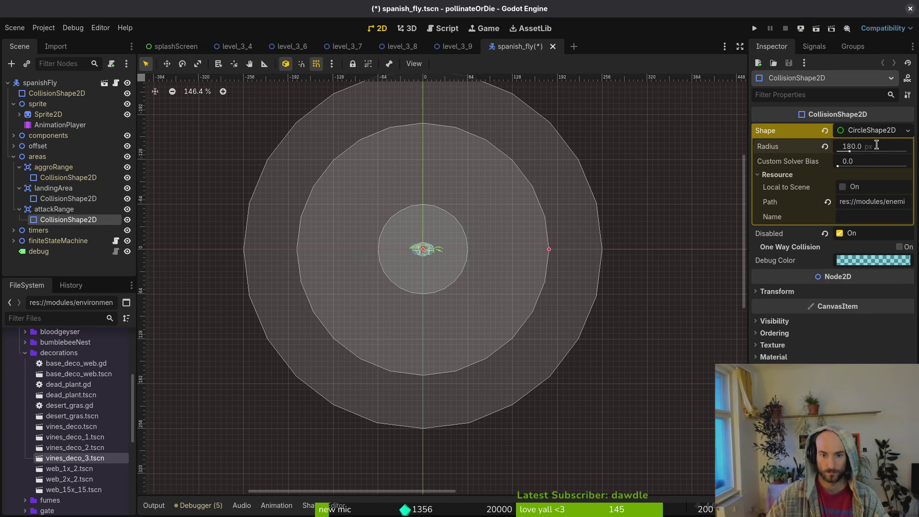
{"action": "key", "text": "ctrl+s"}
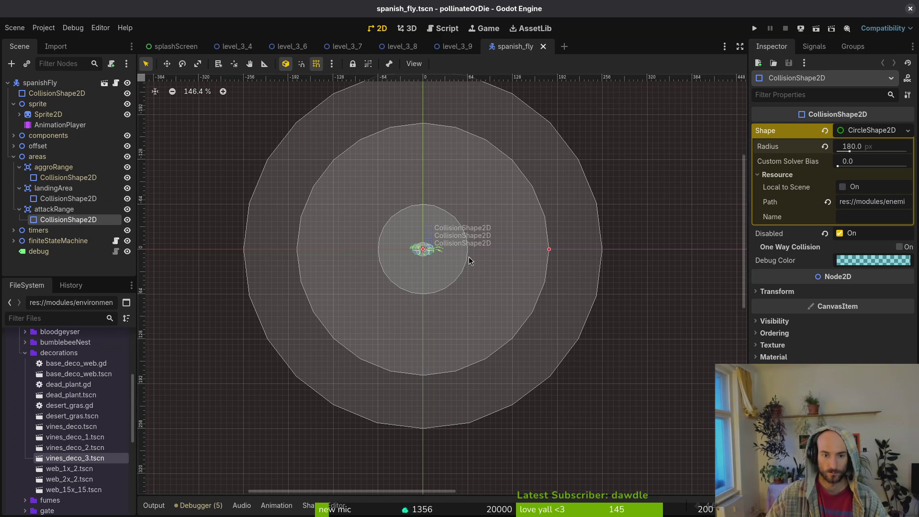
Test-run the game twice, then close spanish_fly and return to level_3_8
{"action": "left_click", "coordinate": [755, 29]}
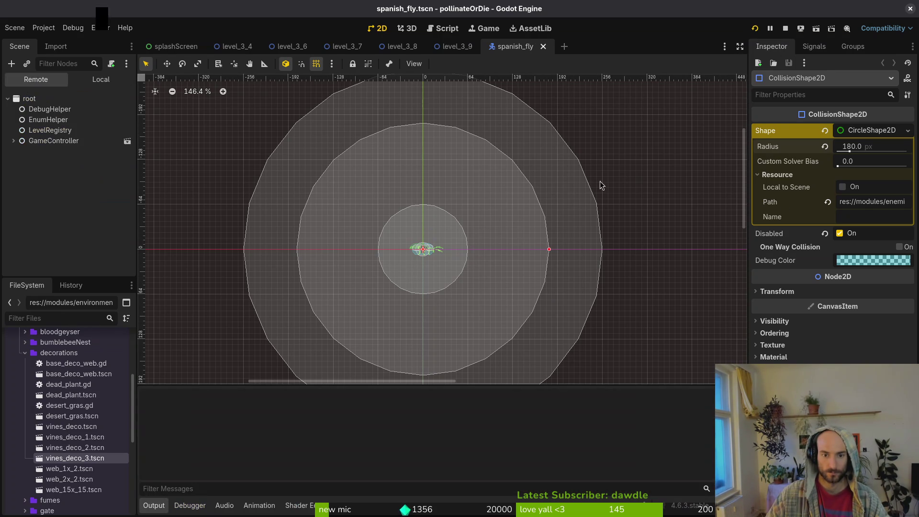
{"action": "left_click", "coordinate": [455, 9]}
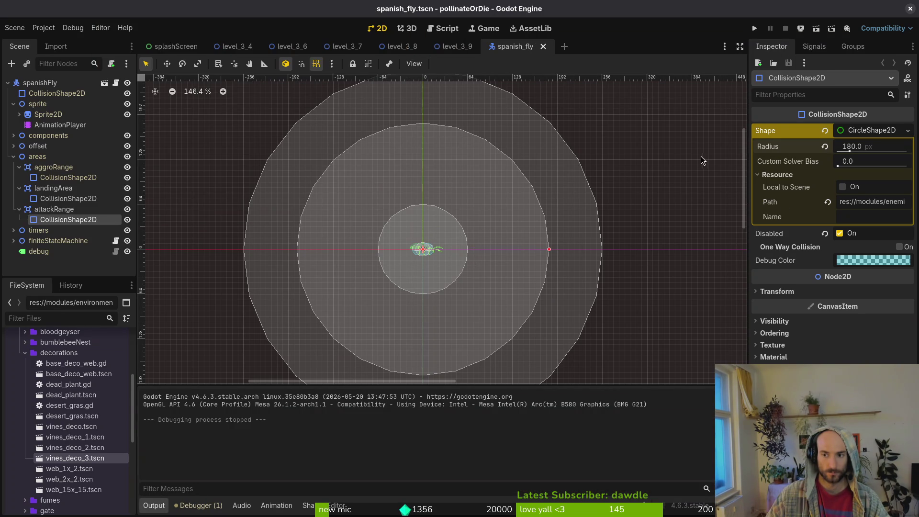
{"action": "left_click", "coordinate": [756, 29]}
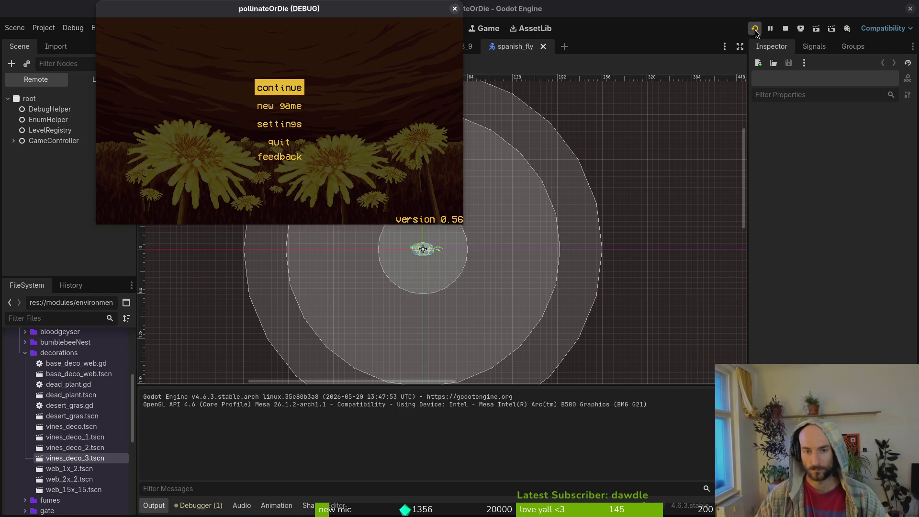
{"action": "left_click", "coordinate": [454, 8]}
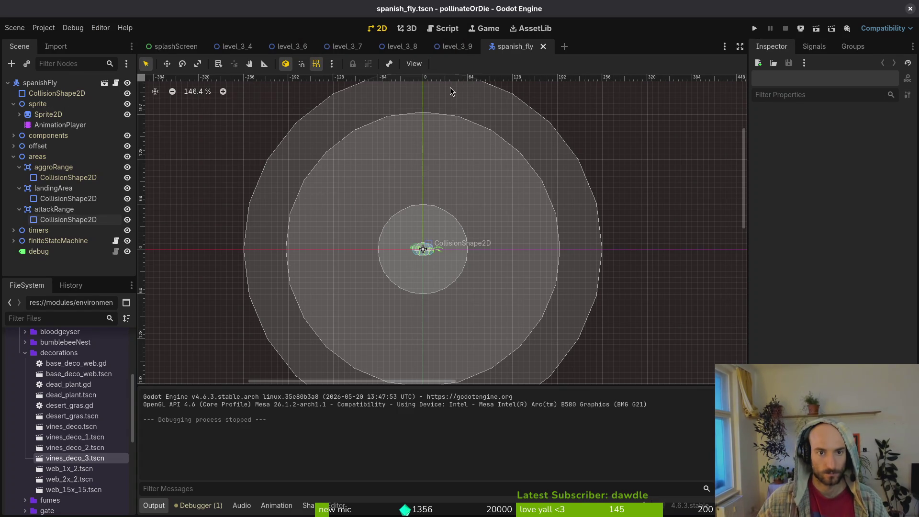
{"action": "middle_click", "coordinate": [509, 47]}
{"action": "left_click", "coordinate": [401, 46]}
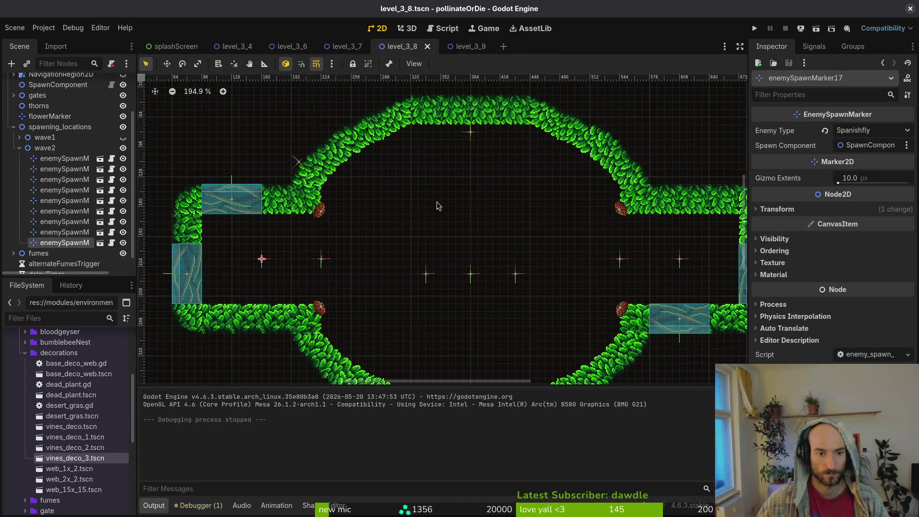
Delete enemySpawnMarker14 from the wave2 spawn markers
{"action": "left_click", "coordinate": [334, 164]}
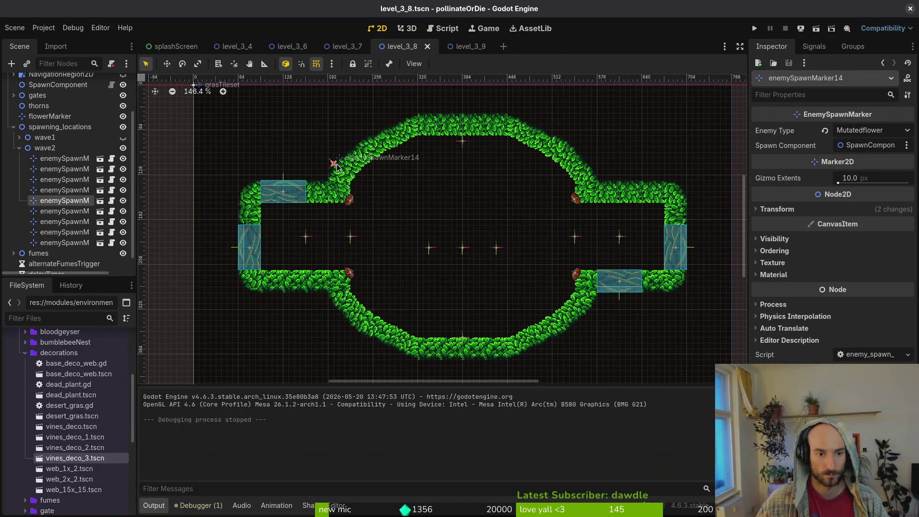
{"action": "key", "text": "Delete"}
{"action": "scroll", "coordinate": [532, 225], "scroll_direction": "down", "scroll_amount": 2}
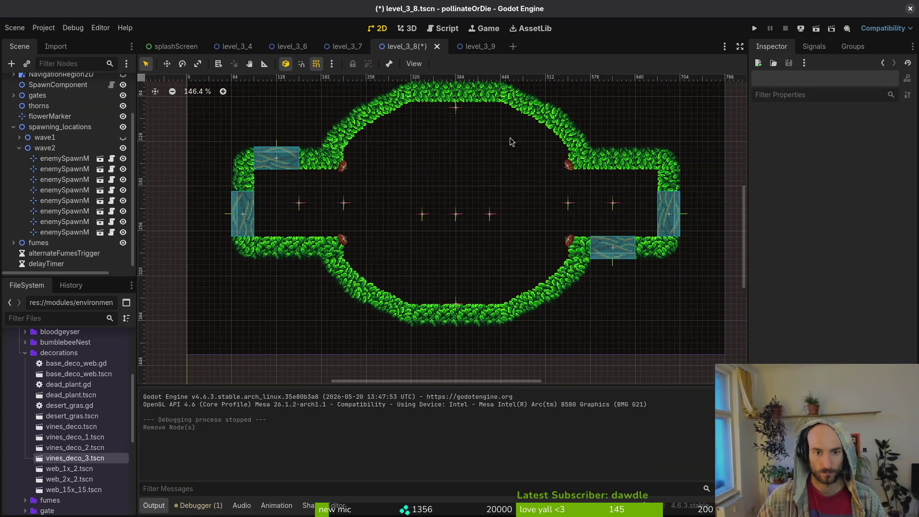
{"action": "left_click", "coordinate": [344, 205]}
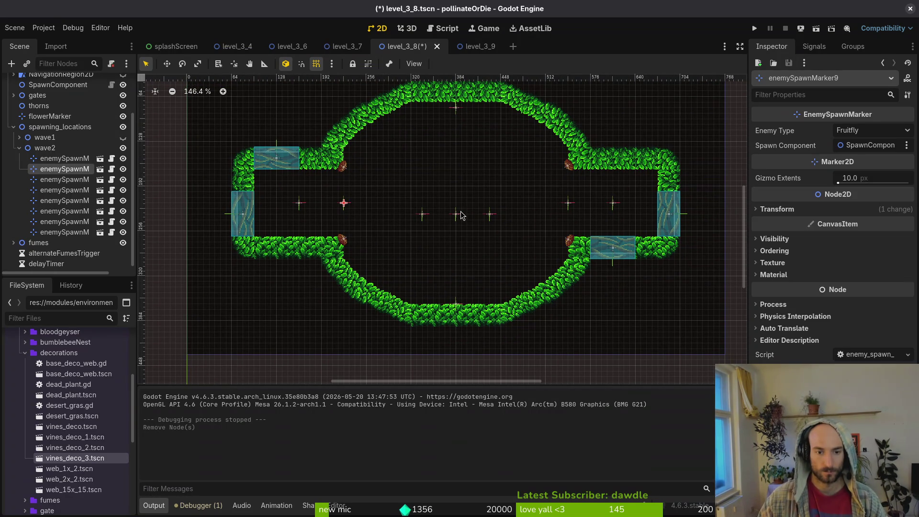
{"action": "key", "text": "Escape"}
Unhide the wave1 markers and hanging vines, save level_3_8, and switch to level_3_9
{"action": "left_click", "coordinate": [123, 138]}
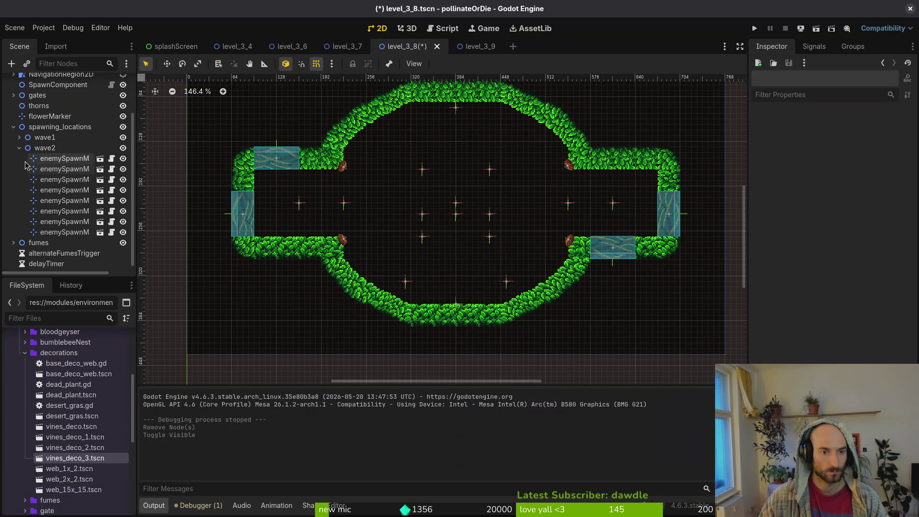
{"action": "left_click", "coordinate": [19, 148]}
{"action": "key", "text": "ctrl+s"}
{"action": "scroll", "coordinate": [469, 268], "scroll_direction": "left", "scroll_amount": 3}
{"action": "scroll", "coordinate": [469, 268], "scroll_direction": "up", "scroll_amount": 1}
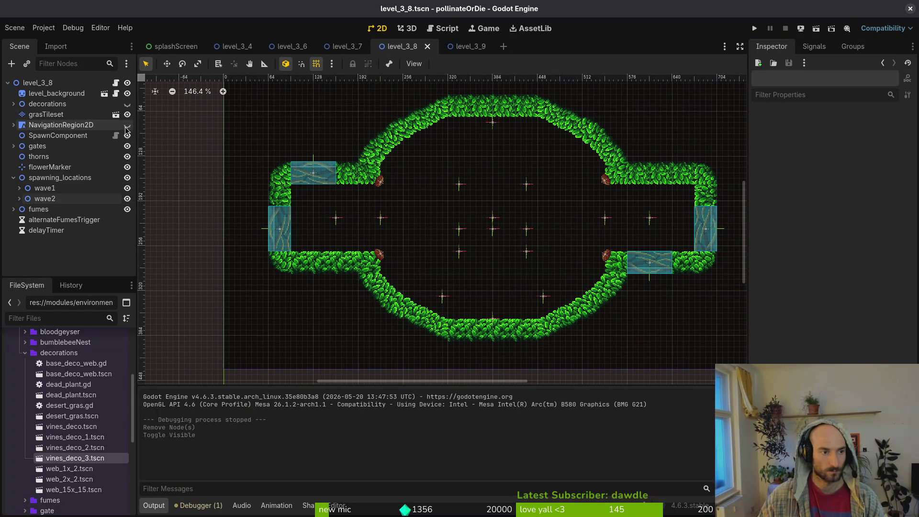
{"action": "left_click", "coordinate": [128, 105]}
{"action": "key", "text": "ctrl+s"}
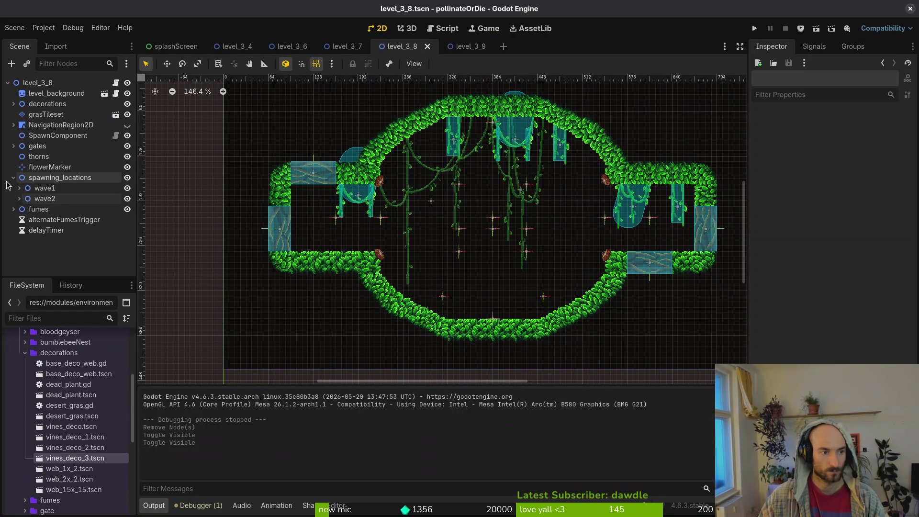
{"action": "left_click", "coordinate": [13, 177]}
{"action": "left_click", "coordinate": [472, 47]}
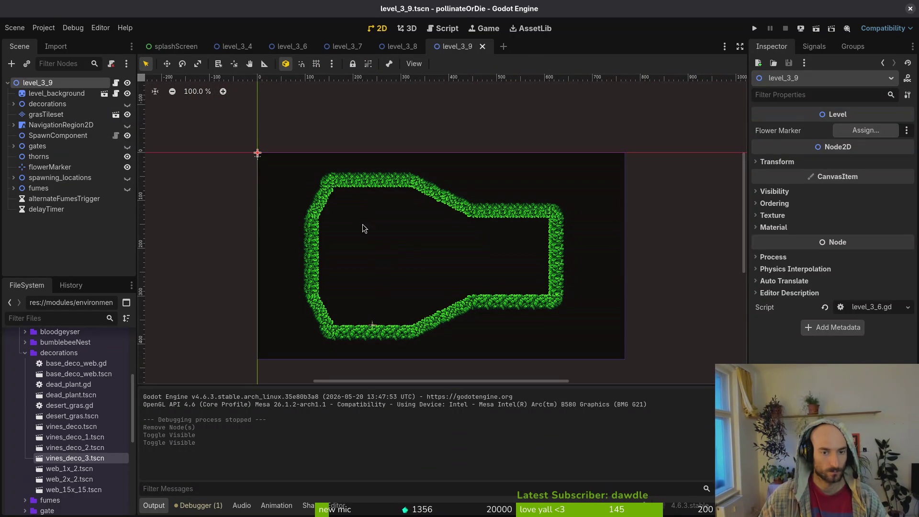
Erase all grass wall tiles from grasTileset and save level_3_9
{"action": "left_click", "coordinate": [40, 114]}
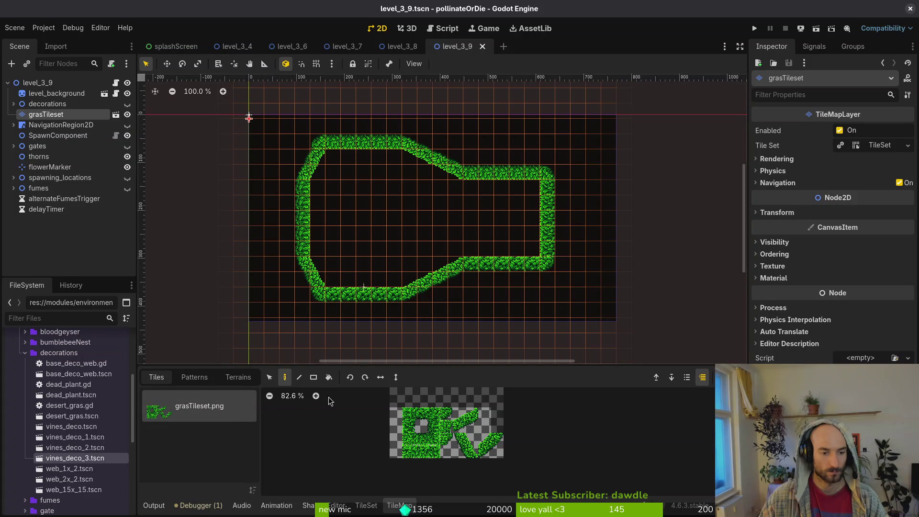
{"action": "left_click_drag", "start_coordinate": [272, 128], "coordinate": [584, 323]}
{"action": "key", "text": "Delete"}
{"action": "key", "text": "ctrl+s"}
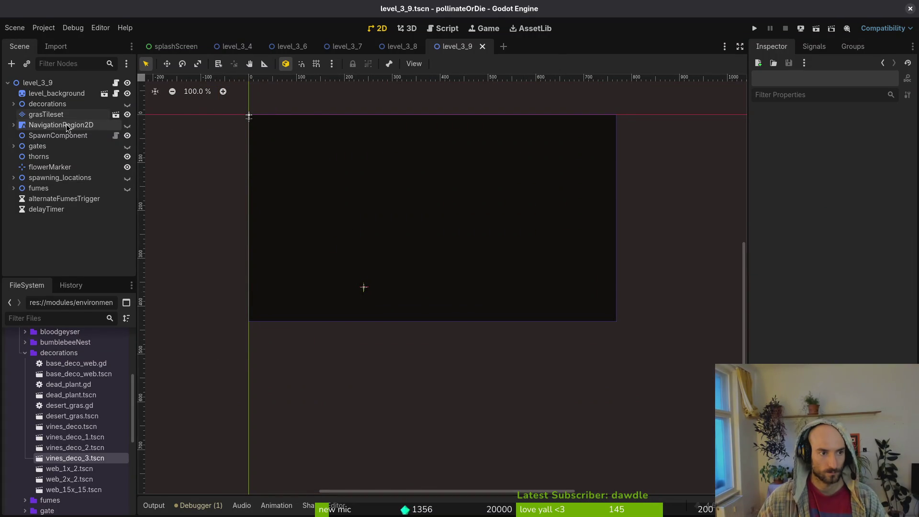
Select grasTileset again and ready the TileMap Paint tool
{"action": "left_click", "coordinate": [46, 114]}
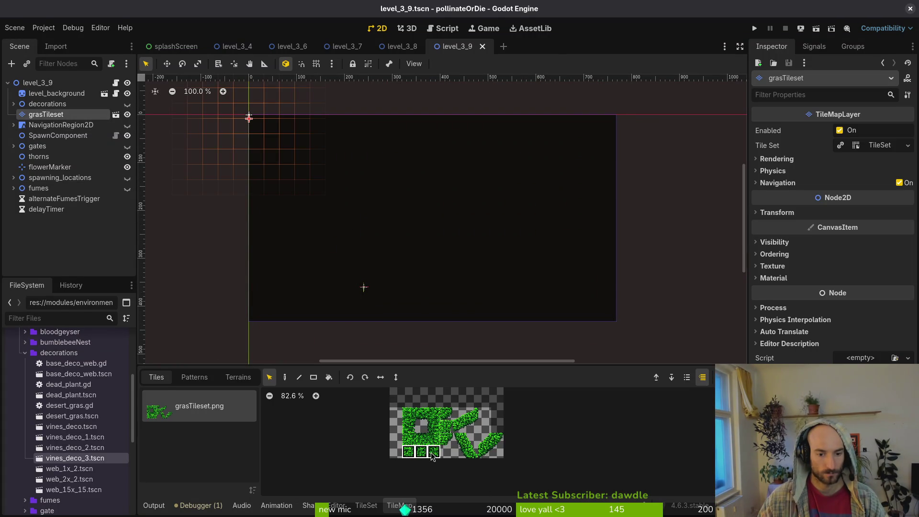
{"action": "left_click", "coordinate": [286, 378]}
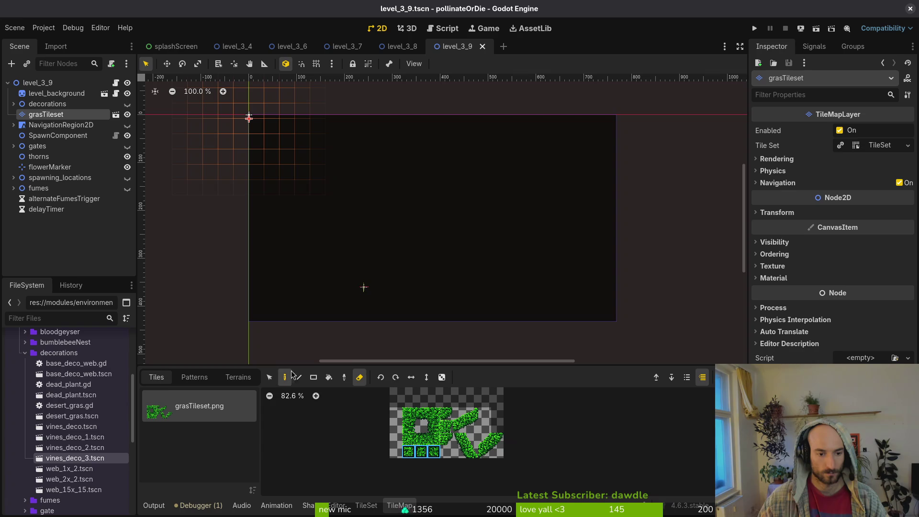
{"action": "scroll", "coordinate": [352, 223], "scroll_direction": "up", "scroll_amount": 1}
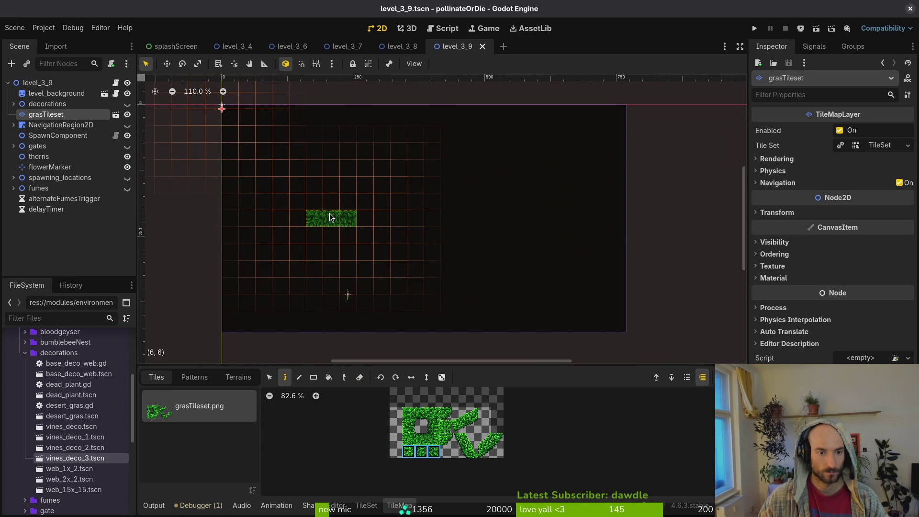
Paint a three-tile grass strip, a vertical grass pillar, and a bottom grass strip
{"action": "left_click", "coordinate": [308, 220]}
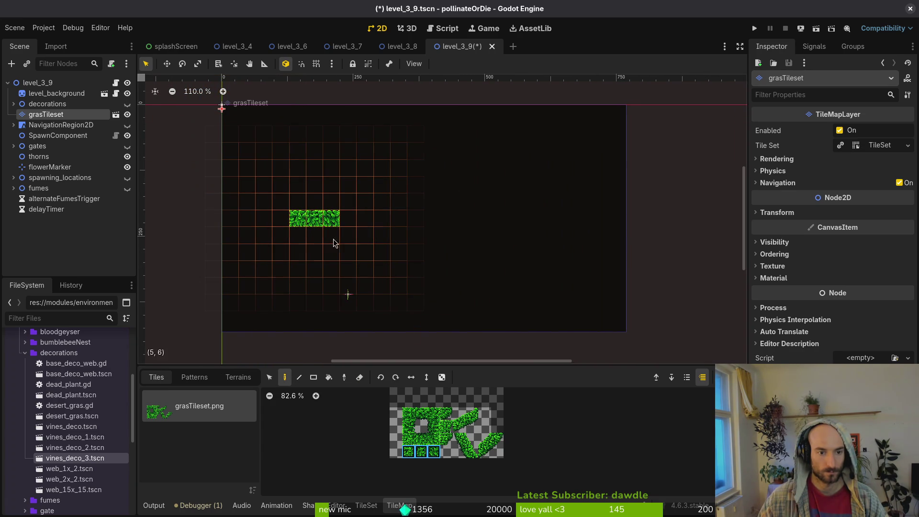
{"action": "key", "text": "z"}
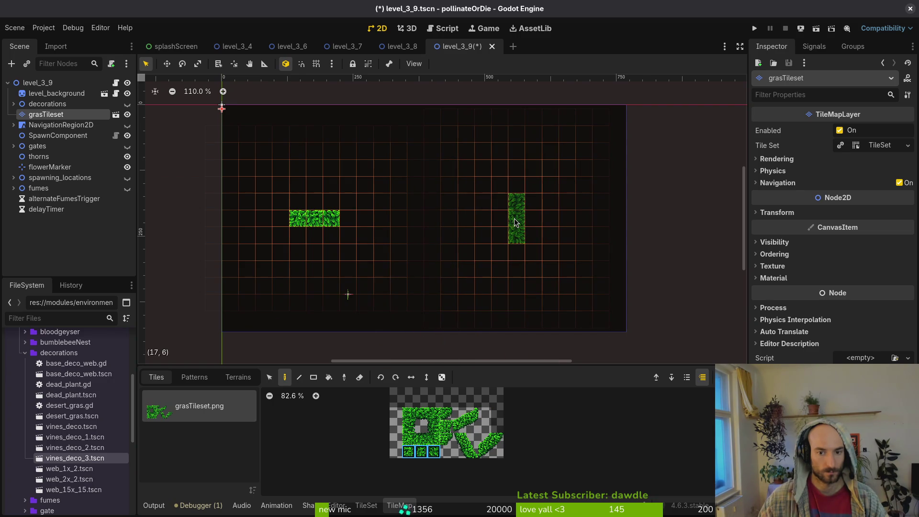
{"action": "left_click", "coordinate": [515, 223]}
{"action": "left_click", "coordinate": [421, 417]}
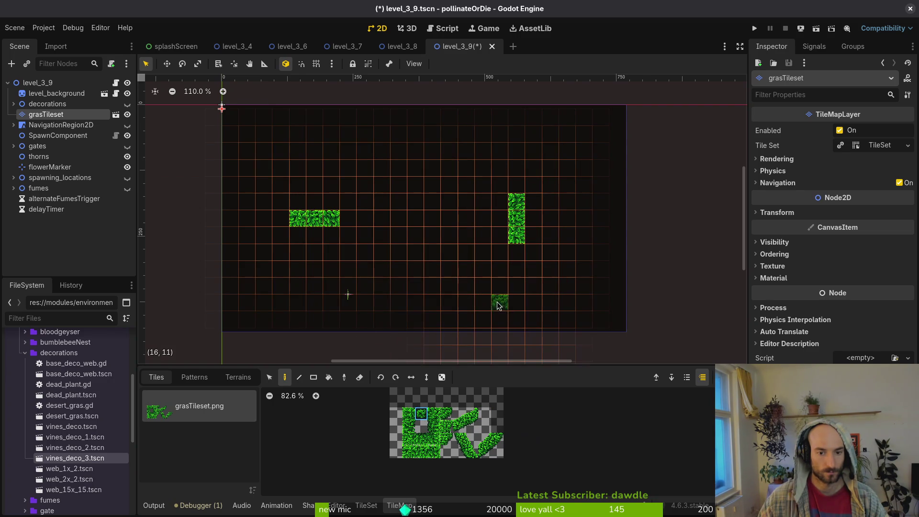
{"action": "left_click", "coordinate": [515, 305]}
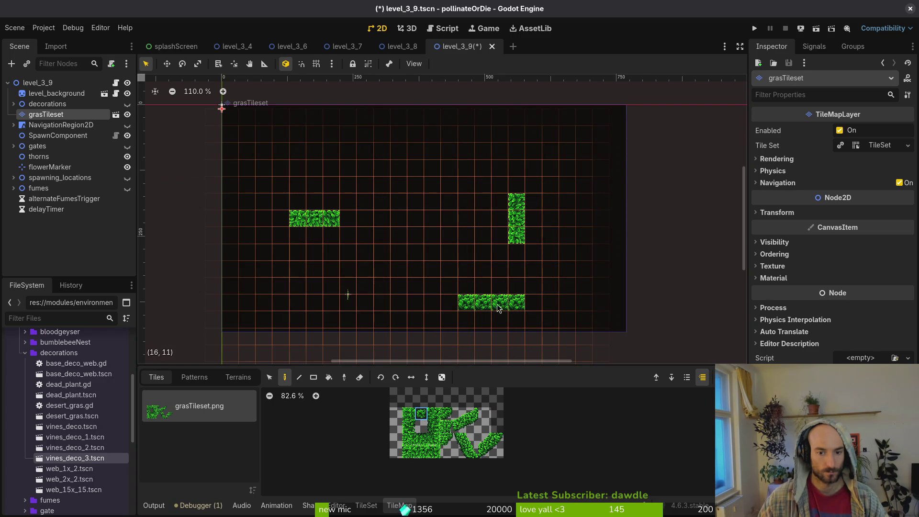
{"action": "left_click_drag", "start_coordinate": [544, 305], "coordinate": [566, 305]}
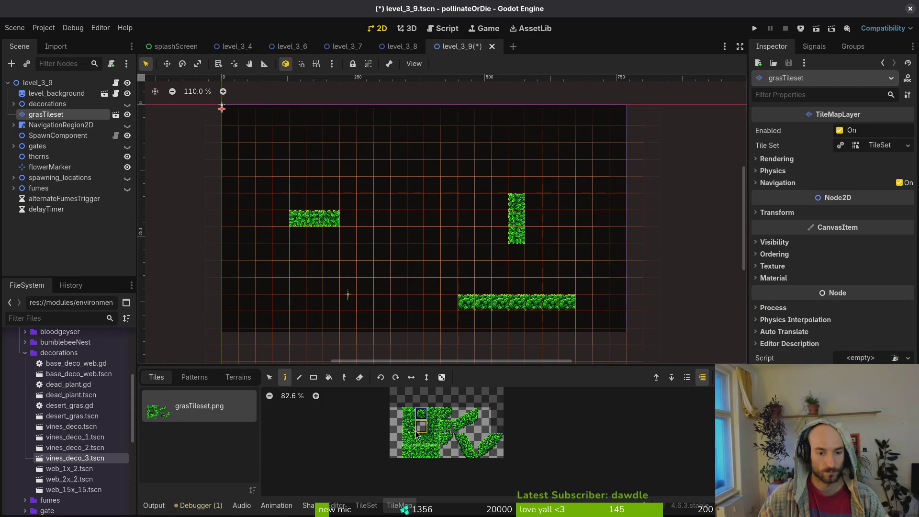
Paint grass rows at the top right, top left (six tiles), and lower left (five tiles)
{"action": "left_click_drag", "start_coordinate": [466, 135], "coordinate": [565, 135]}
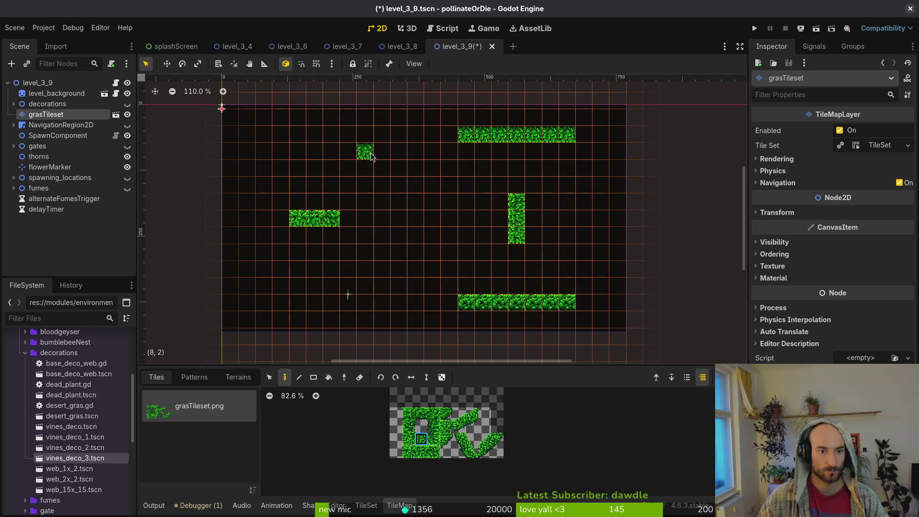
{"action": "left_click_drag", "start_coordinate": [366, 152], "coordinate": [290, 158]}
{"action": "left_click", "coordinate": [421, 415]}
{"action": "left_click_drag", "start_coordinate": [281, 287], "coordinate": [328, 288]}
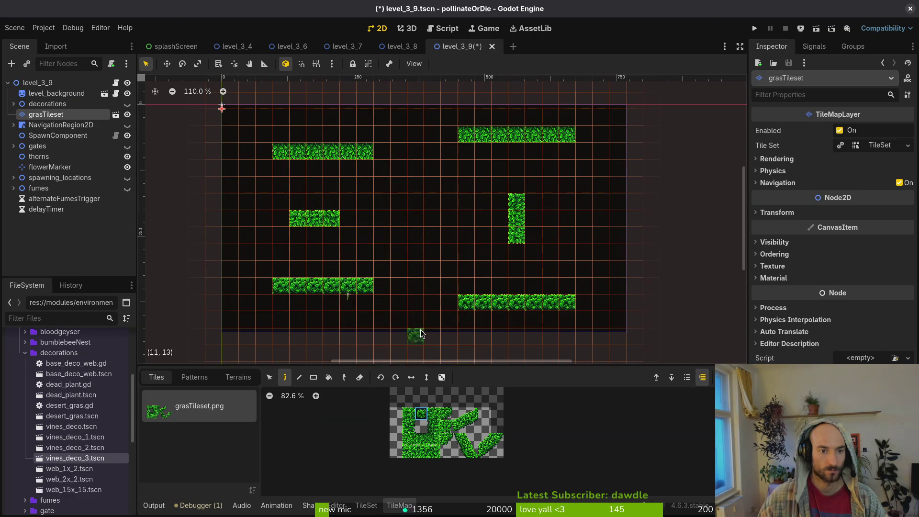
{"action": "left_click", "coordinate": [382, 292]}
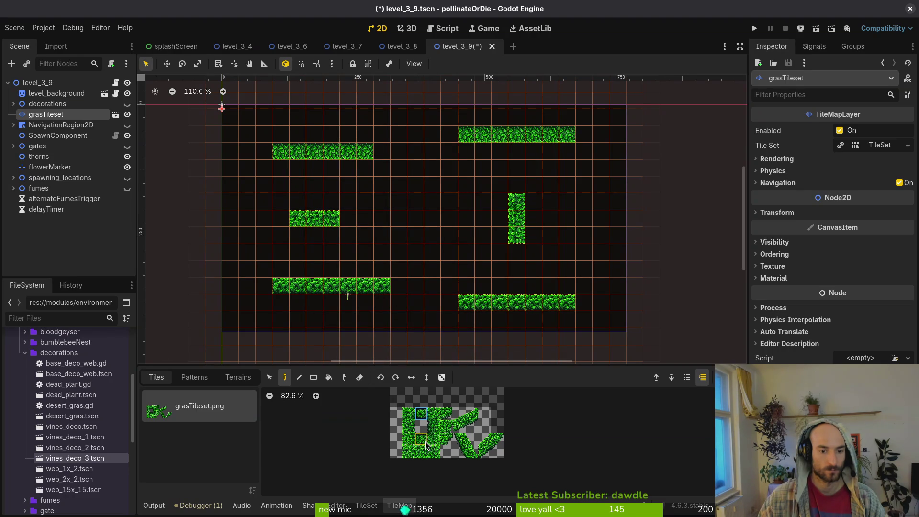
{"action": "left_click", "coordinate": [388, 148]}
Move the middle three-tile grass block one cell to the right
{"action": "left_click", "coordinate": [269, 378]}
{"action": "mouse_move", "coordinate": [288, 193]}
{"action": "left_mouse_down"}
{"action": "mouse_move", "coordinate": [338, 225]}
{"action": "mouse_move", "coordinate": [366, 223]}
{"action": "left_mouse_up"}
{"action": "left_click", "coordinate": [359, 269]}
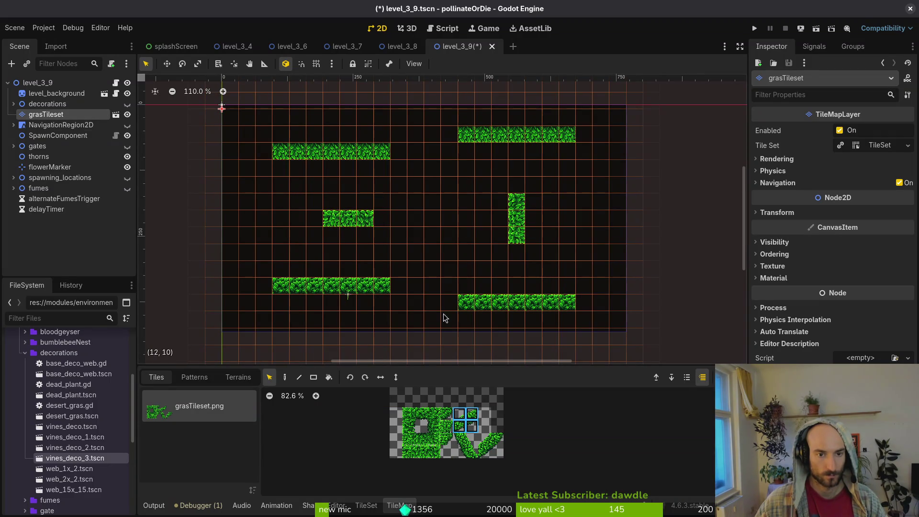
Try diagonal grass tiles beside the top platforms, undoing the misplaced ones
{"action": "key", "text": "d"}
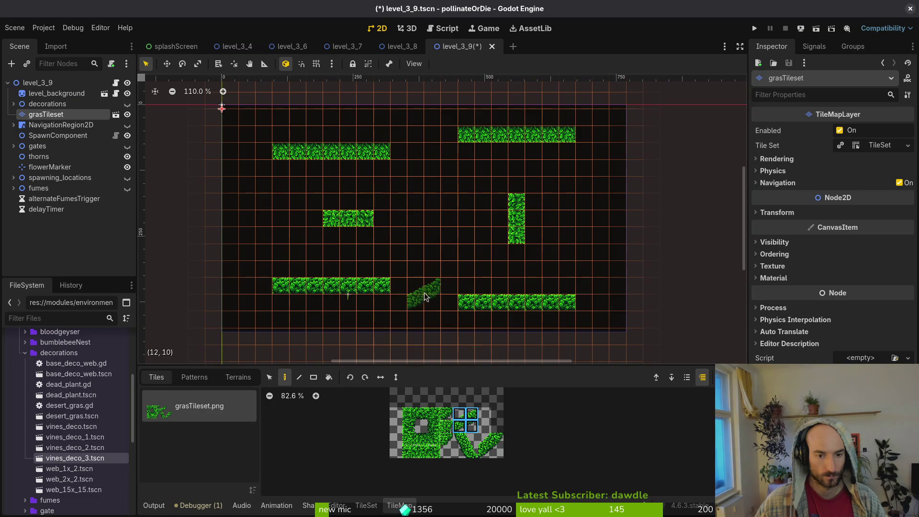
{"action": "left_click", "coordinate": [405, 149]}
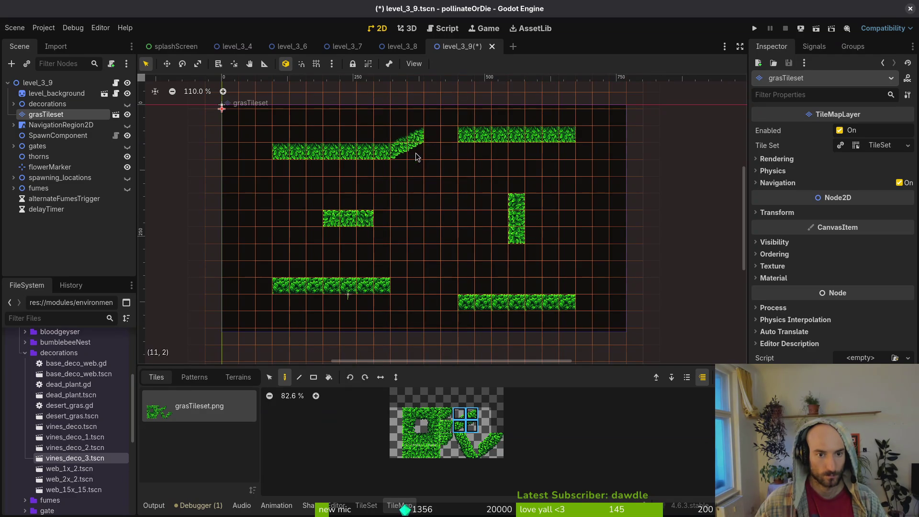
{"action": "left_click", "coordinate": [446, 141]}
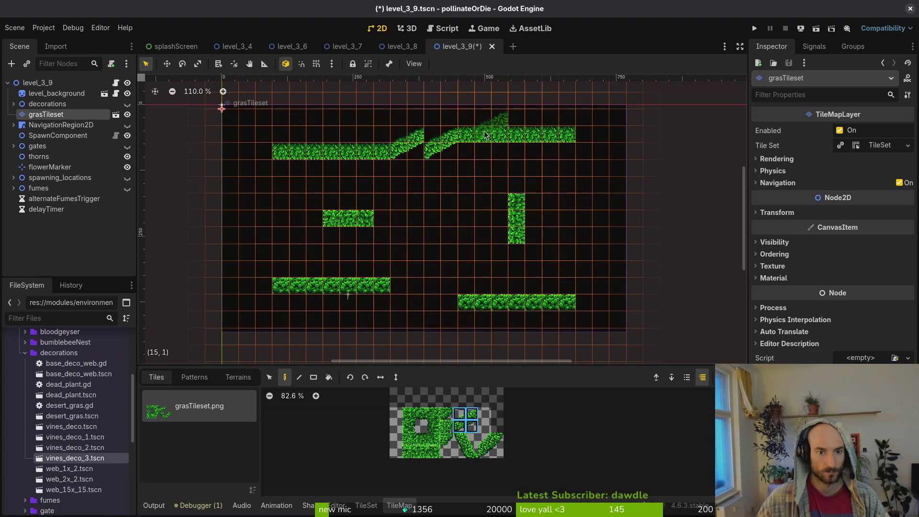
{"action": "key", "text": "ctrl+z"}
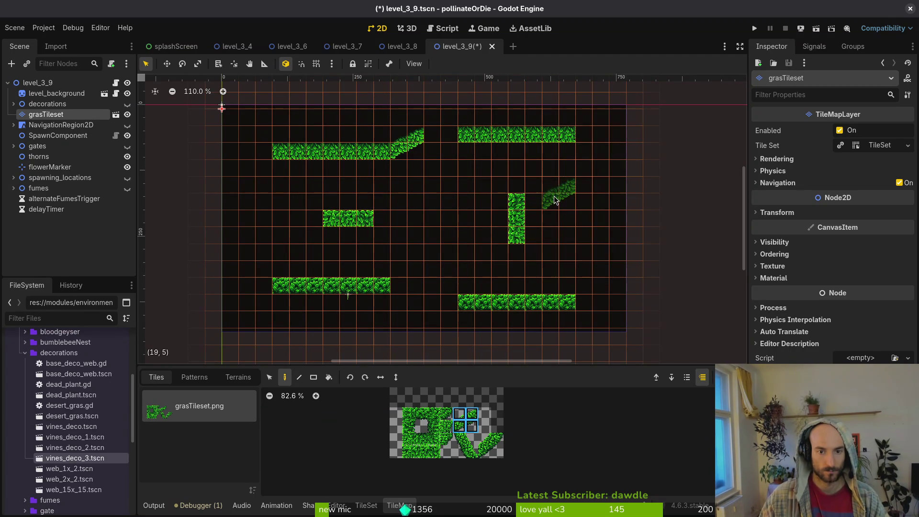
{"action": "key", "text": "ctrl+z"}
{"action": "left_click", "coordinate": [424, 143]}
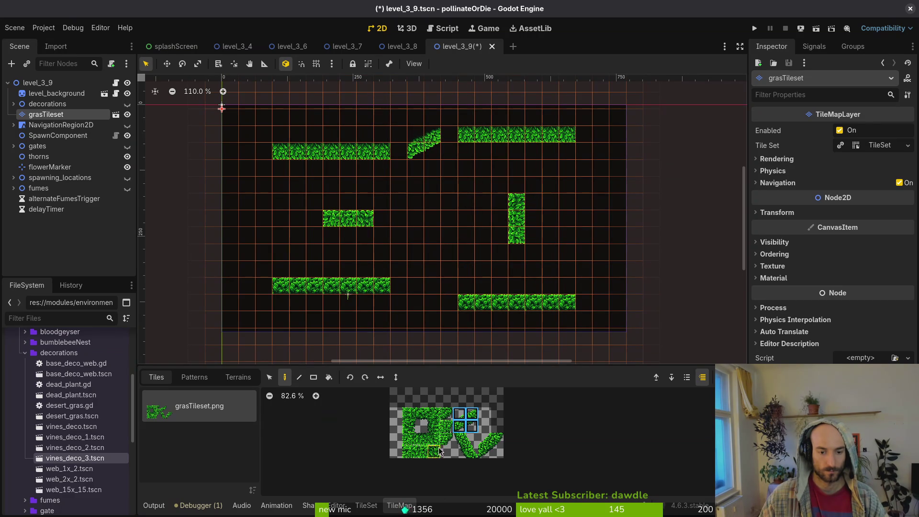
{"action": "key", "text": "ctrl+z"}
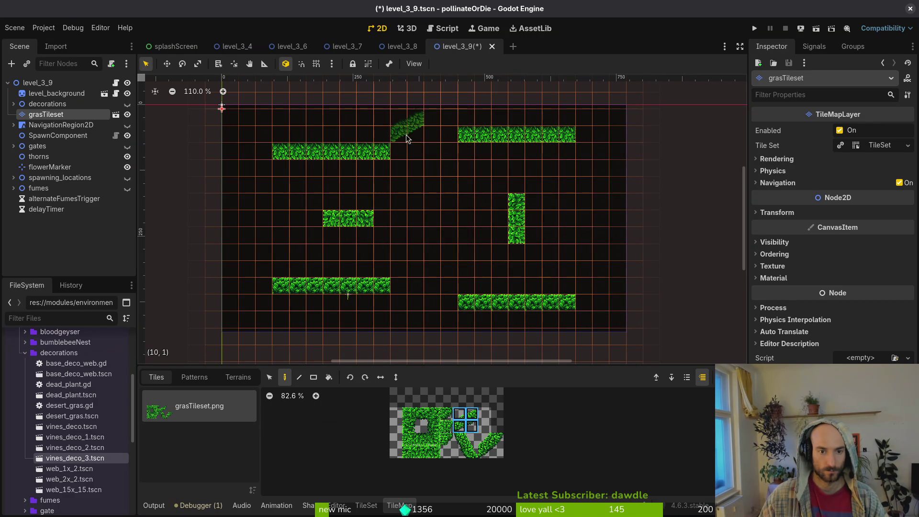
Pick other diagonal tiles and paint slopes at the top-left and lower platforms' left ends
{"action": "left_click_drag", "start_coordinate": [481, 436], "coordinate": [500, 454]}
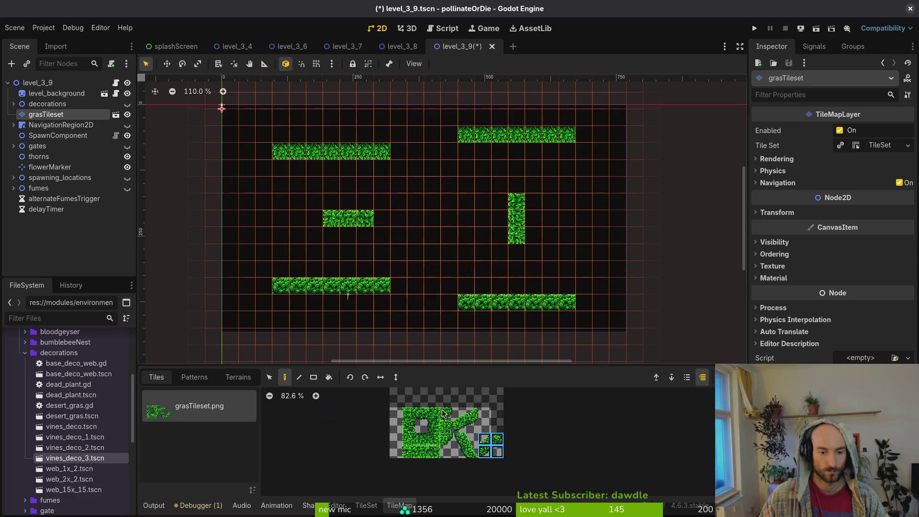
{"action": "left_click_drag", "start_coordinate": [459, 412], "coordinate": [471, 426]}
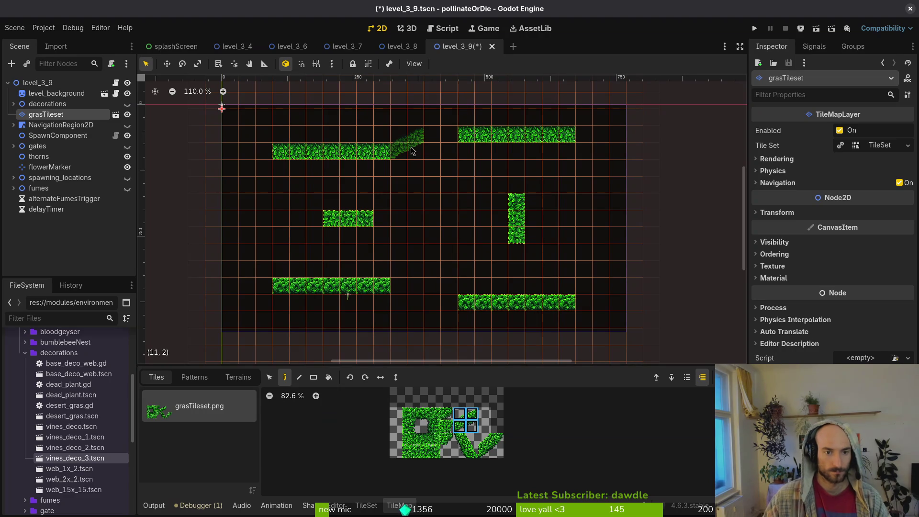
{"action": "left_click", "coordinate": [286, 168]}
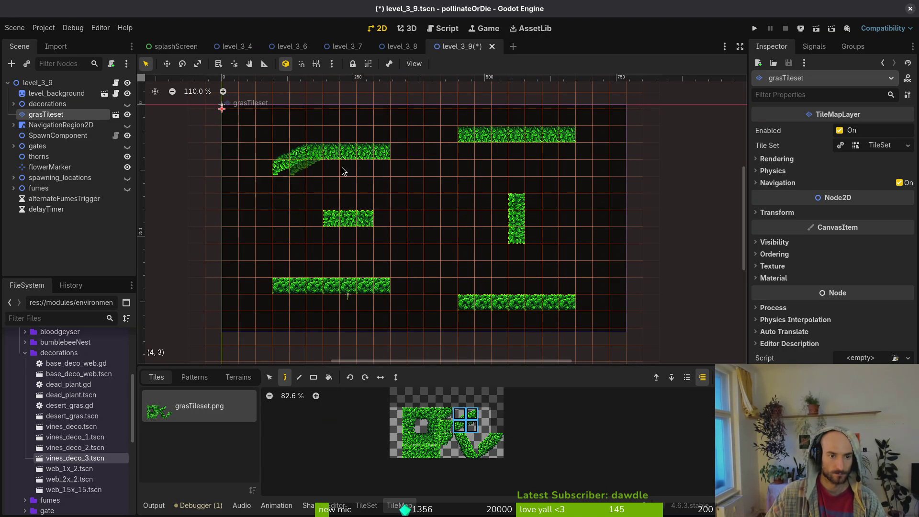
{"action": "key", "text": "ctrl+z"}
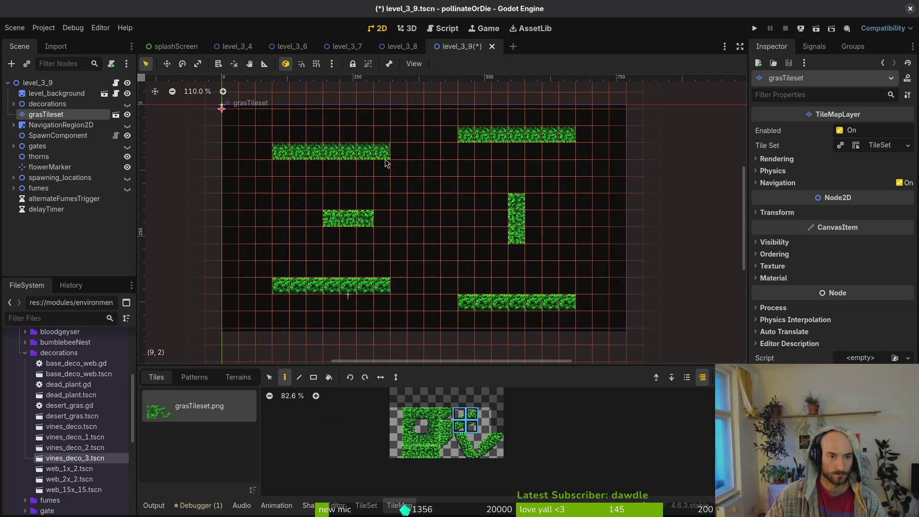
{"action": "left_click", "coordinate": [277, 163]}
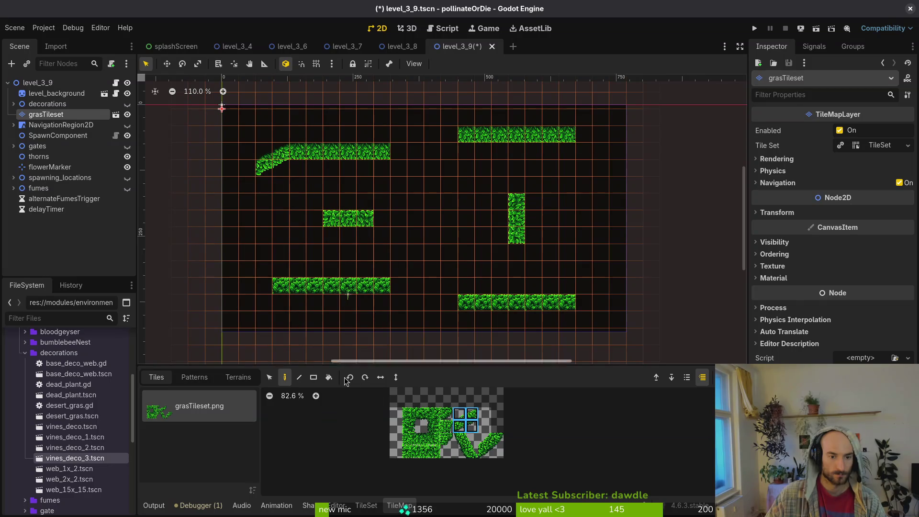
{"action": "left_click", "coordinate": [271, 288]}
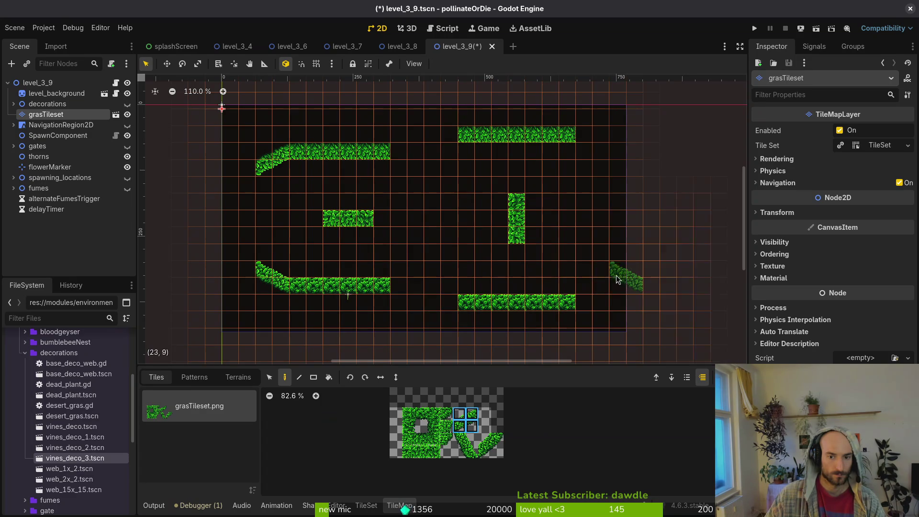
Place flipped diagonal vines at the right corners, between the top platforms, and bottom middle
{"action": "left_click", "coordinate": [571, 289]}
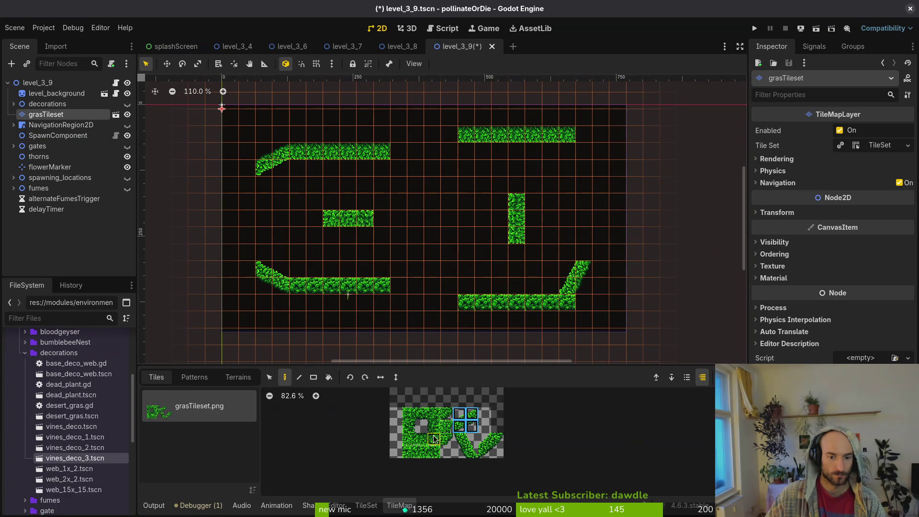
{"action": "left_click", "coordinate": [391, 378]}
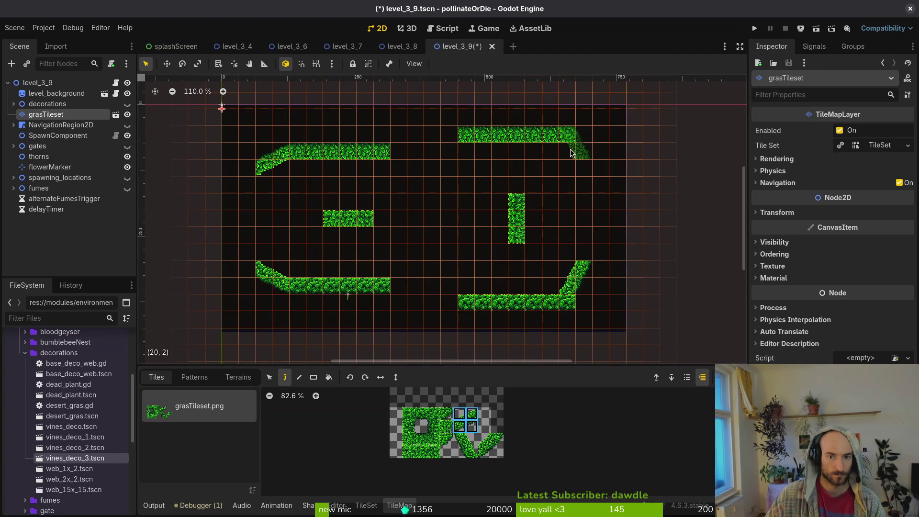
{"action": "left_click", "coordinate": [574, 168]}
{"action": "left_click", "coordinate": [396, 378]}
{"action": "left_click", "coordinate": [423, 143]}
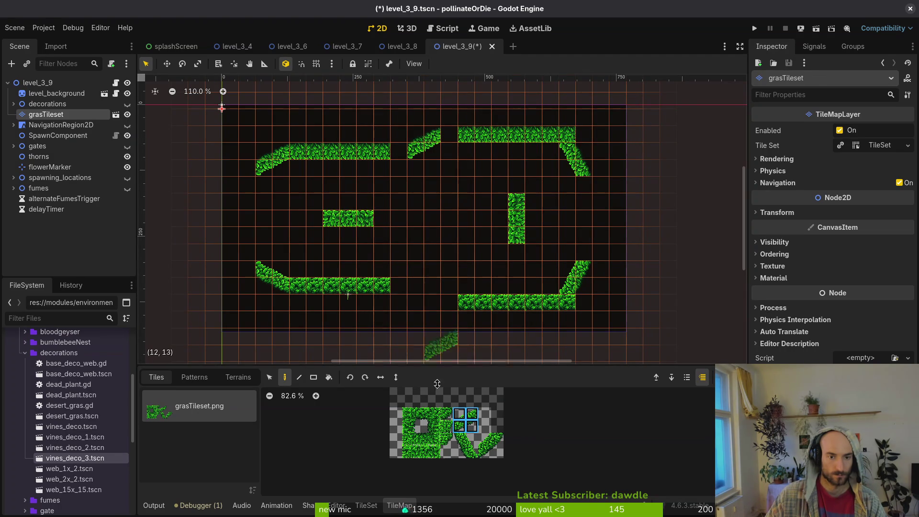
{"action": "left_click", "coordinate": [395, 378]}
{"action": "left_click", "coordinate": [424, 293]}
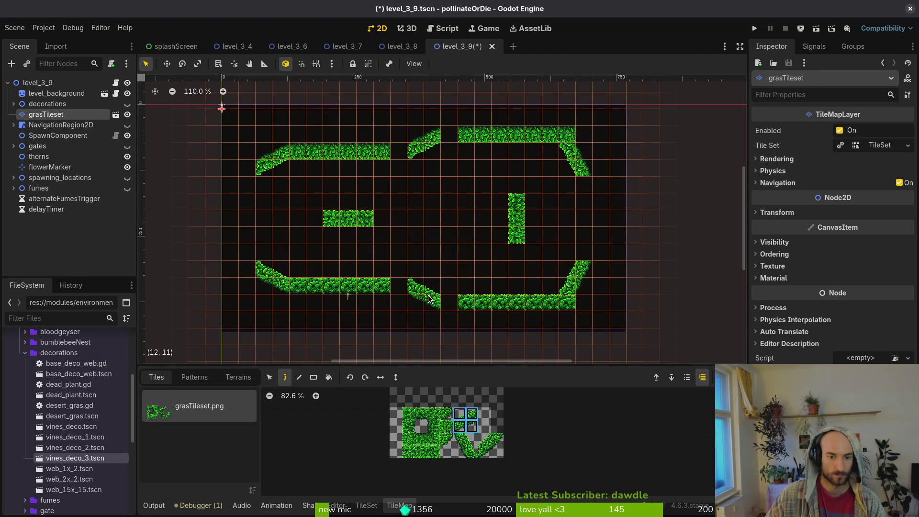
Fill the gaps in the top and bottom vines, then select the vertical vine column
{"action": "left_click", "coordinate": [421, 414]}
{"action": "left_click", "coordinate": [400, 285]}
{"action": "left_click", "coordinate": [449, 302]}
{"action": "left_click", "coordinate": [422, 439]}
{"action": "left_click", "coordinate": [449, 136]}
{"action": "key", "text": "s"}
{"action": "mouse_move", "coordinate": [490, 186]}
{"action": "left_mouse_down"}
{"action": "mouse_move", "coordinate": [529, 233]}
{"action": "mouse_move", "coordinate": [499, 231]}
{"action": "left_mouse_up"}
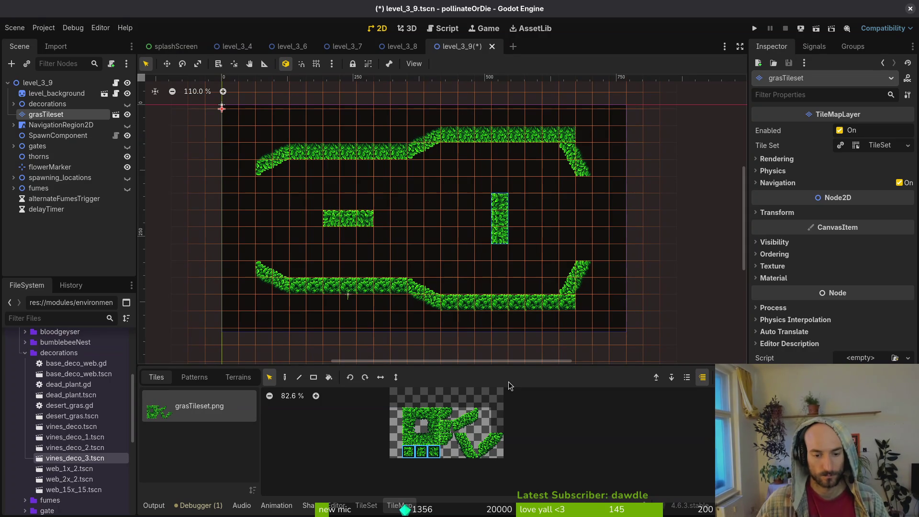
Choose a grass tile and paint a vertical grass strip on the arena's left wall
{"action": "left_click", "coordinate": [408, 426]}
{"action": "key", "text": "f"}
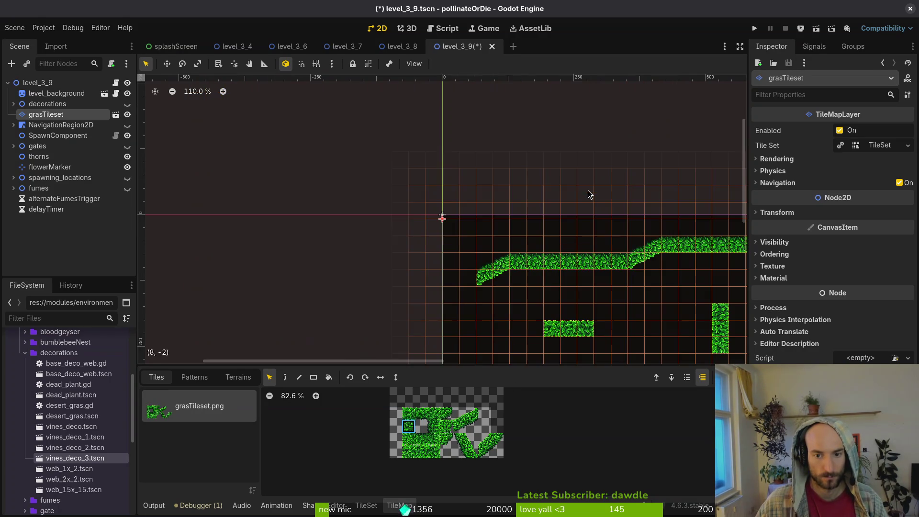
{"action": "scroll", "coordinate": [679, 288], "scroll_direction": "down", "scroll_amount": 4}
{"action": "scroll", "coordinate": [679, 288], "scroll_direction": "right", "scroll_amount": 5}
{"action": "scroll", "coordinate": [529, 177], "scroll_direction": "down", "scroll_amount": 3}
{"action": "scroll", "coordinate": [530, 177], "scroll_direction": "right", "scroll_amount": 3}
{"action": "key", "text": "d"}
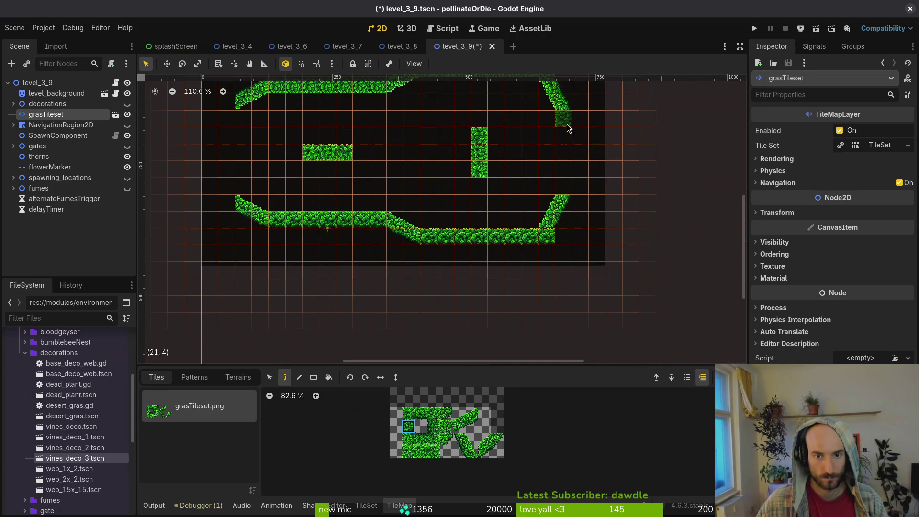
{"action": "scroll", "coordinate": [561, 188], "scroll_direction": "up", "scroll_amount": 3}
{"action": "scroll", "coordinate": [561, 188], "scroll_direction": "left", "scroll_amount": 2}
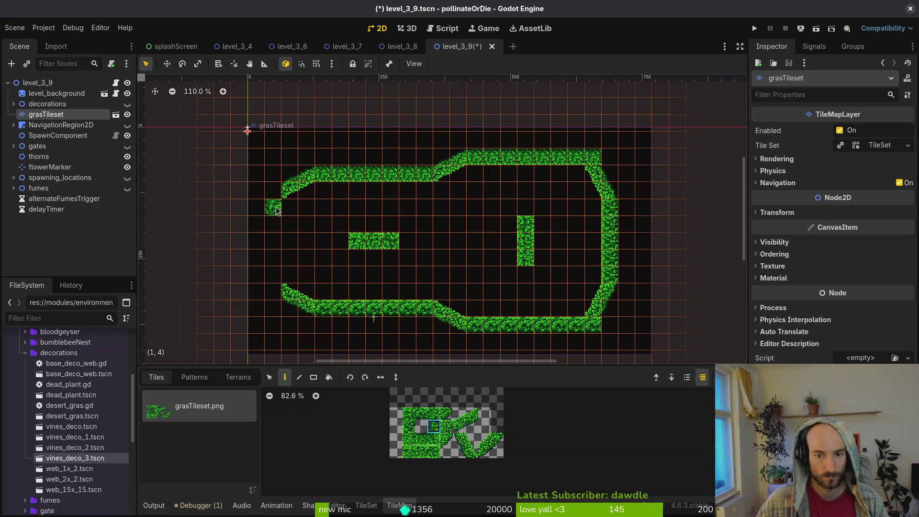
{"action": "left_click_drag", "start_coordinate": [277, 211], "coordinate": [280, 249]}
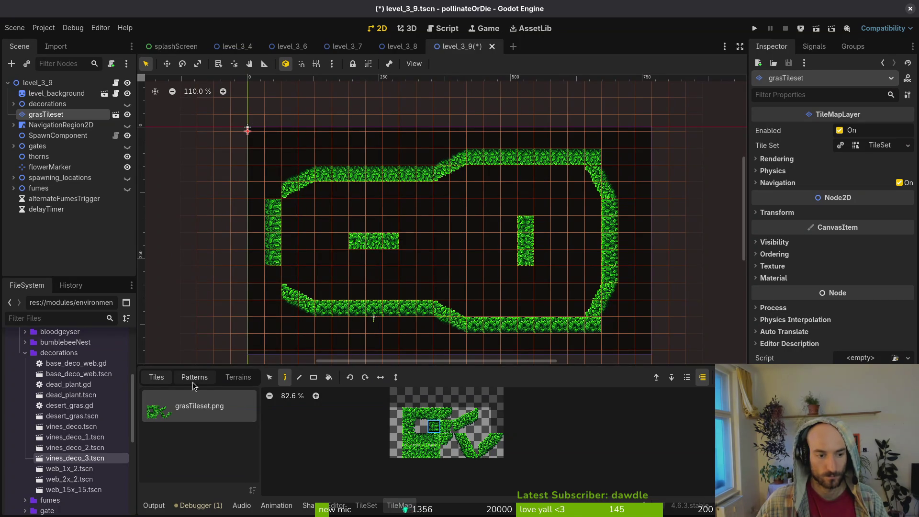
Select and adjust the left-wall and middle grass tiles, then finish the tilemap edits
{"action": "left_click", "coordinate": [269, 377]}
{"action": "mouse_move", "coordinate": [229, 148]}
{"action": "left_mouse_down"}
{"action": "mouse_move", "coordinate": [334, 283]}
{"action": "mouse_move", "coordinate": [396, 330]}
{"action": "mouse_move", "coordinate": [395, 315]}
{"action": "left_mouse_up"}
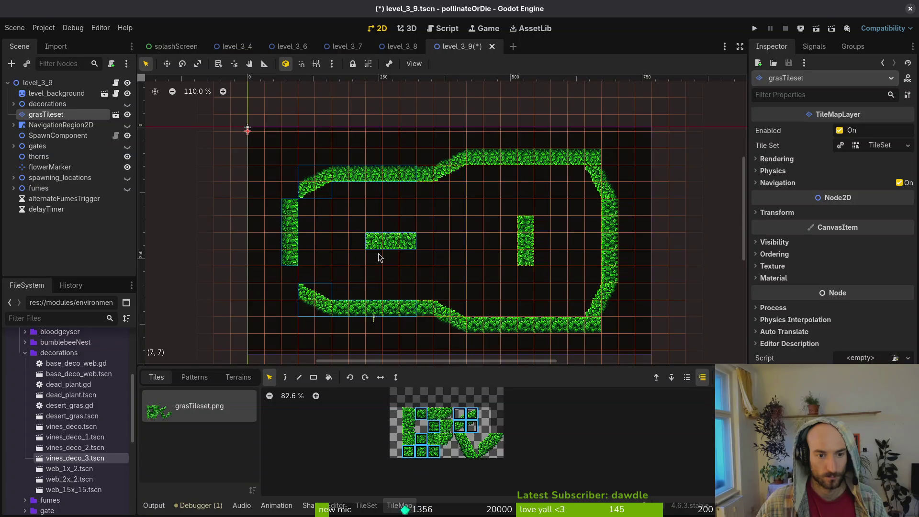
{"action": "key", "text": "Escape"}
{"action": "left_click", "coordinate": [378, 244]}
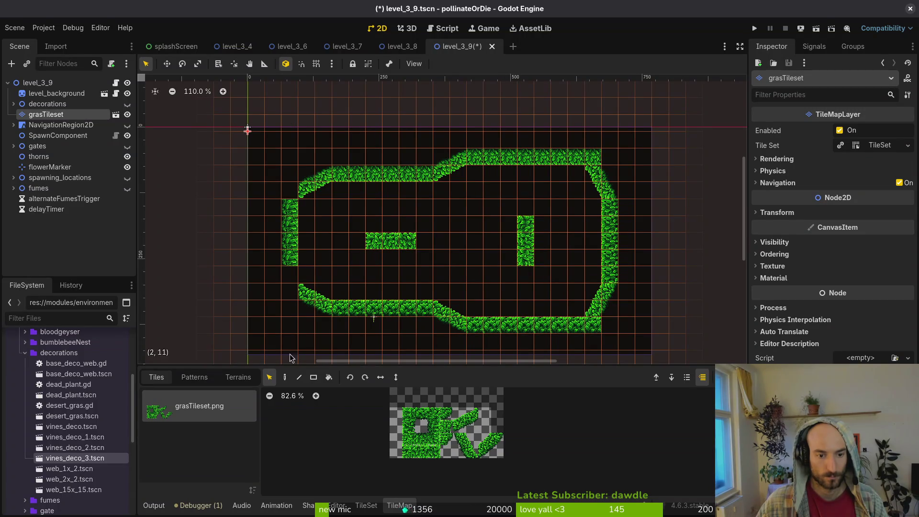
{"action": "mouse_move", "coordinate": [371, 240]}
{"action": "left_mouse_down"}
{"action": "mouse_move", "coordinate": [400, 247]}
{"action": "mouse_move", "coordinate": [391, 244]}
{"action": "left_mouse_up"}
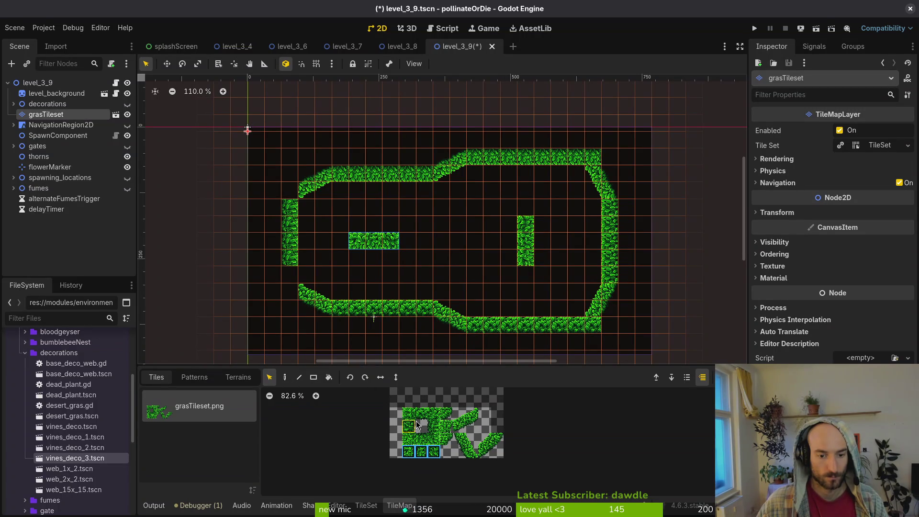
{"action": "left_click", "coordinate": [438, 428]}
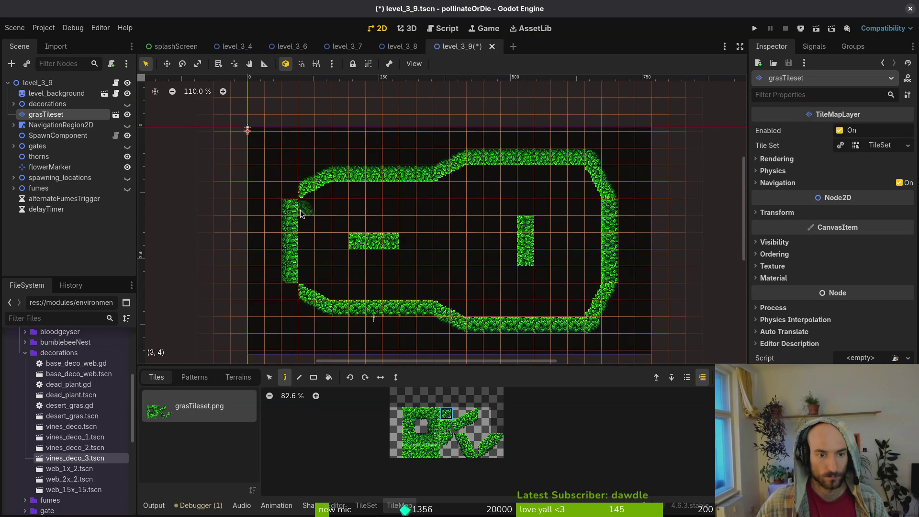
{"action": "key", "text": "Escape"}
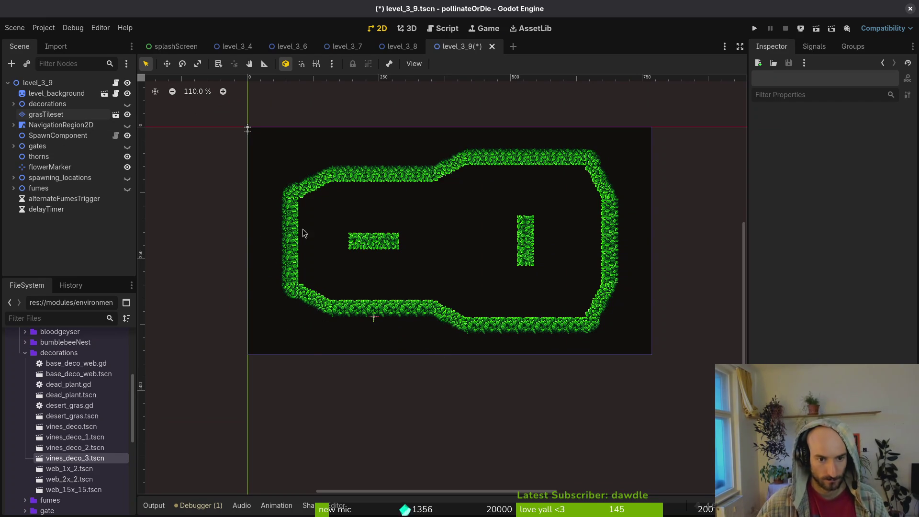
Show the fume vents, then move and rotate the first vent and fumes3
{"action": "left_click", "coordinate": [127, 188]}
{"action": "scroll", "coordinate": [324, 214], "scroll_direction": "up", "scroll_amount": 6}
{"action": "mouse_move", "coordinate": [295, 222]}
{"action": "left_mouse_down"}
{"action": "mouse_move", "coordinate": [317, 253]}
{"action": "mouse_move", "coordinate": [287, 257]}
{"action": "mouse_move", "coordinate": [343, 220]}
{"action": "mouse_move", "coordinate": [333, 253]}
{"action": "left_mouse_up"}
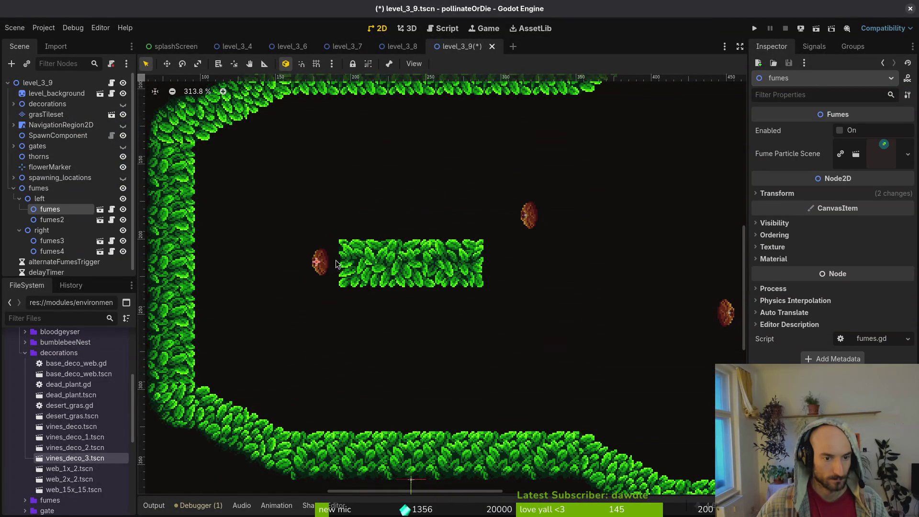
{"action": "scroll", "coordinate": [330, 259], "scroll_direction": "up", "scroll_amount": 2}
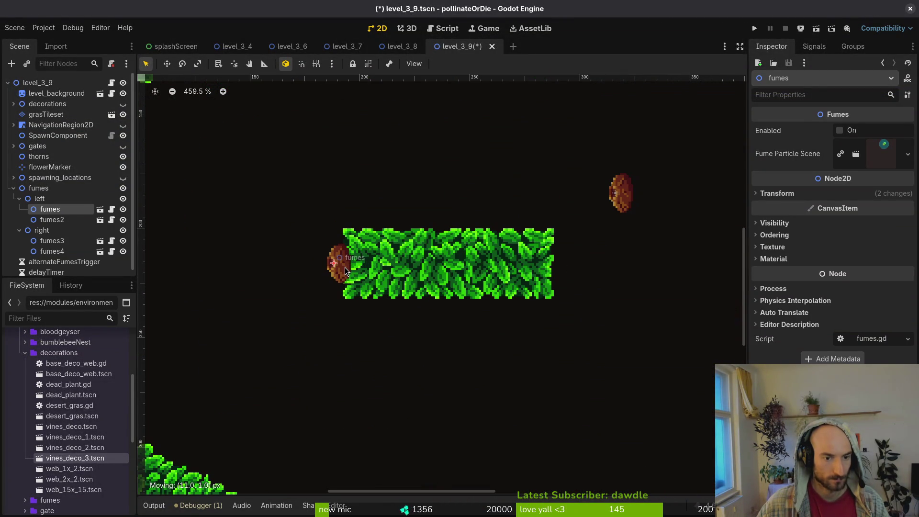
{"action": "scroll", "coordinate": [346, 266], "scroll_direction": "down", "scroll_amount": 5}
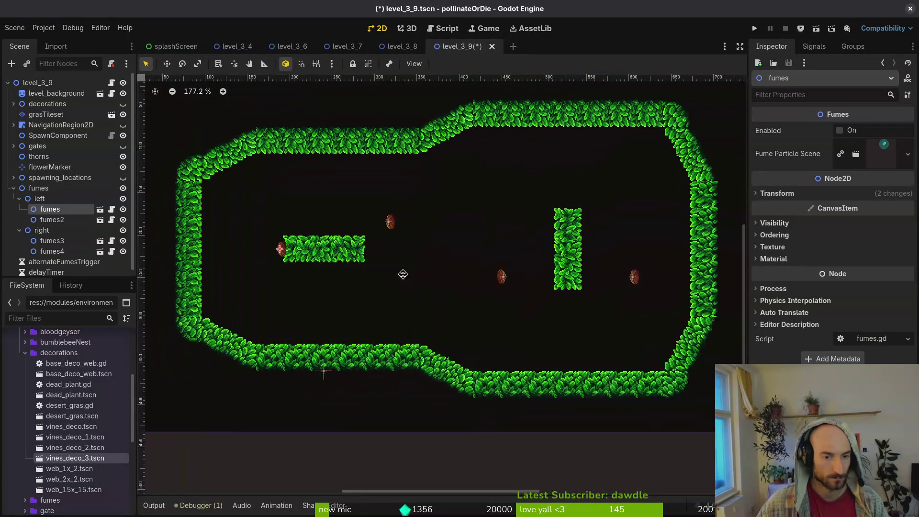
{"action": "mouse_move", "coordinate": [469, 289]}
{"action": "left_mouse_down"}
{"action": "mouse_move", "coordinate": [517, 307]}
{"action": "mouse_move", "coordinate": [506, 295]}
{"action": "left_mouse_up"}
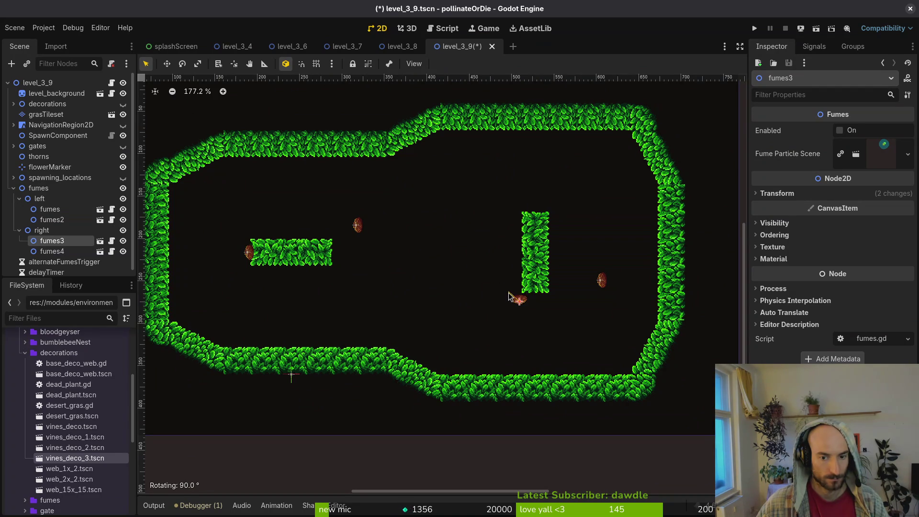
{"action": "left_click_drag", "start_coordinate": [482, 263], "coordinate": [482, 264]}
Place fumes4 on the pillar's right face and fumes3 against the right wall, with grid snap
{"action": "scroll", "coordinate": [530, 304], "scroll_direction": "up", "scroll_amount": 3}
{"action": "scroll", "coordinate": [522, 306], "scroll_direction": "down", "scroll_amount": 3}
{"action": "mouse_move", "coordinate": [602, 285]}
{"action": "left_mouse_down"}
{"action": "mouse_move", "coordinate": [552, 259]}
{"action": "mouse_move", "coordinate": [538, 205]}
{"action": "mouse_move", "coordinate": [503, 211]}
{"action": "left_mouse_up"}
{"action": "scroll", "coordinate": [538, 258], "scroll_direction": "up", "scroll_amount": 2}
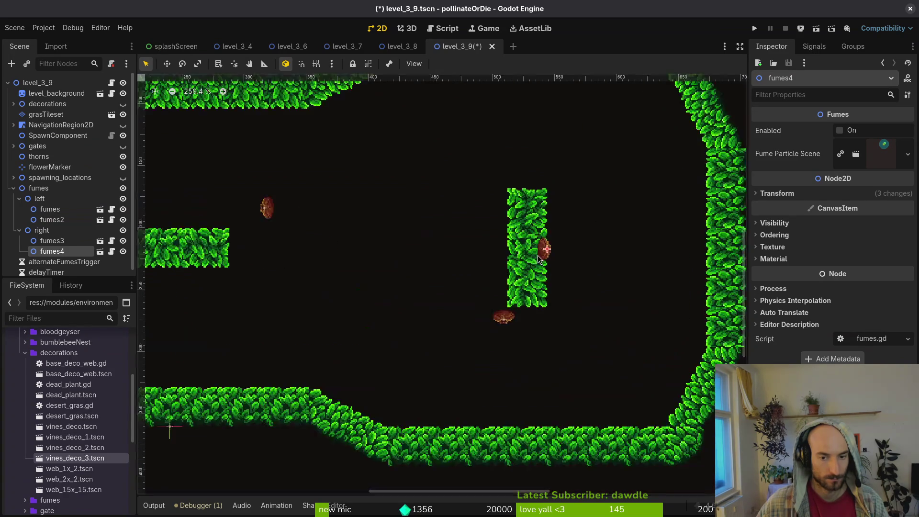
{"action": "scroll", "coordinate": [539, 258], "scroll_direction": "up", "scroll_amount": 3}
{"action": "left_click_drag", "start_coordinate": [556, 253], "coordinate": [556, 251]}
{"action": "scroll", "coordinate": [611, 283], "scroll_direction": "down", "scroll_amount": 2}
{"action": "scroll", "coordinate": [406, 345], "scroll_direction": "right", "scroll_amount": 3}
{"action": "mouse_move", "coordinate": [405, 345]}
{"action": "left_mouse_down"}
{"action": "mouse_move", "coordinate": [387, 344]}
{"action": "mouse_move", "coordinate": [585, 261]}
{"action": "mouse_move", "coordinate": [575, 236]}
{"action": "mouse_move", "coordinate": [652, 253]}
{"action": "left_mouse_up"}
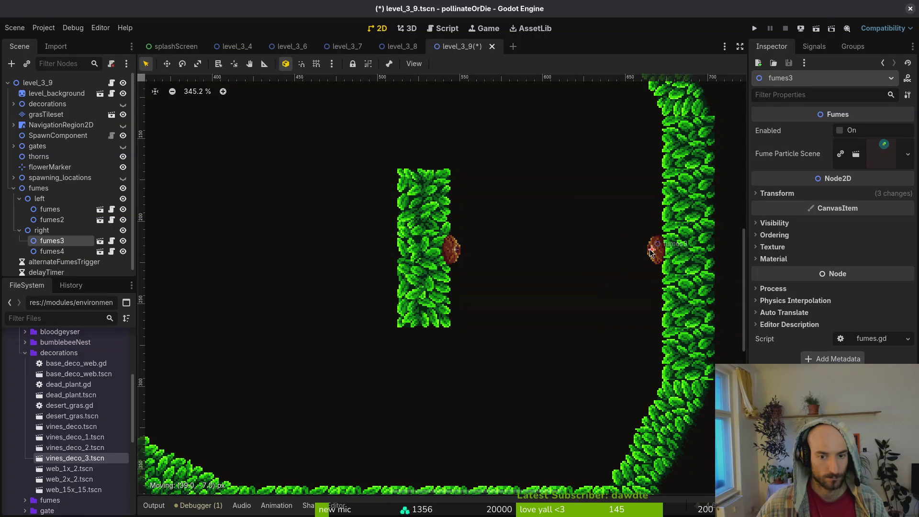
{"action": "left_click_drag", "start_coordinate": [651, 253], "coordinate": [656, 253]}
{"action": "scroll", "coordinate": [645, 260], "scroll_direction": "down", "scroll_amount": 5}
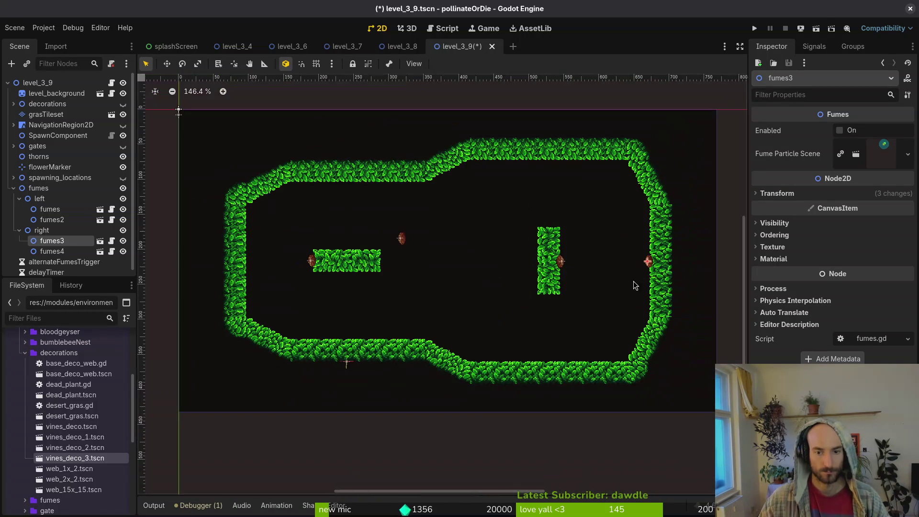
{"action": "key", "text": "shift+g"}
Fine-tune fumes4's position, select fumes3, and save the level
{"action": "scroll", "coordinate": [636, 264], "scroll_direction": "up", "scroll_amount": 6}
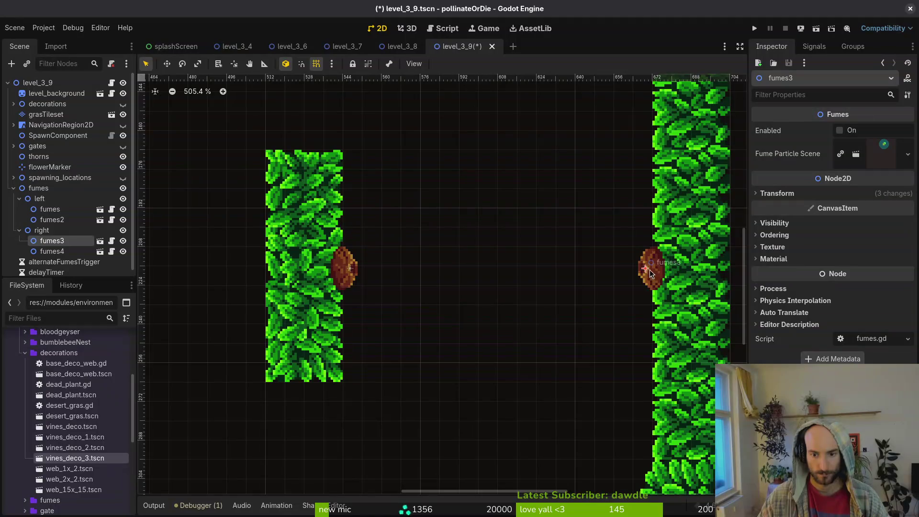
{"action": "left_click_drag", "start_coordinate": [350, 285], "coordinate": [344, 284]}
{"action": "key", "text": "shift+g"}
{"action": "key", "text": "ctrl+z"}
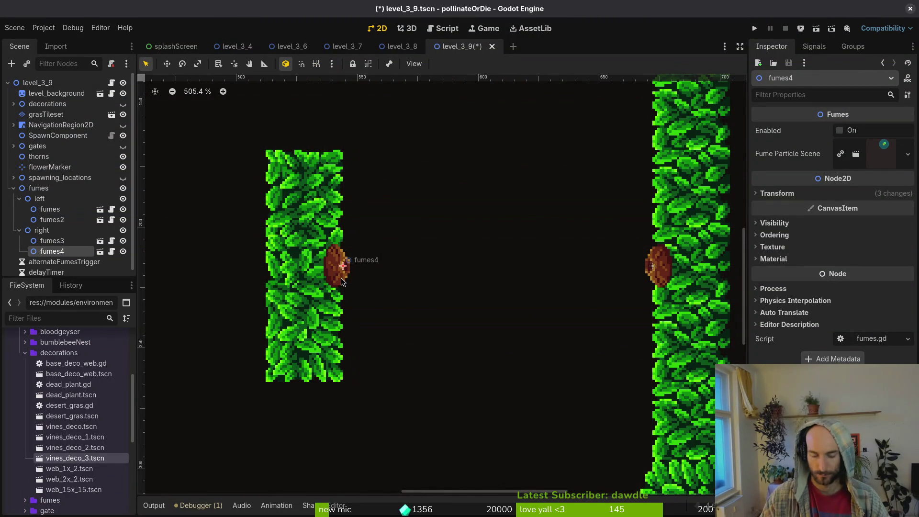
{"action": "left_click", "coordinate": [671, 269]}
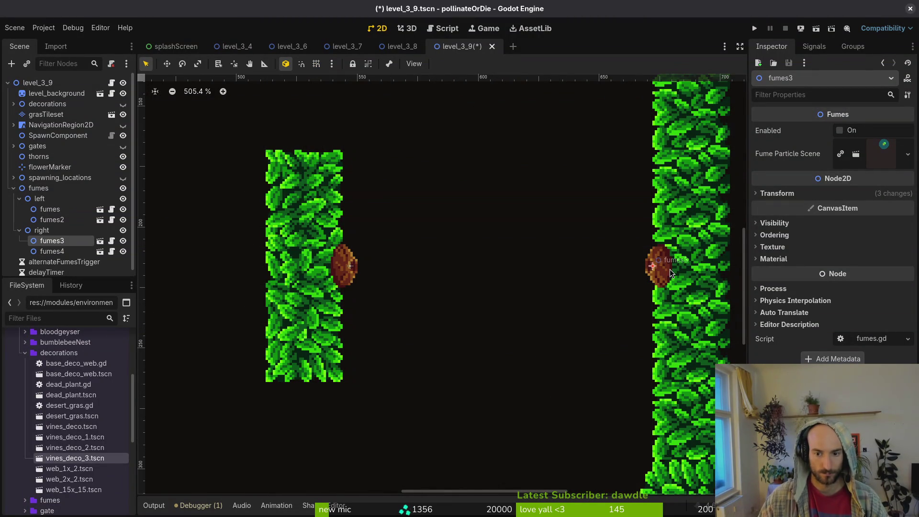
{"action": "key", "text": "ctrl+s"}
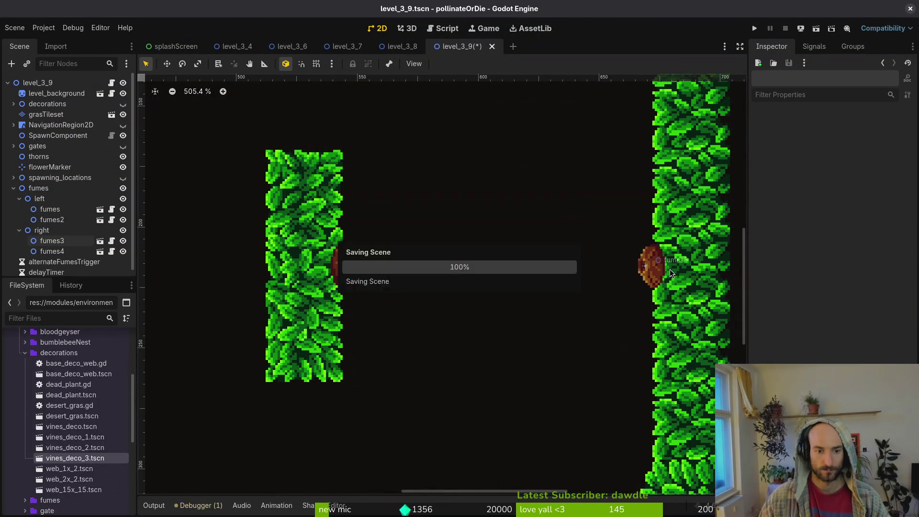
Move fumes2 over to the vertical pillar and fine-tune its position
{"action": "scroll", "coordinate": [620, 308], "scroll_direction": "down", "scroll_amount": 3}
{"action": "scroll", "coordinate": [620, 312], "scroll_direction": "down", "scroll_amount": 2}
{"action": "mouse_move", "coordinate": [383, 258]}
{"action": "left_mouse_down"}
{"action": "mouse_move", "coordinate": [397, 281]}
{"action": "mouse_move", "coordinate": [488, 291]}
{"action": "mouse_move", "coordinate": [544, 285]}
{"action": "left_mouse_up"}
{"action": "scroll", "coordinate": [544, 285], "scroll_direction": "up", "scroll_amount": 5}
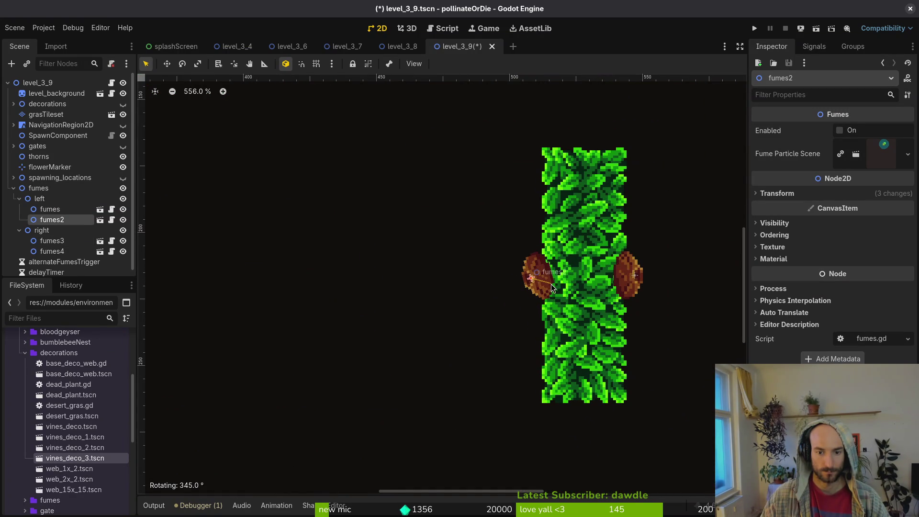
{"action": "left_click_drag", "start_coordinate": [546, 286], "coordinate": [547, 286]}
{"action": "scroll", "coordinate": [547, 287], "scroll_direction": "down", "scroll_amount": 7}
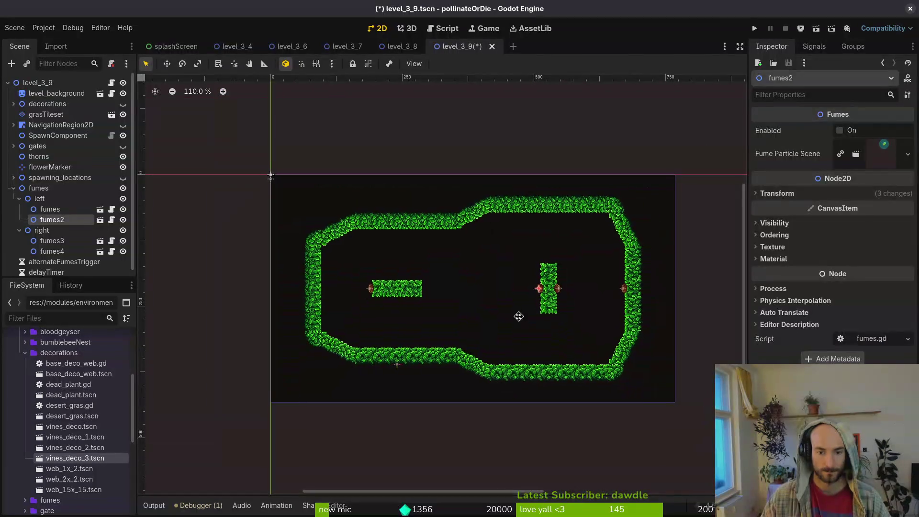
{"action": "left_click", "coordinate": [500, 345]}
Move fumes2 against the horizontal platform's right end and save the scene
{"action": "left_click", "coordinate": [51, 252]}
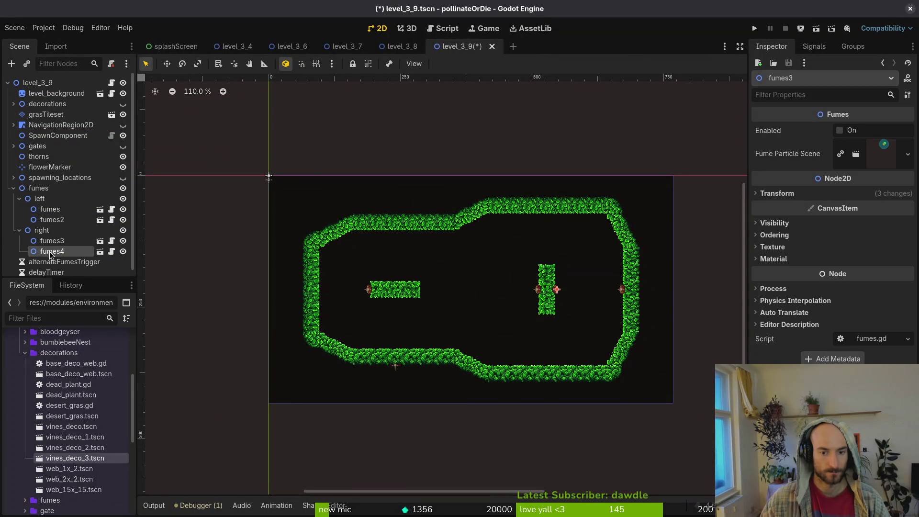
{"action": "left_click", "coordinate": [50, 209]}
{"action": "left_click", "coordinate": [52, 220]}
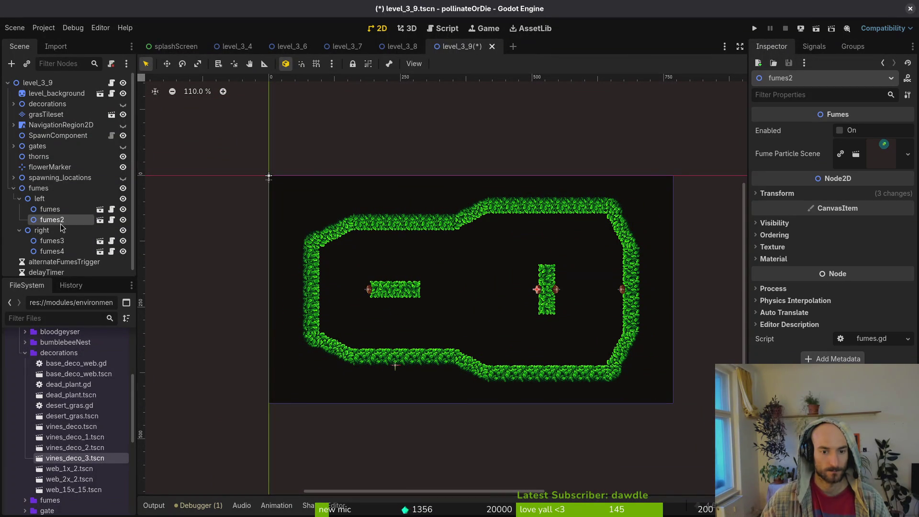
{"action": "mouse_move", "coordinate": [536, 290]}
{"action": "left_mouse_down"}
{"action": "mouse_move", "coordinate": [444, 291]}
{"action": "mouse_move", "coordinate": [468, 277]}
{"action": "mouse_move", "coordinate": [412, 220]}
{"action": "mouse_move", "coordinate": [402, 247]}
{"action": "left_mouse_up"}
{"action": "scroll", "coordinate": [444, 291], "scroll_direction": "up", "scroll_amount": 4}
{"action": "scroll", "coordinate": [445, 291], "scroll_direction": "up", "scroll_amount": 3}
{"action": "left_click_drag", "start_coordinate": [431, 289], "coordinate": [309, 288]}
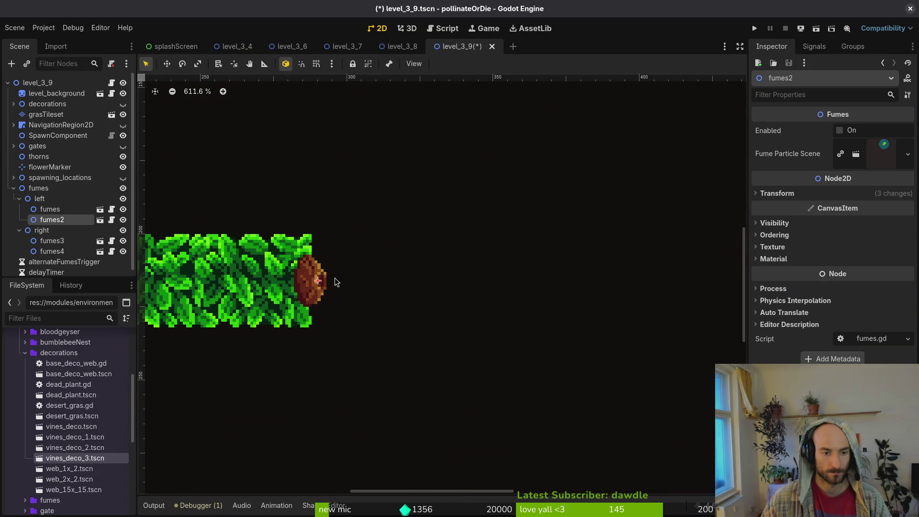
{"action": "scroll", "coordinate": [345, 283], "scroll_direction": "down", "scroll_amount": 6}
{"action": "left_click", "coordinate": [440, 316]}
{"action": "key", "text": "ctrl+s"}
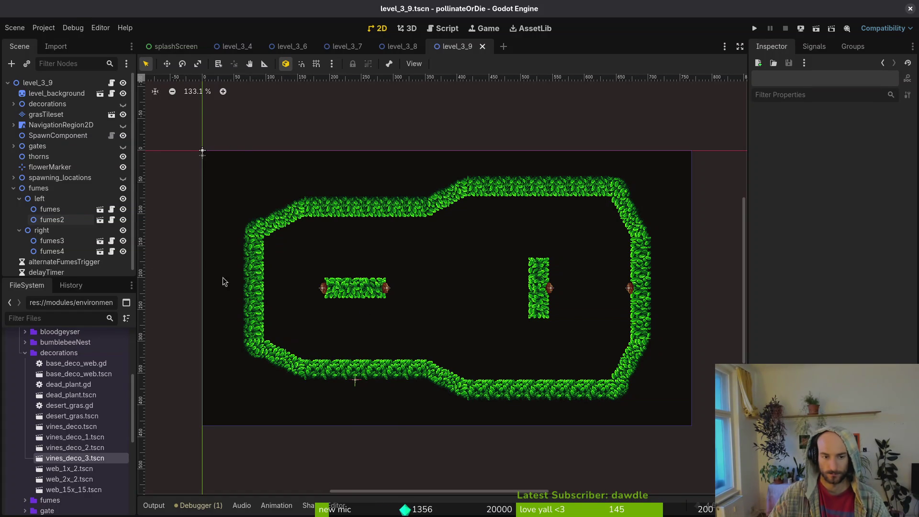
{"action": "left_click", "coordinate": [19, 188]}
Unhide spawning_locations and hide the wave2 spawn points
{"action": "left_click", "coordinate": [13, 188]}
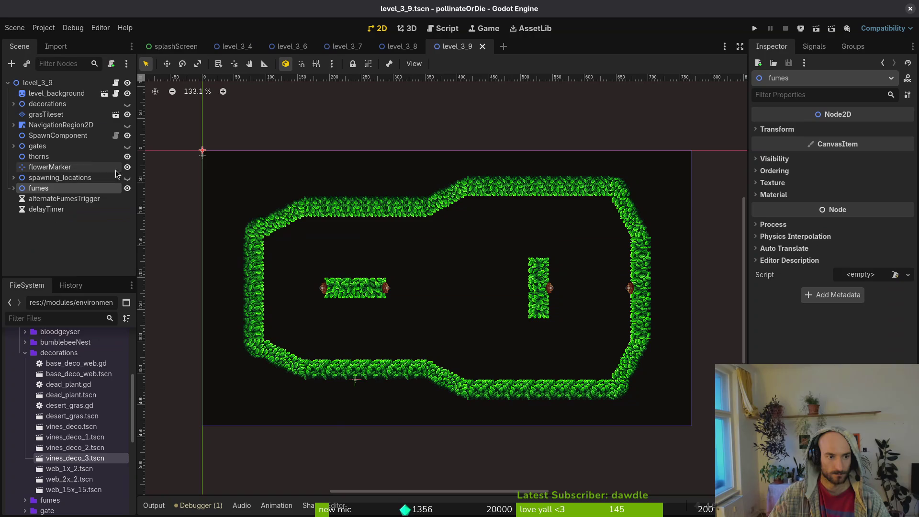
{"action": "left_click", "coordinate": [127, 178]}
{"action": "left_click", "coordinate": [13, 177]}
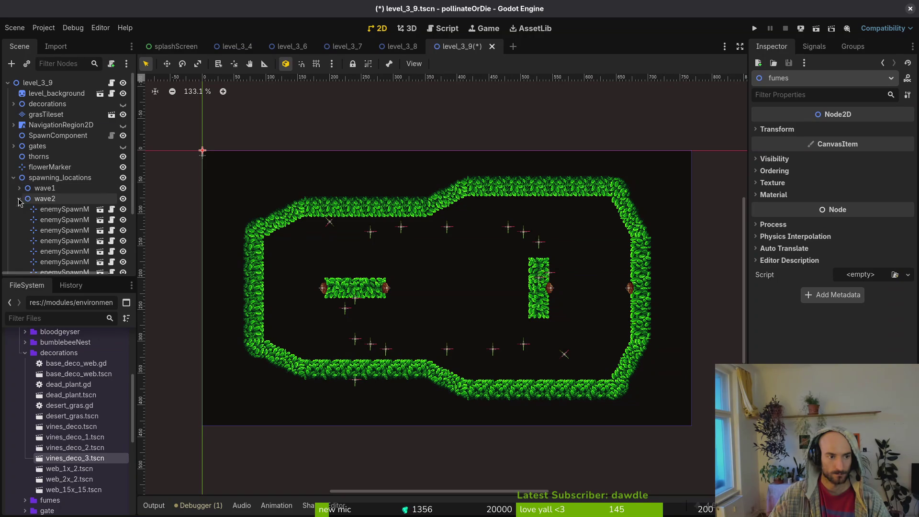
{"action": "left_click", "coordinate": [19, 199]}
{"action": "left_click", "coordinate": [127, 199]}
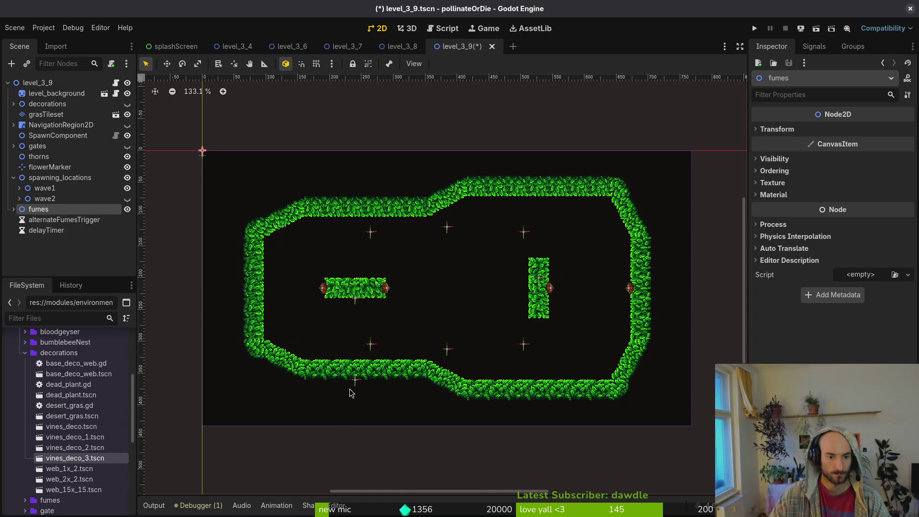
Reposition the flower marker, enemySpawnMarker8 and enemySpawnMarker12, with grid snap on
{"action": "left_click_drag", "start_coordinate": [356, 383], "coordinate": [402, 324]}
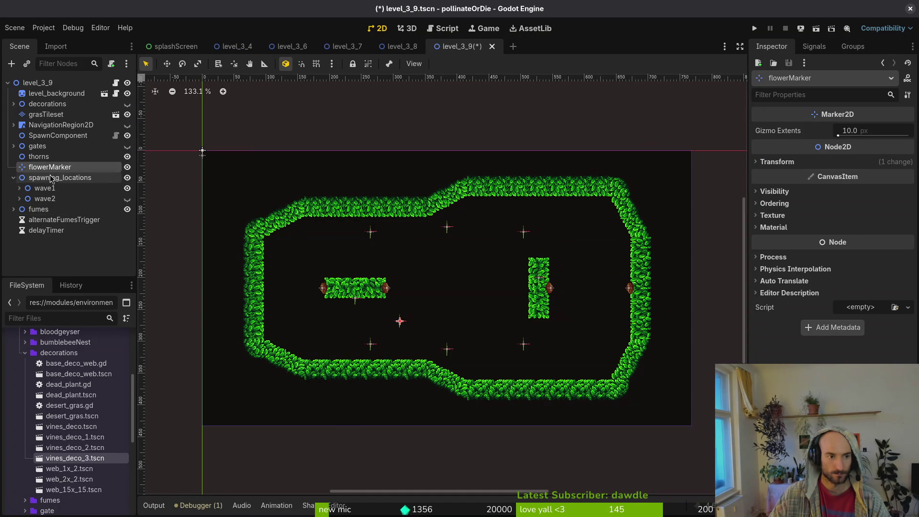
{"action": "mouse_move", "coordinate": [401, 325]}
{"action": "left_mouse_down"}
{"action": "mouse_move", "coordinate": [495, 364]}
{"action": "mouse_move", "coordinate": [400, 365]}
{"action": "left_mouse_up"}
{"action": "scroll", "coordinate": [479, 362], "scroll_direction": "up", "scroll_amount": 8}
{"action": "scroll", "coordinate": [418, 327], "scroll_direction": "down", "scroll_amount": 5}
{"action": "scroll", "coordinate": [404, 318], "scroll_direction": "up", "scroll_amount": 4}
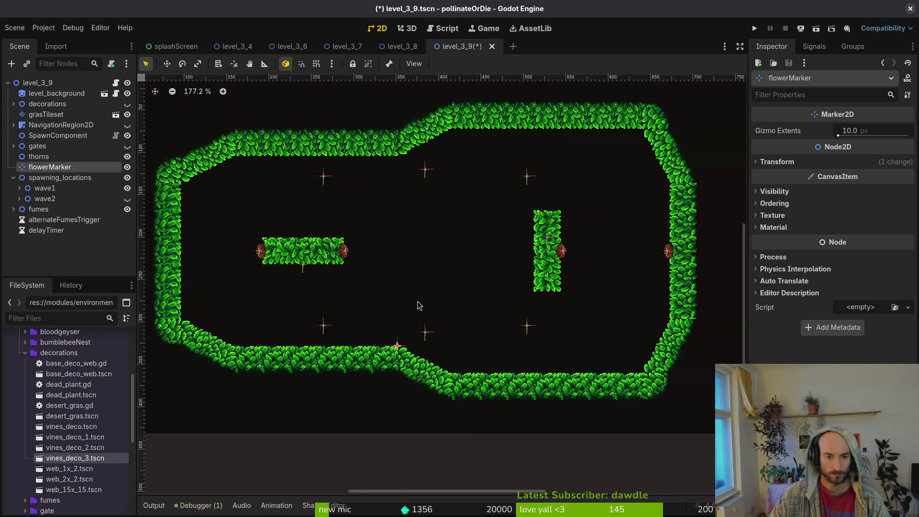
{"action": "mouse_move", "coordinate": [429, 347]}
{"action": "left_mouse_down"}
{"action": "mouse_move", "coordinate": [428, 227]}
{"action": "mouse_move", "coordinate": [538, 326]}
{"action": "left_mouse_up"}
{"action": "mouse_move", "coordinate": [448, 380]}
{"action": "left_mouse_down"}
{"action": "mouse_move", "coordinate": [565, 384]}
{"action": "mouse_move", "coordinate": [500, 359]}
{"action": "mouse_move", "coordinate": [513, 354]}
{"action": "mouse_move", "coordinate": [545, 382]}
{"action": "left_mouse_up"}
{"action": "key", "text": "shift+g"}
{"action": "left_click", "coordinate": [557, 383]}
Move enemySpawnMarker13, 7, 8 and 14 into the right half of the arena
{"action": "mouse_move", "coordinate": [444, 185]}
{"action": "left_mouse_down"}
{"action": "mouse_move", "coordinate": [548, 157]}
{"action": "mouse_move", "coordinate": [548, 179]}
{"action": "left_mouse_up"}
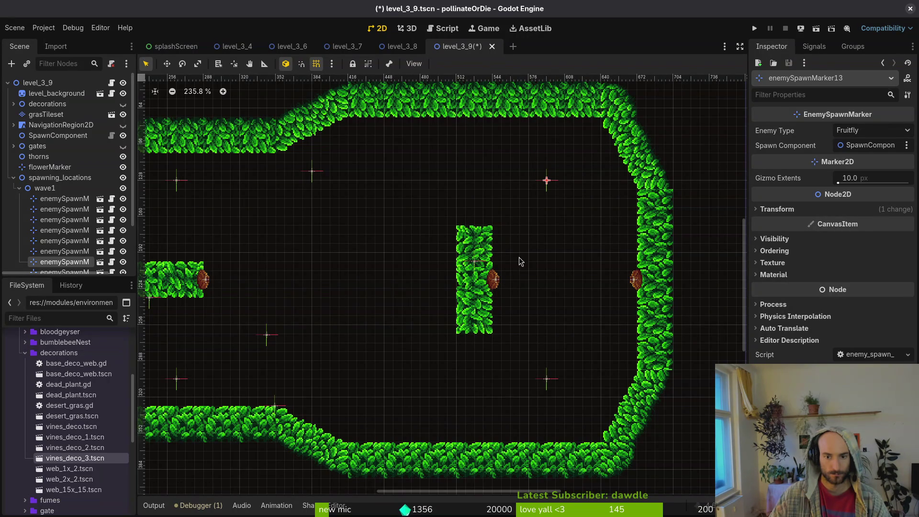
{"action": "mouse_move", "coordinate": [308, 173]}
{"action": "left_mouse_down"}
{"action": "mouse_move", "coordinate": [459, 184]}
{"action": "mouse_move", "coordinate": [439, 184]}
{"action": "left_mouse_up"}
{"action": "left_click_drag", "start_coordinate": [266, 342], "coordinate": [429, 407]}
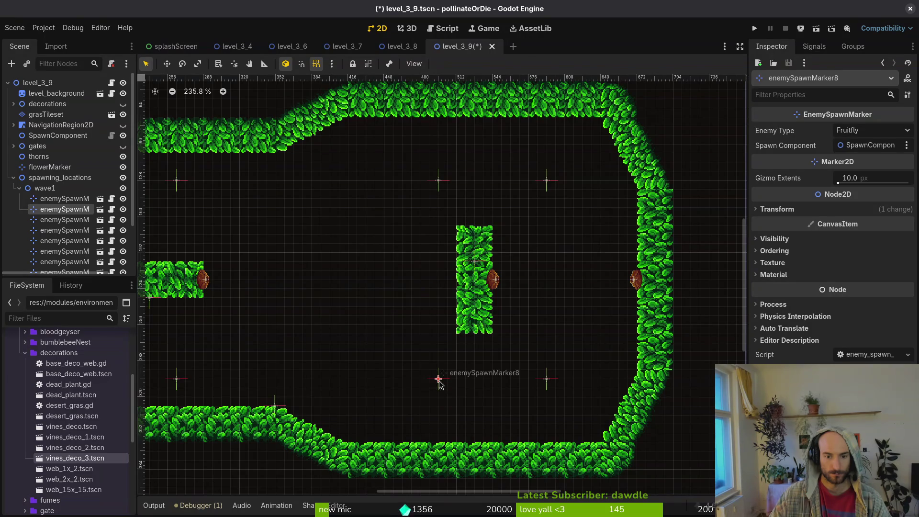
{"action": "scroll", "coordinate": [441, 386], "scroll_direction": "down", "scroll_amount": 5}
{"action": "scroll", "coordinate": [326, 364], "scroll_direction": "up", "scroll_amount": 3}
{"action": "mouse_move", "coordinate": [298, 369]}
{"action": "left_mouse_down"}
{"action": "mouse_move", "coordinate": [349, 321]}
{"action": "mouse_move", "coordinate": [477, 320]}
{"action": "mouse_move", "coordinate": [526, 277]}
{"action": "mouse_move", "coordinate": [523, 285]}
{"action": "mouse_move", "coordinate": [535, 284]}
{"action": "left_mouse_up"}
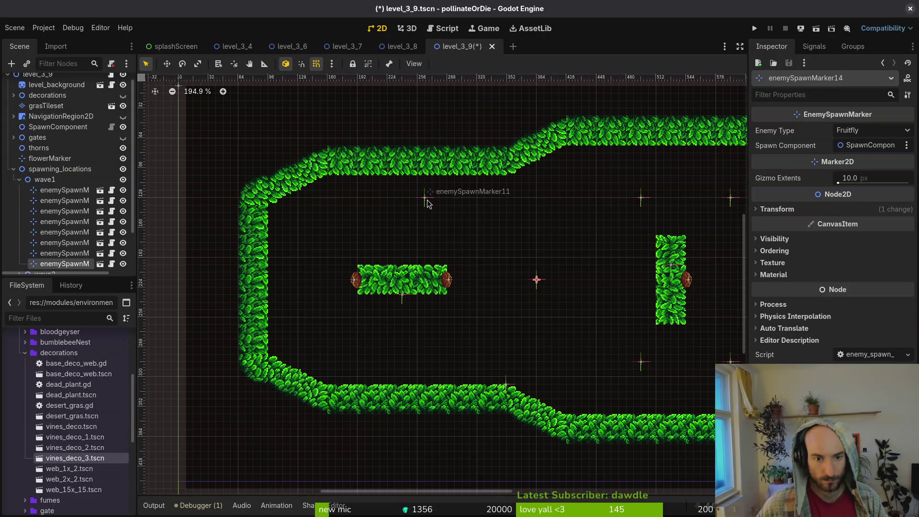
Move a spawn point below the left platform and adjust enemySpawnMarker10 and 11
{"action": "left_click", "coordinate": [425, 197]}
{"action": "mouse_move", "coordinate": [425, 197]}
{"action": "left_mouse_down"}
{"action": "mouse_move", "coordinate": [408, 214]}
{"action": "mouse_move", "coordinate": [401, 346]}
{"action": "left_mouse_up"}
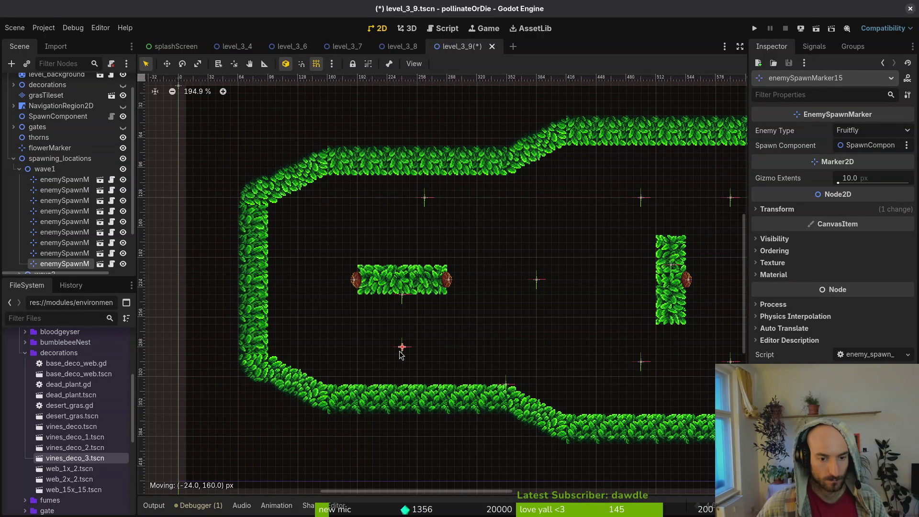
{"action": "left_click_drag", "start_coordinate": [402, 294], "coordinate": [316, 286]}
{"action": "left_click_drag", "start_coordinate": [426, 202], "coordinate": [405, 214]}
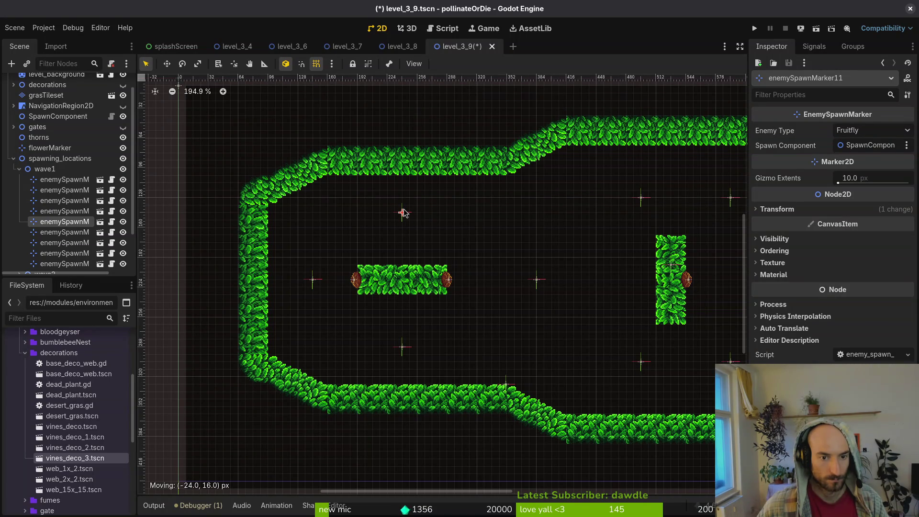
{"action": "left_click_drag", "start_coordinate": [404, 213], "coordinate": [404, 223]}
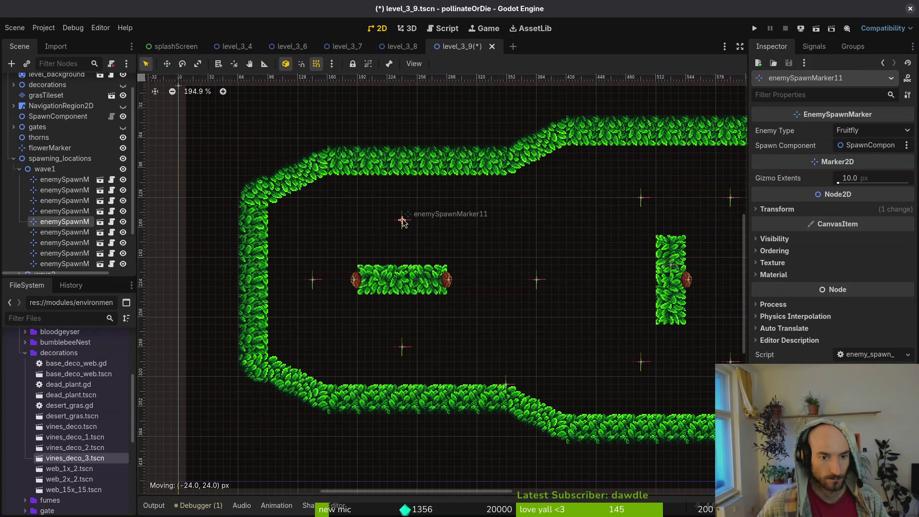
Select the spawn marker near the top right and open its Enemy Type dropdown
{"action": "left_click", "coordinate": [402, 347]}
{"action": "scroll", "coordinate": [450, 292], "scroll_direction": "down", "scroll_amount": 4}
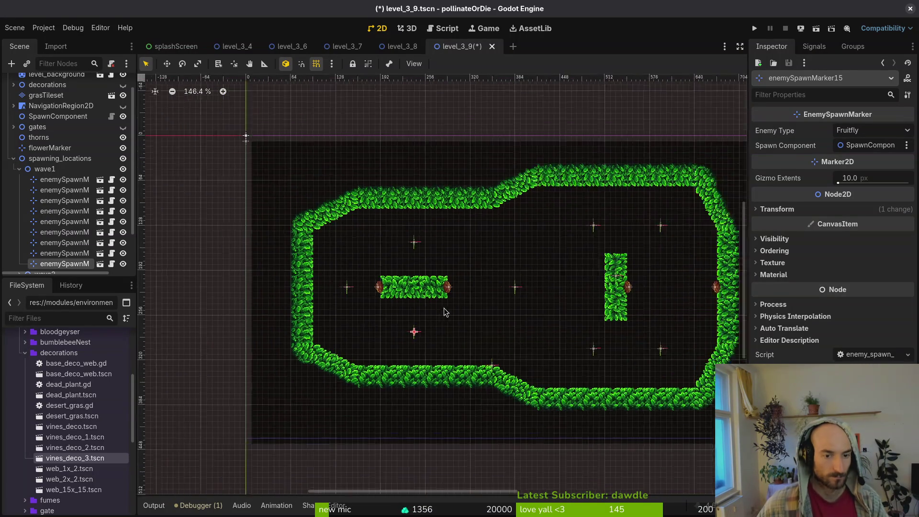
{"action": "scroll", "coordinate": [452, 295], "scroll_direction": "up", "scroll_amount": 6}
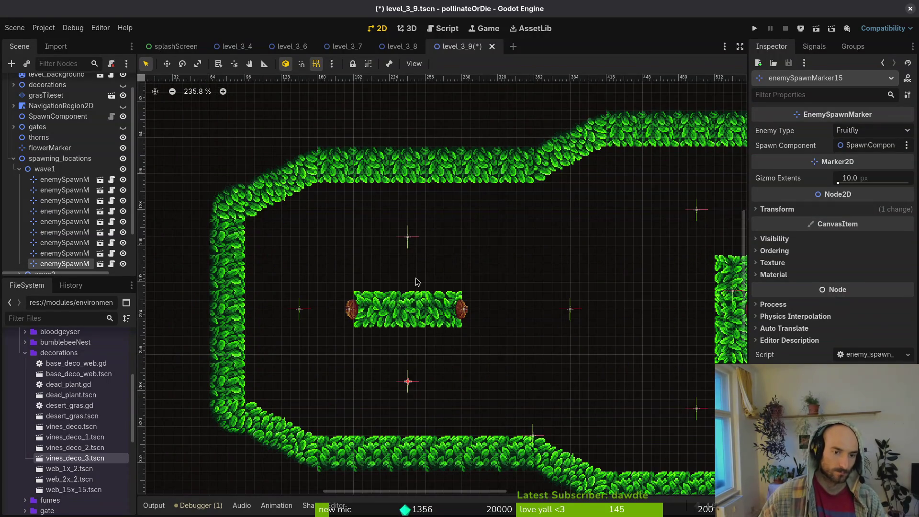
{"action": "left_click", "coordinate": [414, 198], "text": "shift"}
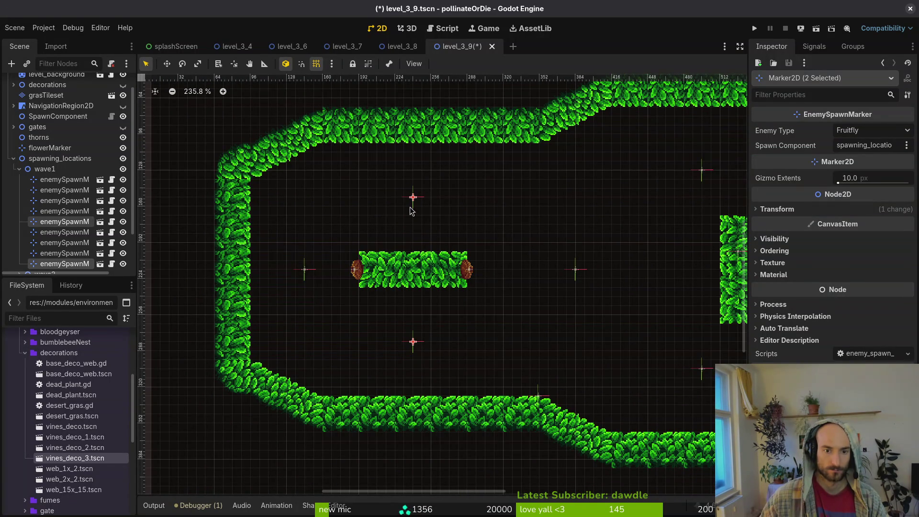
{"action": "left_click", "coordinate": [576, 269]}
{"action": "scroll", "coordinate": [577, 238], "scroll_direction": "right", "scroll_amount": 5}
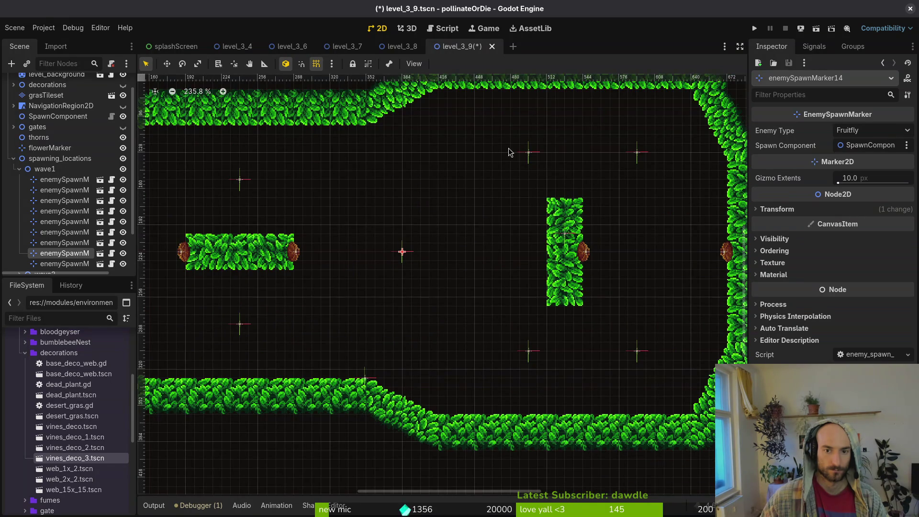
{"action": "left_click", "coordinate": [528, 153]}
{"action": "left_click", "coordinate": [869, 133]}
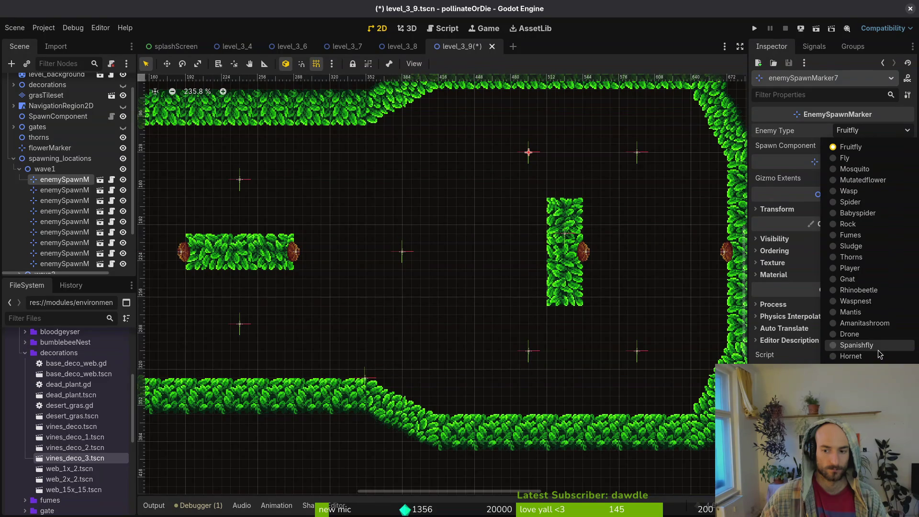
Move the top spawn marker down and right and set its enemy type to Amanitashroom
{"action": "left_click", "coordinate": [528, 153]}
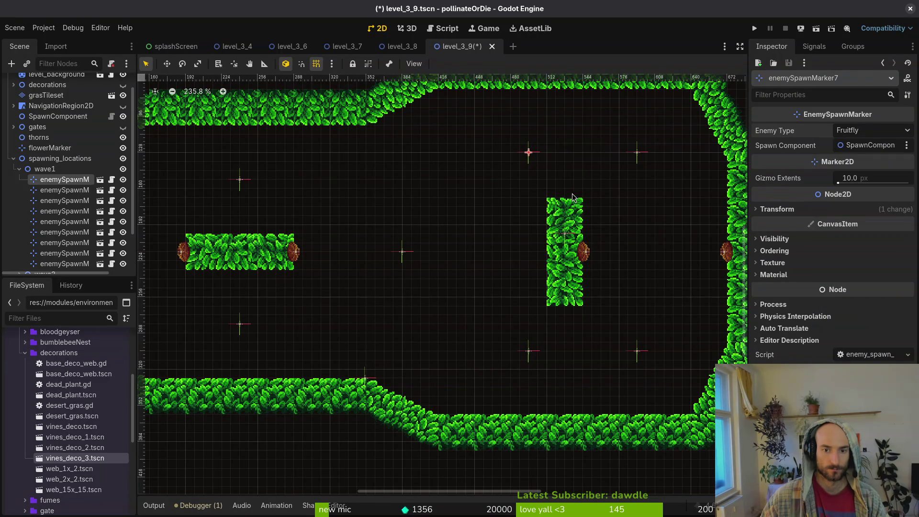
{"action": "left_click_drag", "start_coordinate": [533, 155], "coordinate": [569, 172]}
{"action": "left_click", "coordinate": [860, 130]}
{"action": "left_click", "coordinate": [857, 367]}
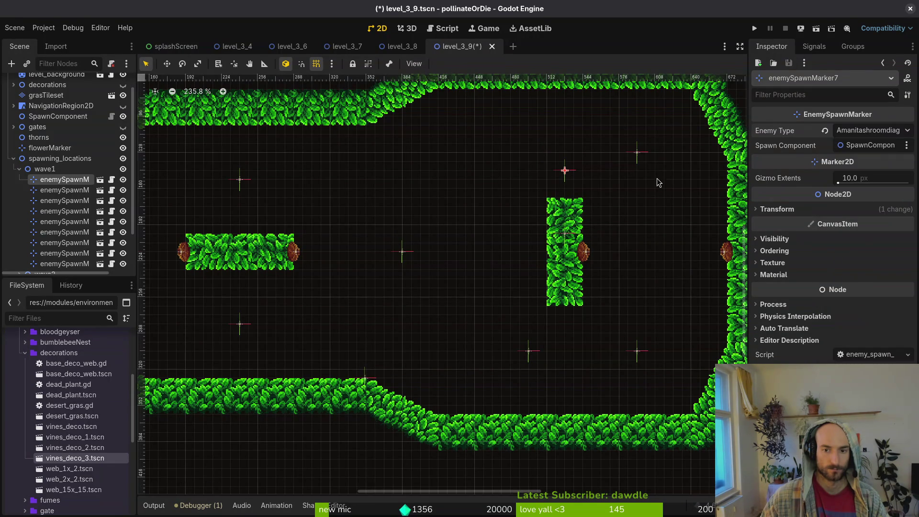
{"action": "left_click", "coordinate": [871, 131]}
{"action": "left_click", "coordinate": [857, 320]}
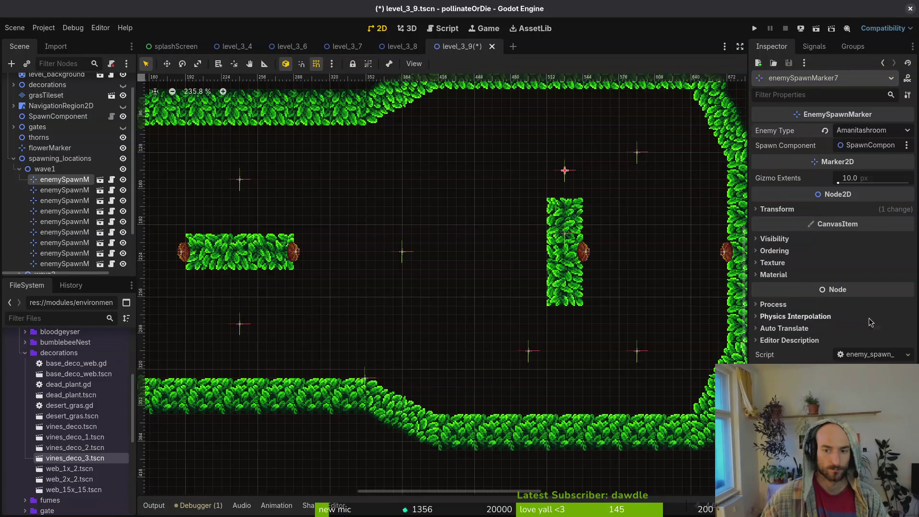
Cancel and undo the marker moves, then centre the view on the level background
{"action": "mouse_move", "coordinate": [637, 154]}
{"action": "left_mouse_down"}
{"action": "mouse_move", "coordinate": [655, 261]}
{"action": "mouse_move", "coordinate": [650, 191]}
{"action": "mouse_move", "coordinate": [658, 202]}
{"action": "mouse_move", "coordinate": [649, 206]}
{"action": "mouse_move", "coordinate": [649, 191]}
{"action": "mouse_move", "coordinate": [658, 193]}
{"action": "left_mouse_up"}
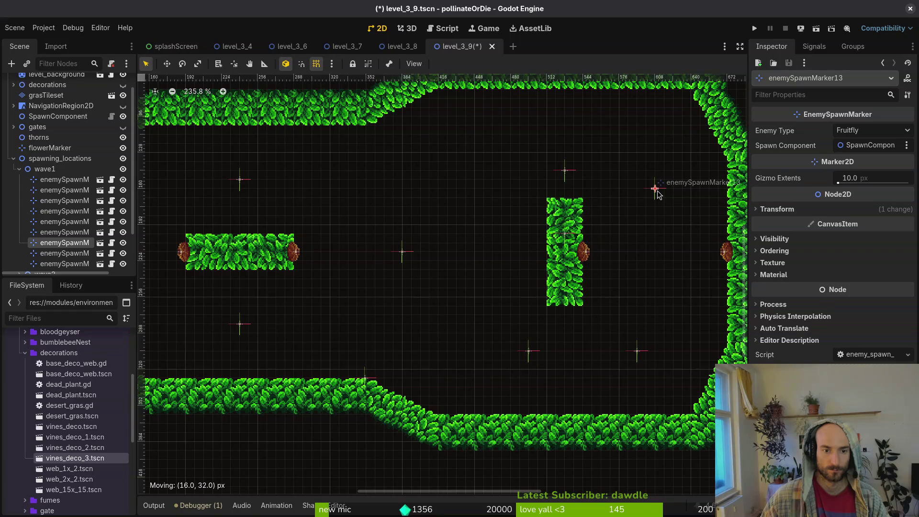
{"action": "key", "text": "Escape"}
{"action": "key", "text": "ctrl+z"}
{"action": "left_click", "coordinate": [528, 152]}
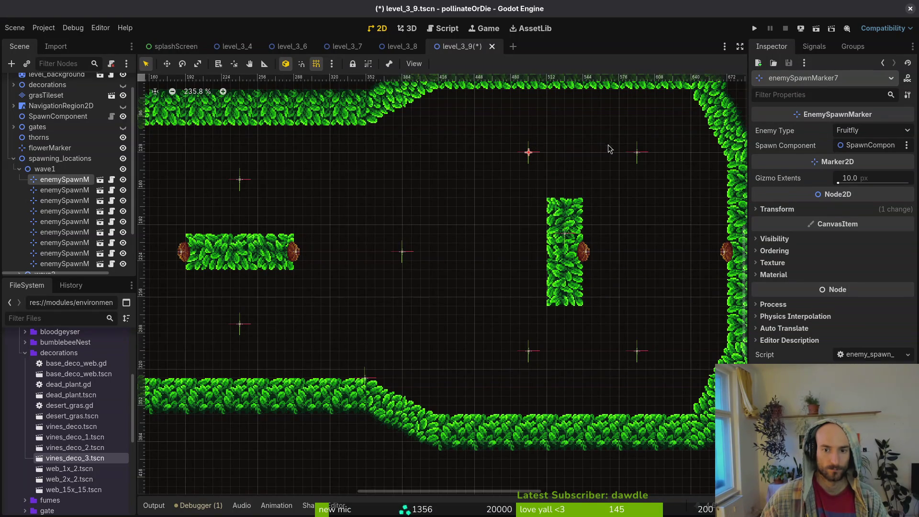
{"action": "left_click", "coordinate": [245, 182]}
{"action": "key", "text": "f"}
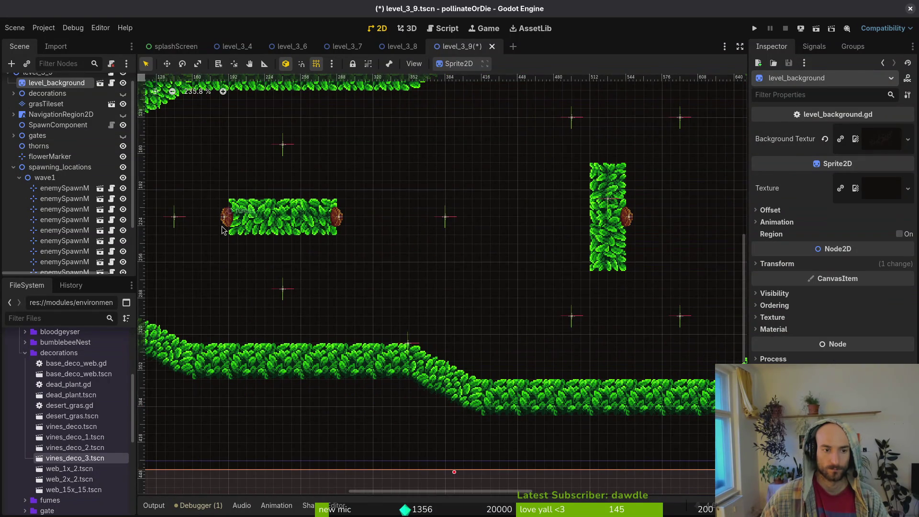
Change the top spawn marker's enemy type to Spanishfly
{"action": "left_click", "coordinate": [175, 218]}
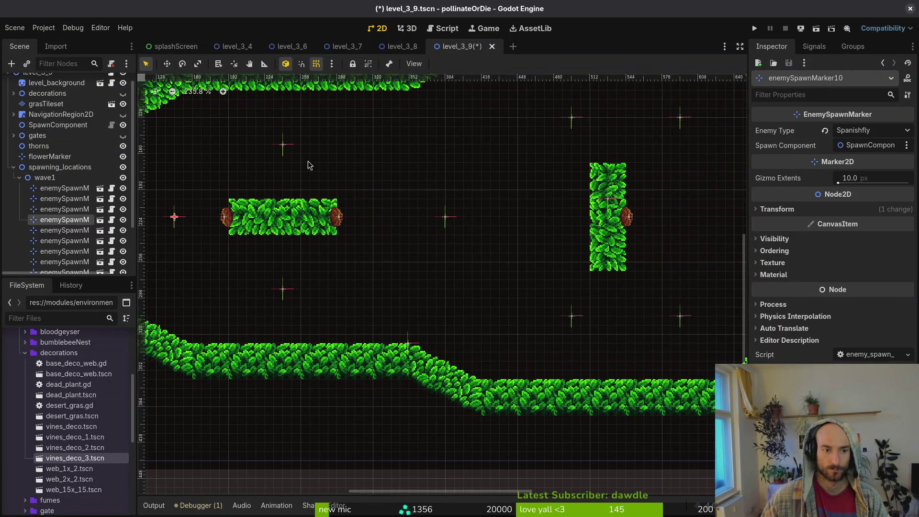
{"action": "left_click", "coordinate": [573, 118]}
{"action": "left_click", "coordinate": [871, 131]}
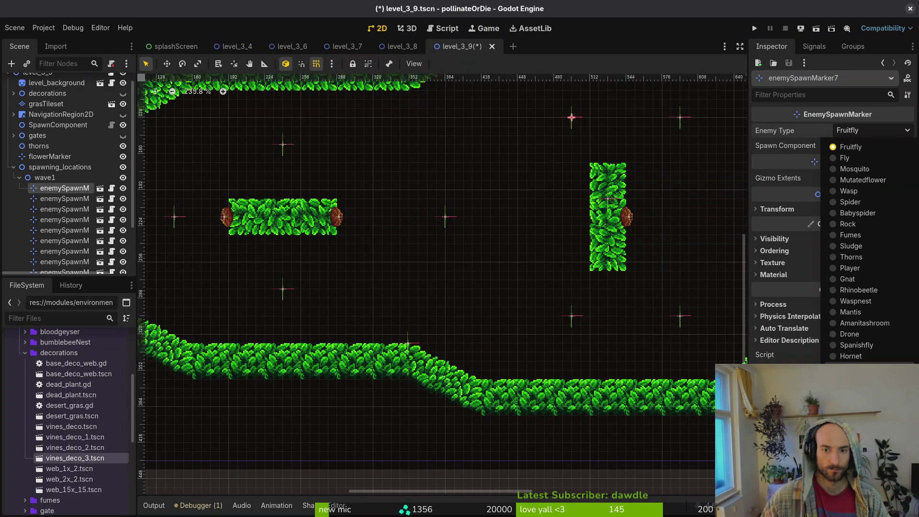
{"action": "left_click", "coordinate": [857, 378]}
{"action": "left_click", "coordinate": [871, 130]}
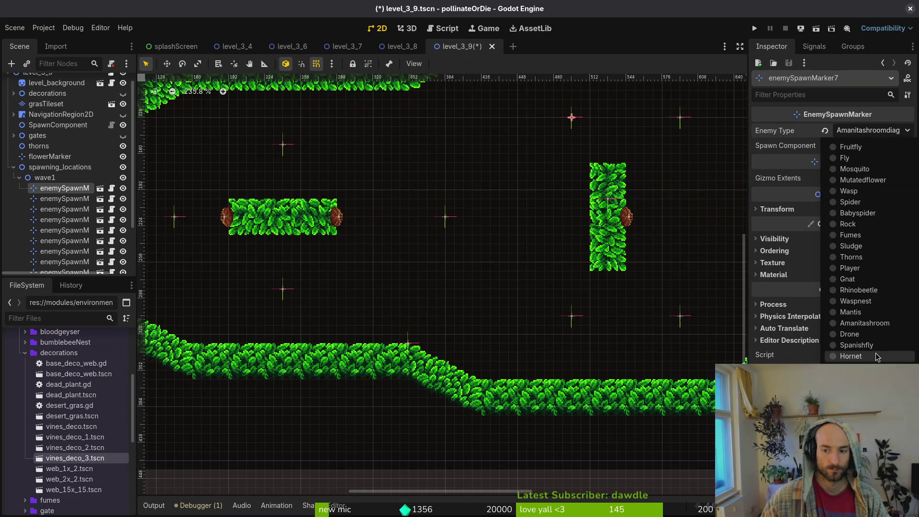
{"action": "left_click", "coordinate": [852, 343]}
Make the lower-half spawn marker spawn Spanishfly
{"action": "left_click", "coordinate": [573, 318]}
{"action": "left_click", "coordinate": [872, 130]}
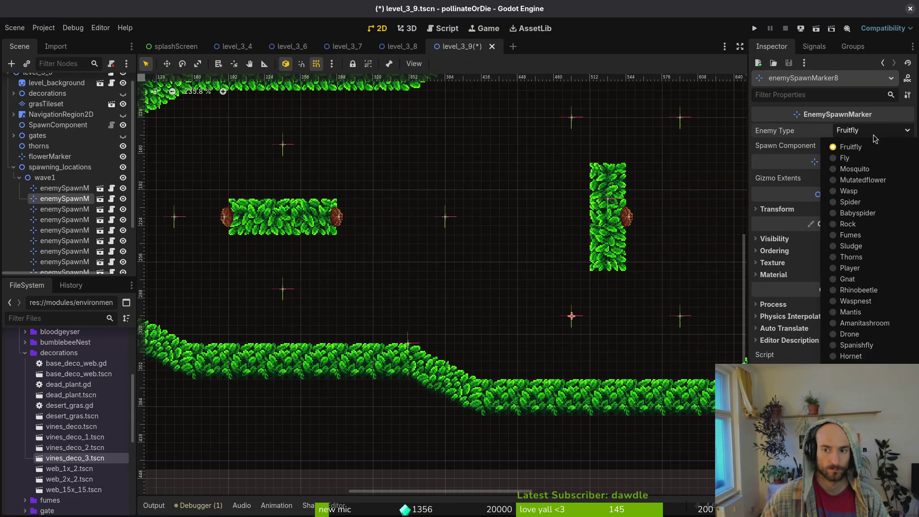
{"action": "left_click", "coordinate": [857, 345]}
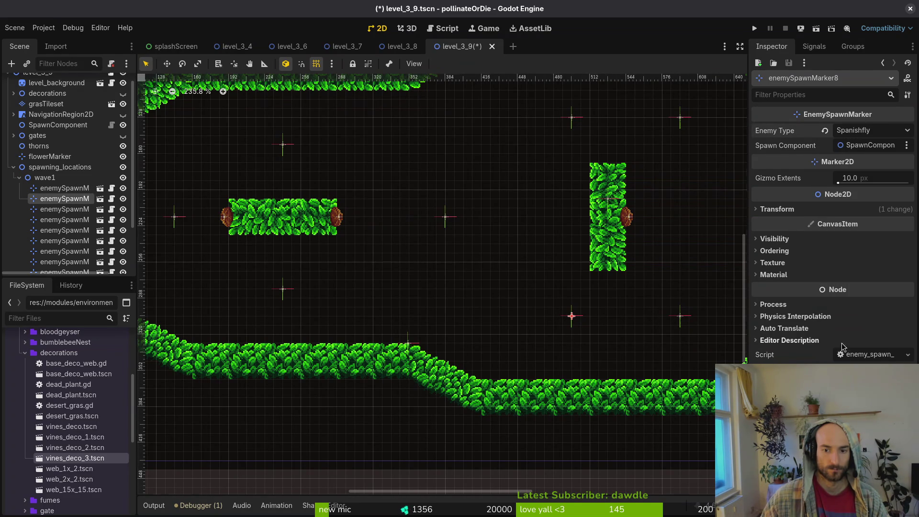
{"action": "left_click_drag", "start_coordinate": [573, 238], "coordinate": [562, 241]}
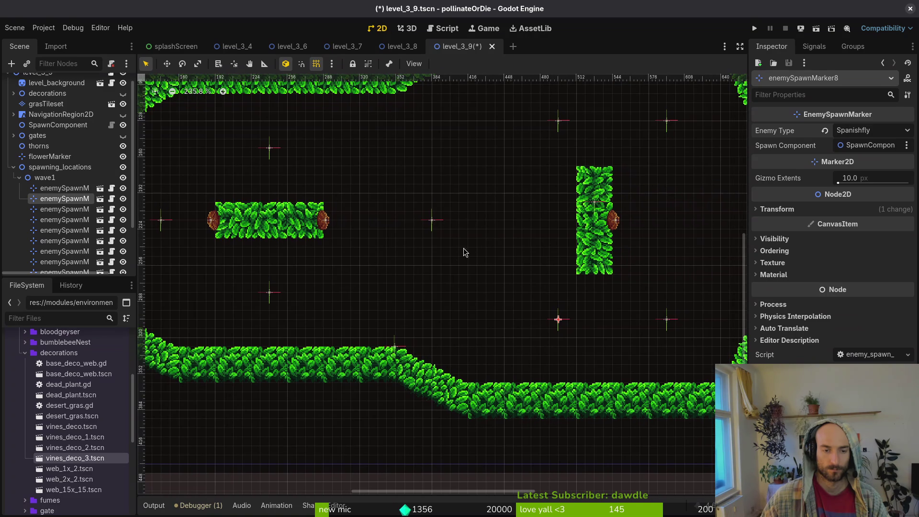
{"action": "left_click", "coordinate": [667, 320]}
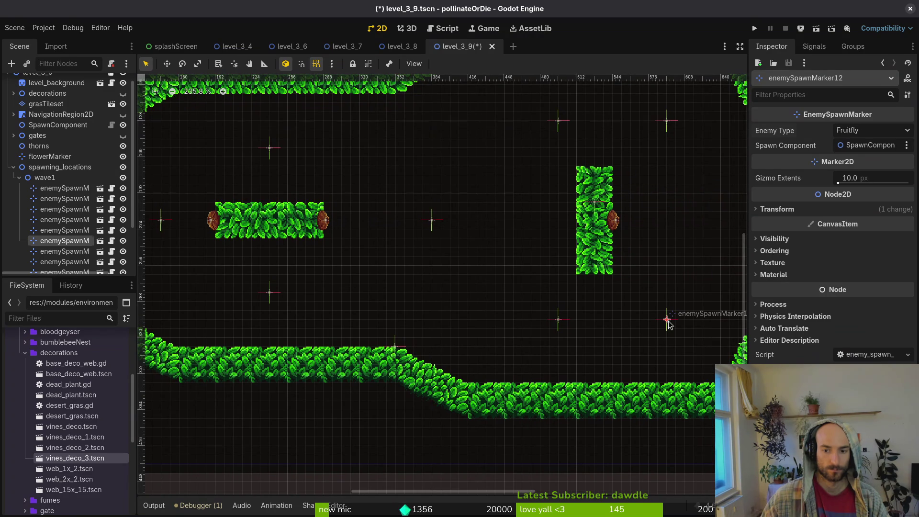
{"action": "left_click", "coordinate": [559, 321]}
{"action": "left_click", "coordinate": [867, 131]}
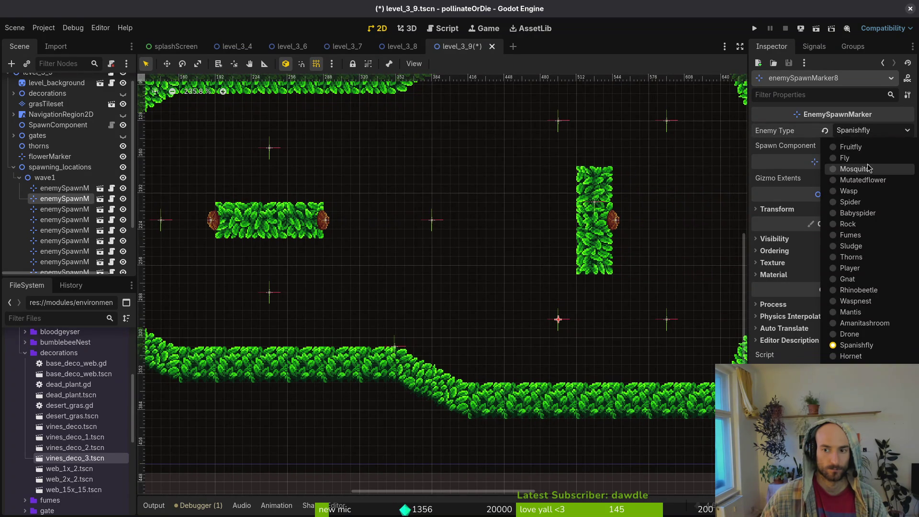
{"action": "key", "text": "Escape"}
Review the top and top-right markers' enemy types, leaving them unchanged (top-right stays Fruitfly)
{"action": "left_click", "coordinate": [559, 120]}
{"action": "left_click", "coordinate": [857, 134]}
{"action": "key", "text": "Escape"}
{"action": "left_click", "coordinate": [666, 120]}
{"action": "left_click", "coordinate": [869, 132]}
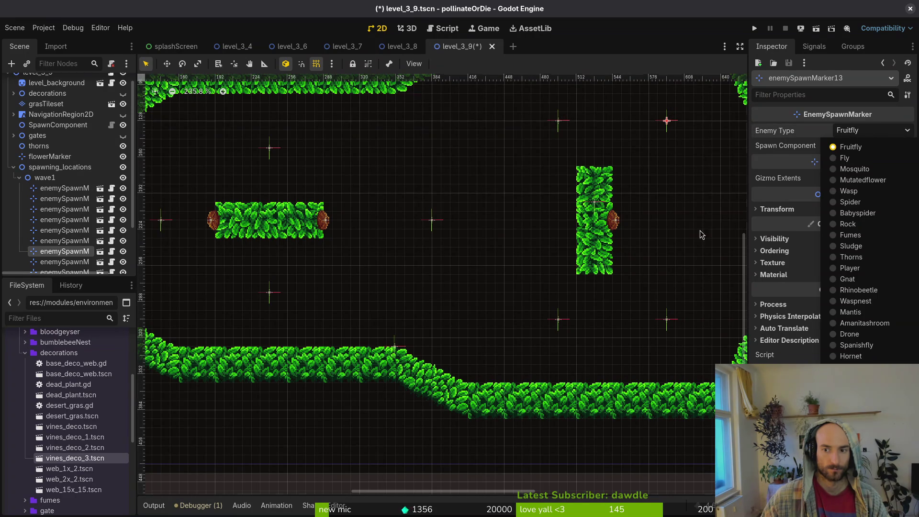
{"action": "key", "text": "Escape"}
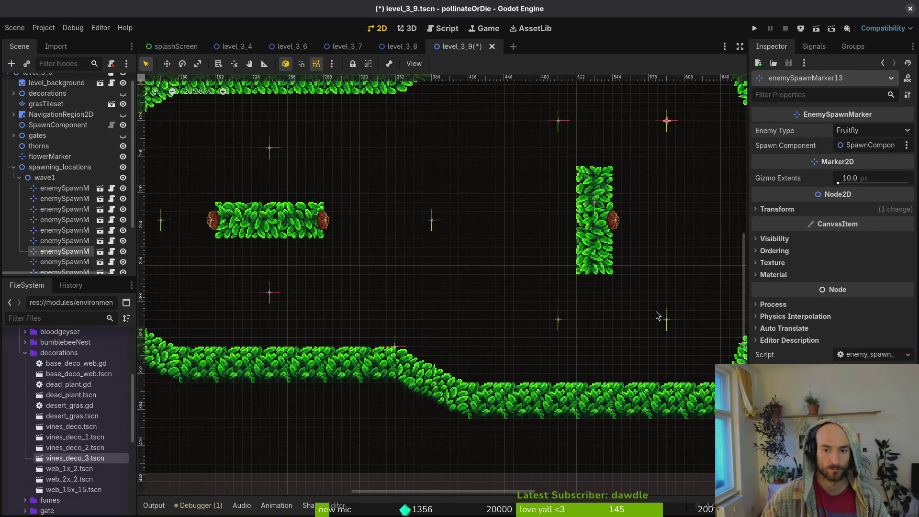
{"action": "left_click", "coordinate": [668, 321]}
{"action": "left_click", "coordinate": [560, 121]}
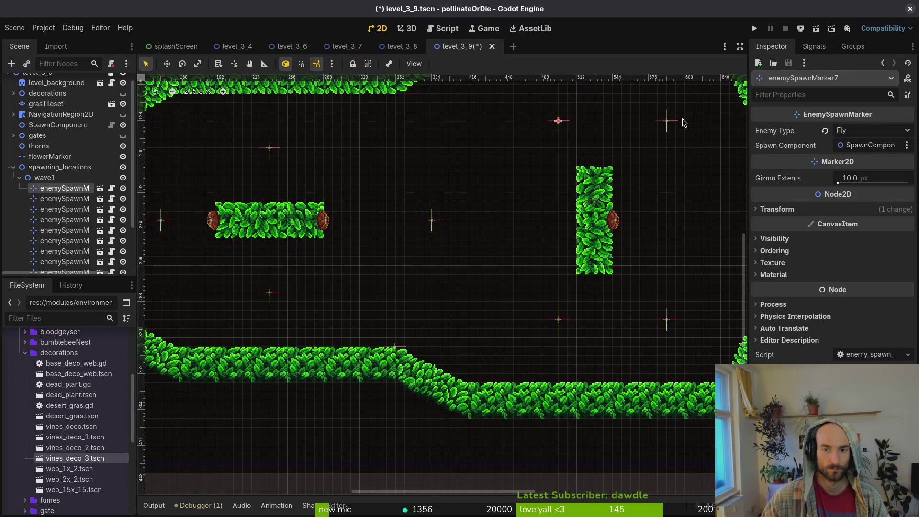
{"action": "left_click", "coordinate": [668, 122]}
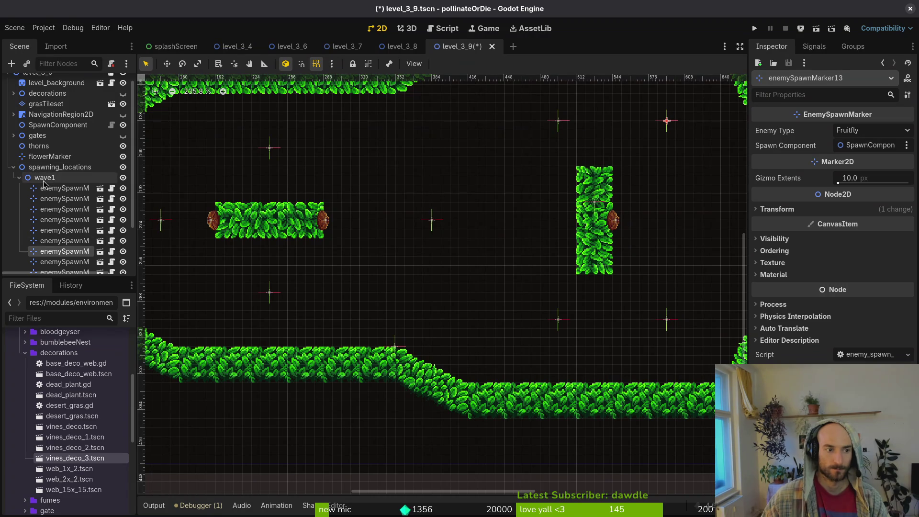
Move the top-right marker further down and shift the lower-left and upper-left markers right
{"action": "left_click_drag", "start_coordinate": [667, 123], "coordinate": [682, 214]}
{"action": "scroll", "coordinate": [680, 230], "scroll_direction": "down", "scroll_amount": 4}
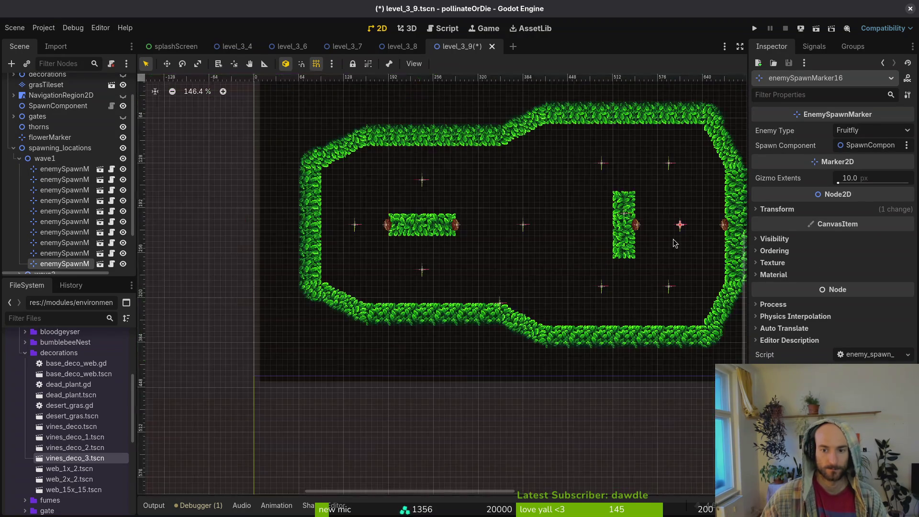
{"action": "left_click_drag", "start_coordinate": [390, 271], "coordinate": [423, 275]}
{"action": "left_click_drag", "start_coordinate": [391, 181], "coordinate": [424, 181]}
{"action": "scroll", "coordinate": [539, 275], "scroll_direction": "right", "scroll_amount": 2}
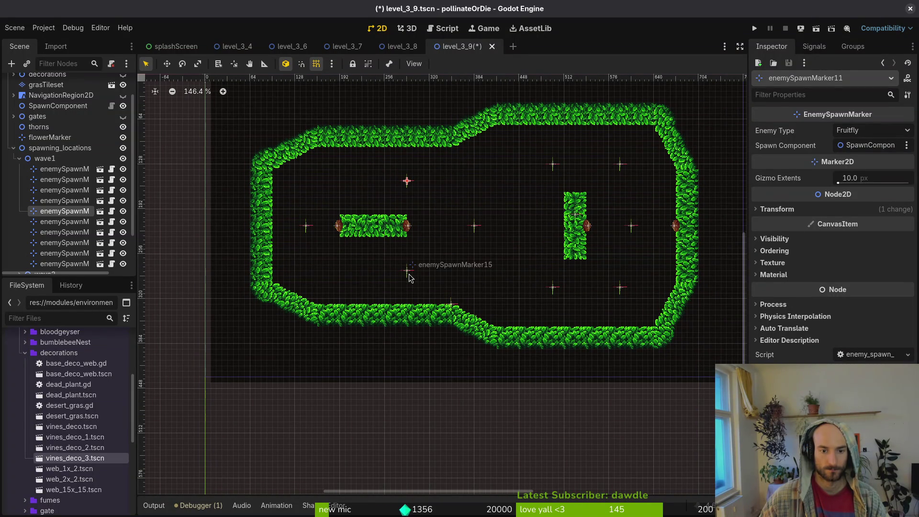
Change the far-left spawn marker's enemy type to Mosquito and save the level
{"action": "left_click", "coordinate": [407, 272]}
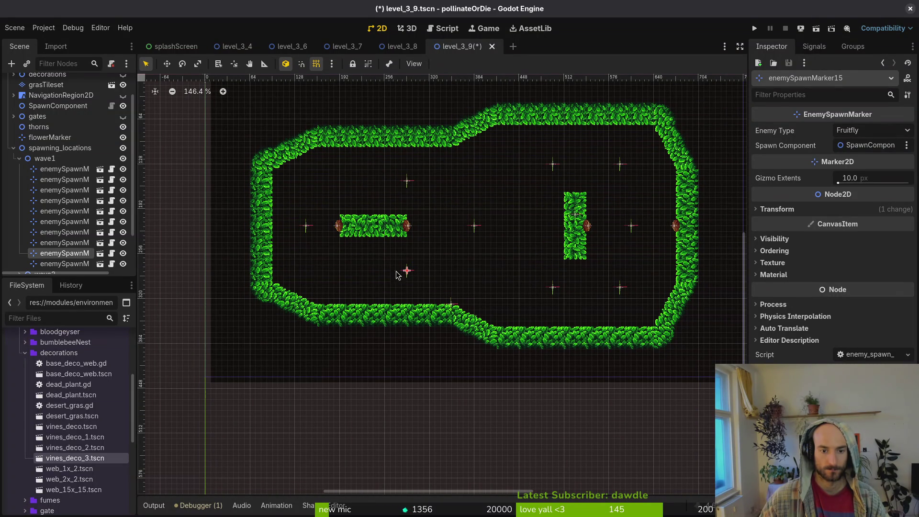
{"action": "left_click", "coordinate": [310, 233]}
{"action": "left_click", "coordinate": [307, 228]}
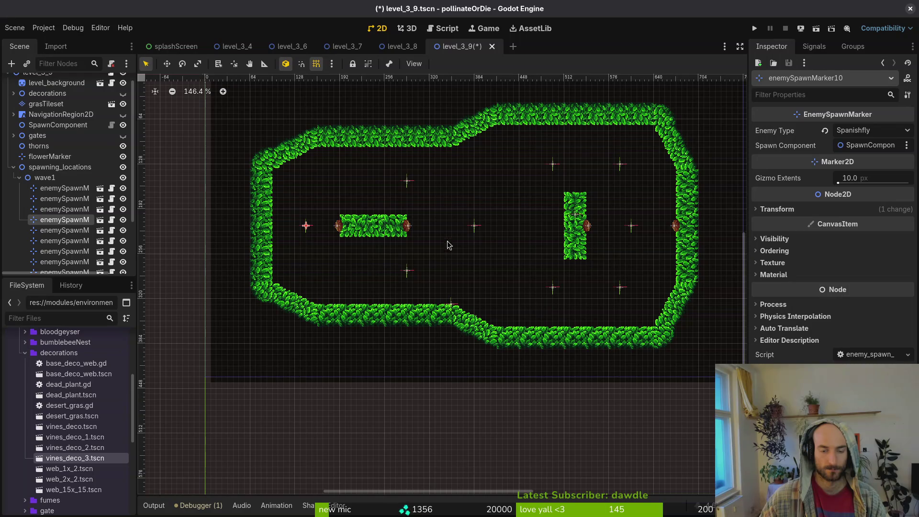
{"action": "left_click", "coordinate": [864, 130]}
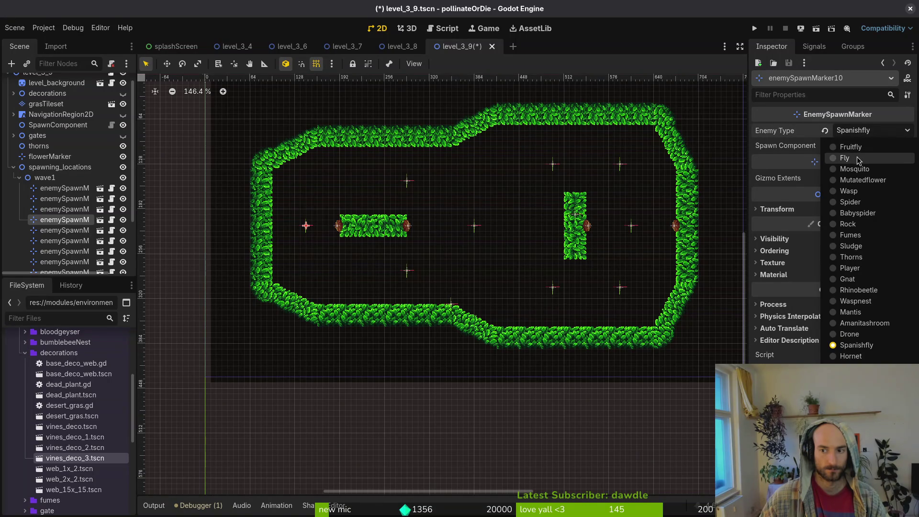
{"action": "left_click", "coordinate": [860, 158]}
{"action": "left_click", "coordinate": [880, 132]}
{"action": "left_click", "coordinate": [883, 180]}
{"action": "key", "text": "ctrl+s"}
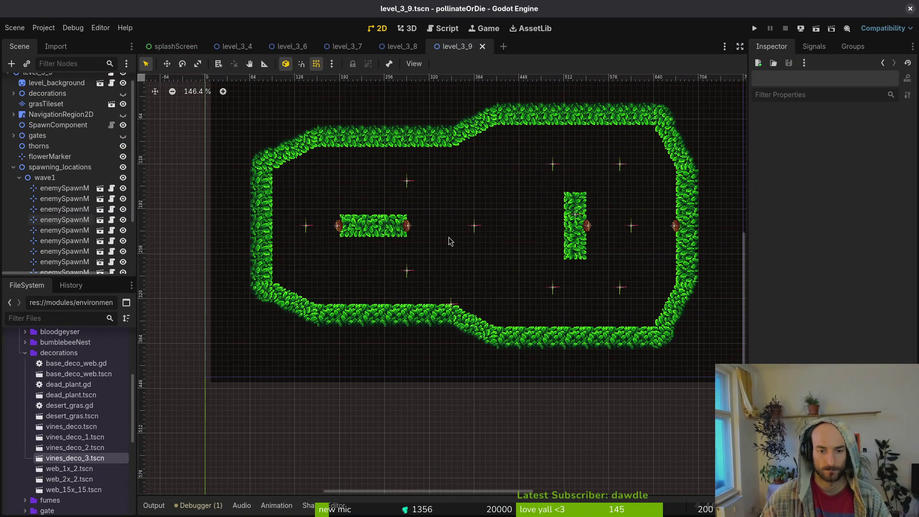
Set the far-left marker back to Fly, save, and hide all wave1 spawn markers
{"action": "left_click", "coordinate": [306, 227]}
{"action": "left_click", "coordinate": [852, 132]}
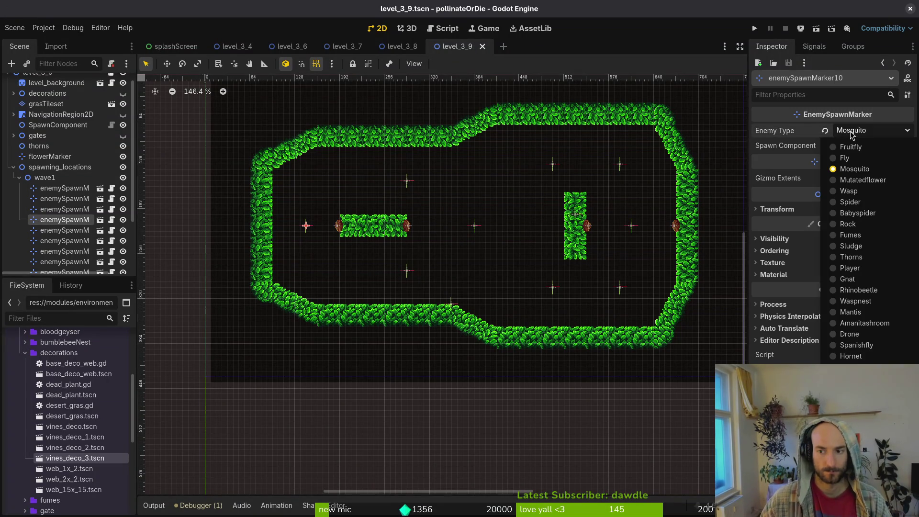
{"action": "left_click", "coordinate": [884, 157]}
{"action": "key", "text": "ctrl+s"}
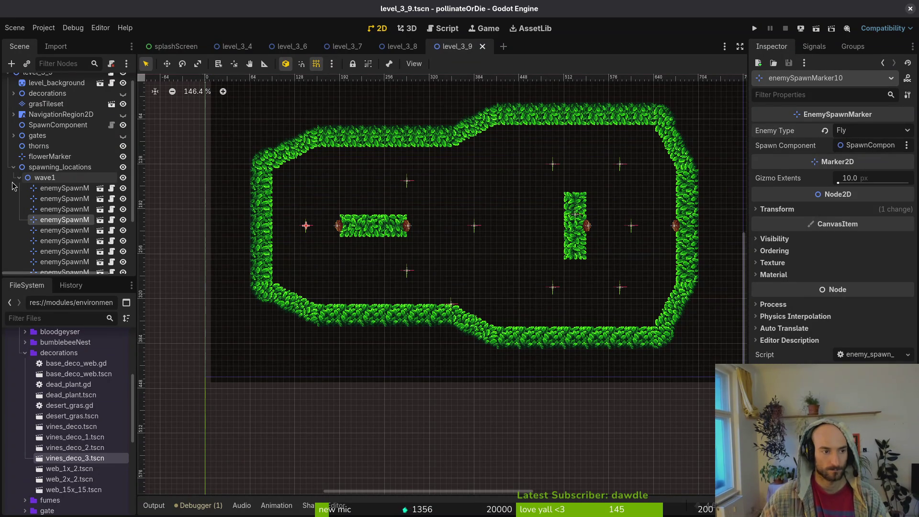
{"action": "left_click", "coordinate": [18, 178]}
{"action": "left_click", "coordinate": [127, 188]}
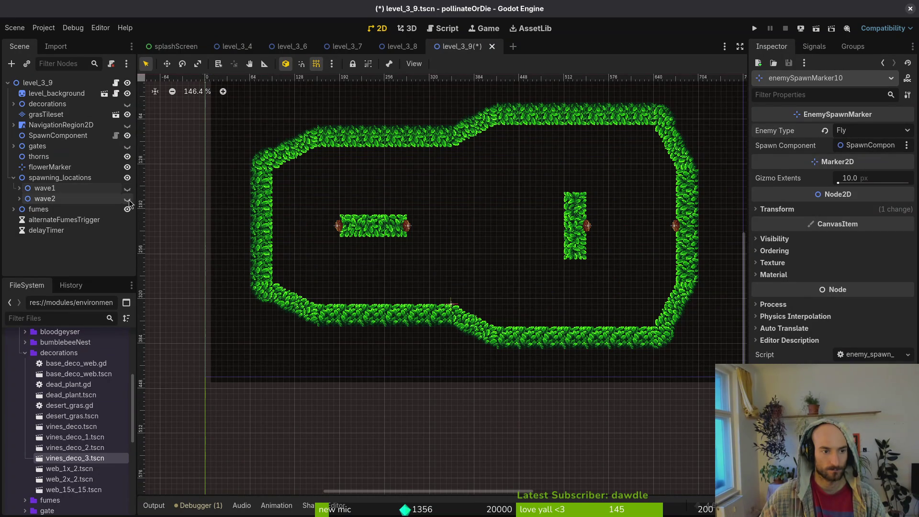
Revert enemySpawnMarker14's rotation and move it next to the upright platform
{"action": "left_click", "coordinate": [345, 154]}
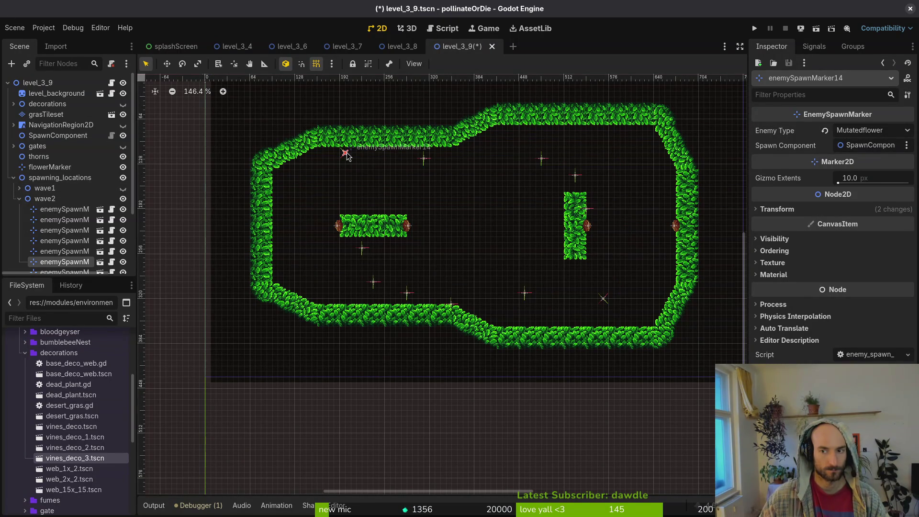
{"action": "left_click_drag", "start_coordinate": [353, 166], "coordinate": [364, 149]}
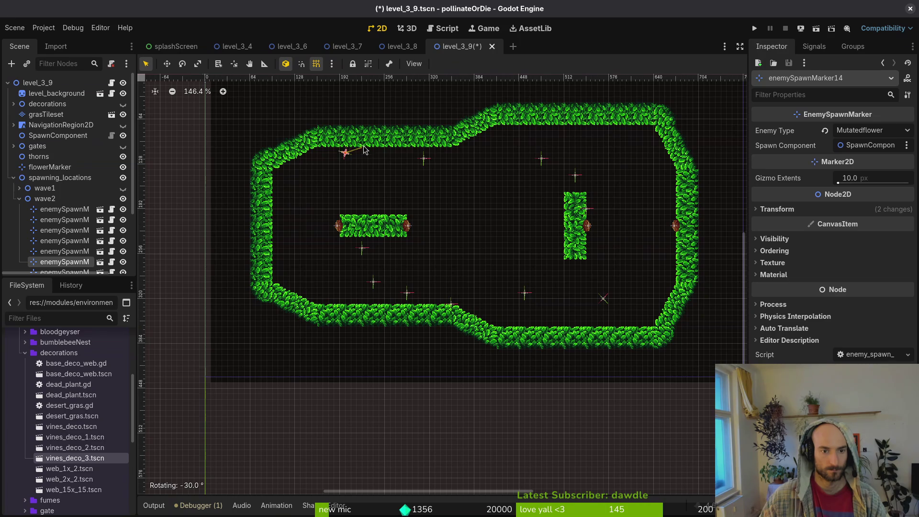
{"action": "left_click", "coordinate": [764, 209]}
{"action": "left_click", "coordinate": [828, 253]}
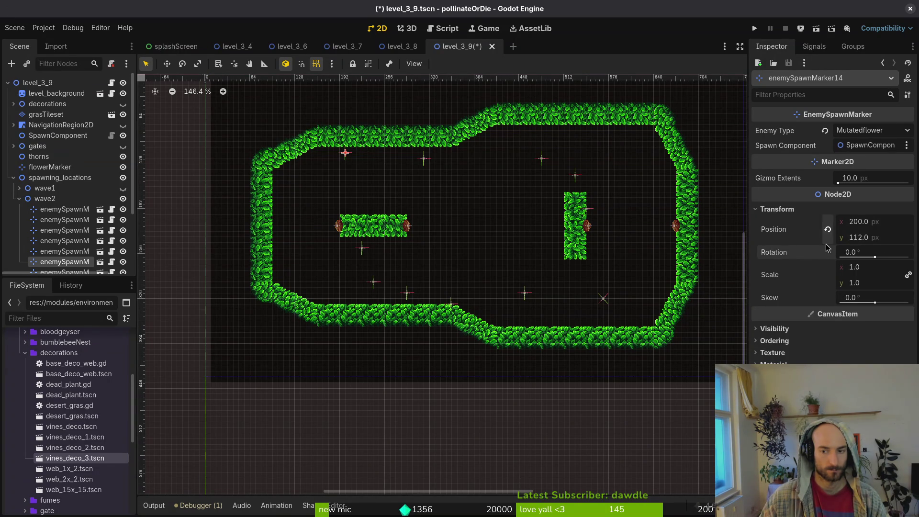
{"action": "mouse_move", "coordinate": [349, 159]}
{"action": "left_mouse_down"}
{"action": "mouse_move", "coordinate": [506, 231]}
{"action": "mouse_move", "coordinate": [553, 231]}
{"action": "mouse_move", "coordinate": [585, 215]}
{"action": "mouse_move", "coordinate": [567, 232]}
{"action": "left_mouse_up"}
{"action": "scroll", "coordinate": [554, 232], "scroll_direction": "up", "scroll_amount": 5}
{"action": "scroll", "coordinate": [537, 235], "scroll_direction": "down", "scroll_amount": 5}
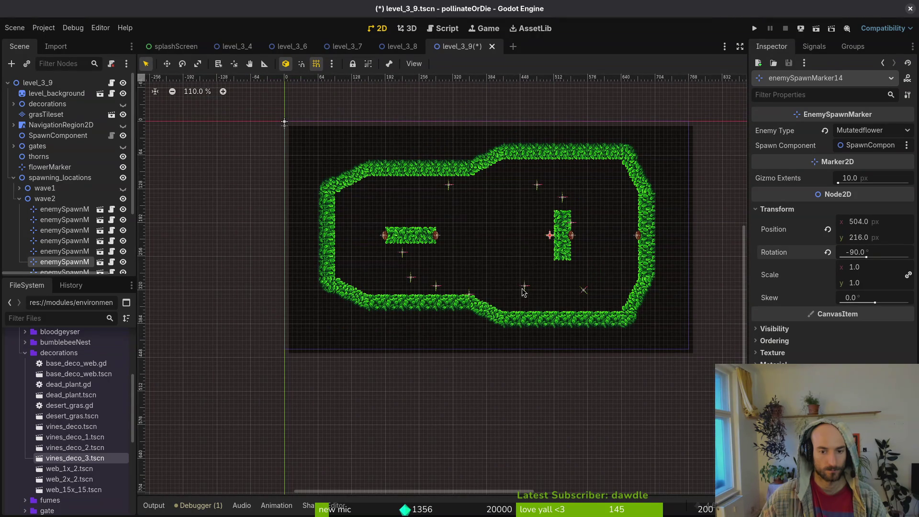
{"action": "scroll", "coordinate": [632, 300], "scroll_direction": "up", "scroll_amount": 3}
Delete enemySpawnMarker15 from wave2, confirming the removal
{"action": "left_click_drag", "start_coordinate": [558, 290], "coordinate": [456, 216]}
{"action": "key", "text": "Delete"}
{"action": "key", "text": "Return"}
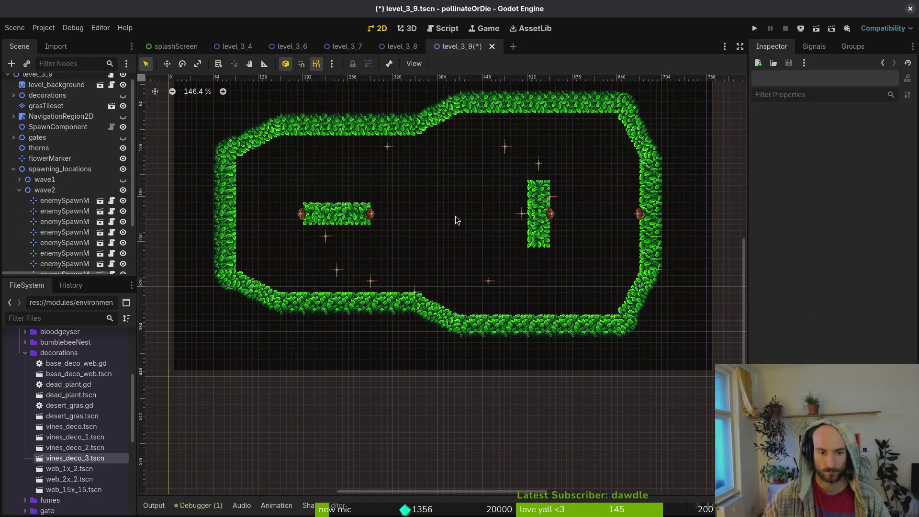
Reposition wave2 markers 13, 11, 12, 16 and 17 around the left platform
{"action": "mouse_move", "coordinate": [376, 285]}
{"action": "left_mouse_down"}
{"action": "mouse_move", "coordinate": [432, 212]}
{"action": "mouse_move", "coordinate": [462, 215]}
{"action": "left_mouse_up"}
{"action": "left_click_drag", "start_coordinate": [487, 283], "coordinate": [429, 217]}
{"action": "mouse_move", "coordinate": [388, 148]}
{"action": "left_mouse_down"}
{"action": "mouse_move", "coordinate": [336, 158]}
{"action": "mouse_move", "coordinate": [347, 172]}
{"action": "left_mouse_up"}
{"action": "left_click_drag", "start_coordinate": [337, 271], "coordinate": [303, 171]}
{"action": "mouse_move", "coordinate": [326, 235]}
{"action": "left_mouse_down"}
{"action": "mouse_move", "coordinate": [303, 259]}
{"action": "mouse_move", "coordinate": [360, 263]}
{"action": "left_mouse_up"}
Duplicate enemySpawnMarker17, shift the copy right to mirror marker12, and save
{"action": "key", "text": "ctrl+d"}
{"action": "left_click_drag", "start_coordinate": [348, 171], "coordinate": [360, 170]}
{"action": "key", "text": "Escape"}
{"action": "key", "text": "ctrl+s"}
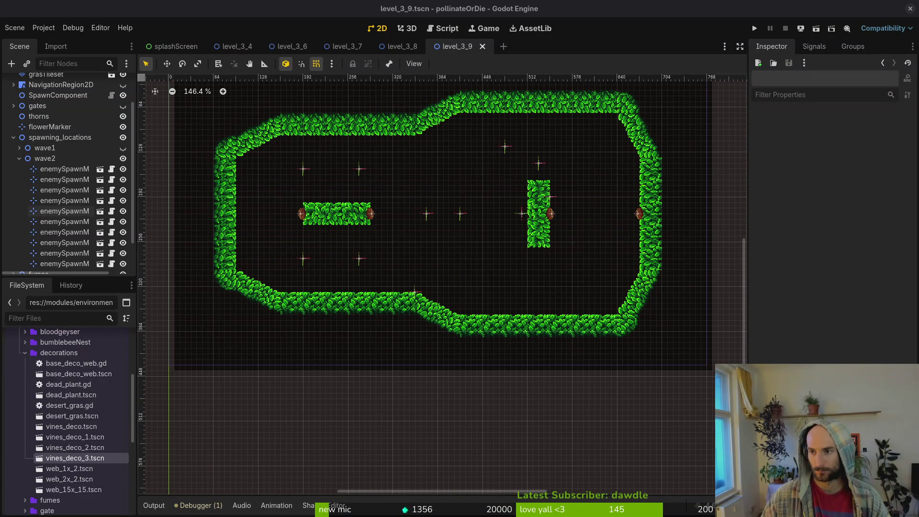
Nudge enemySpawnMarker10 slightly left and move enemySpawnMarker9 down to the lower centre
{"action": "scroll", "coordinate": [522, 240], "scroll_direction": "up", "scroll_amount": 2}
{"action": "left_click_drag", "start_coordinate": [528, 177], "coordinate": [506, 187]}
{"action": "mouse_move", "coordinate": [561, 194]}
{"action": "left_mouse_down"}
{"action": "mouse_move", "coordinate": [526, 315]}
{"action": "mouse_move", "coordinate": [505, 308]}
{"action": "left_mouse_up"}
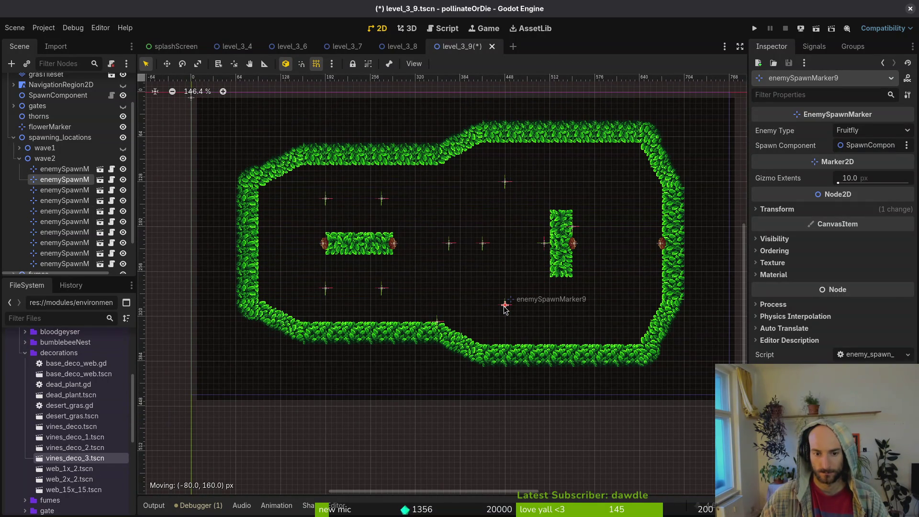
{"action": "scroll", "coordinate": [543, 315], "scroll_direction": "down", "scroll_amount": 2}
{"action": "scroll", "coordinate": [542, 315], "scroll_direction": "right", "scroll_amount": 2}
{"action": "left_click", "coordinate": [467, 264]}
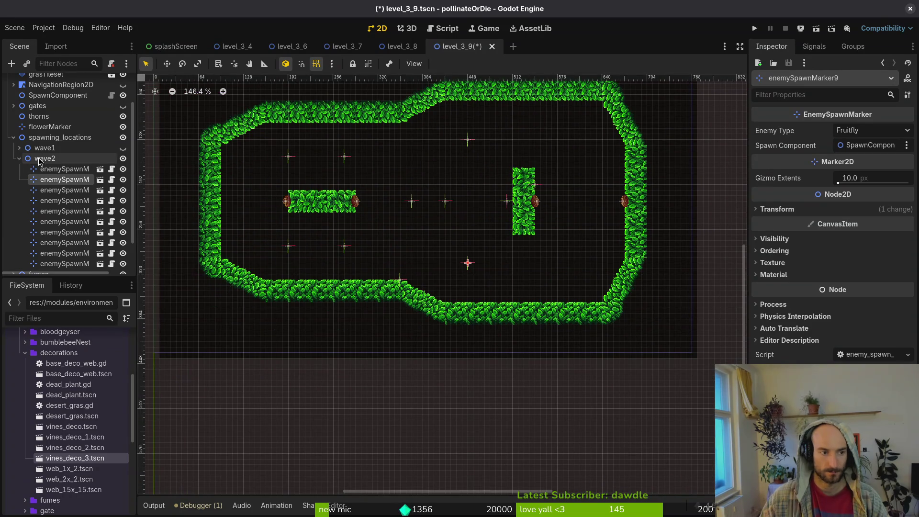
Move enemySpawnMarker15 to the right side, duplicate it as enemySpawnMarker19, and save
{"action": "mouse_move", "coordinate": [468, 264]}
{"action": "left_mouse_down"}
{"action": "mouse_move", "coordinate": [588, 213]}
{"action": "mouse_move", "coordinate": [577, 201]}
{"action": "mouse_move", "coordinate": [575, 266]}
{"action": "mouse_move", "coordinate": [574, 138]}
{"action": "left_mouse_up"}
{"action": "key", "text": "ctrl+d"}
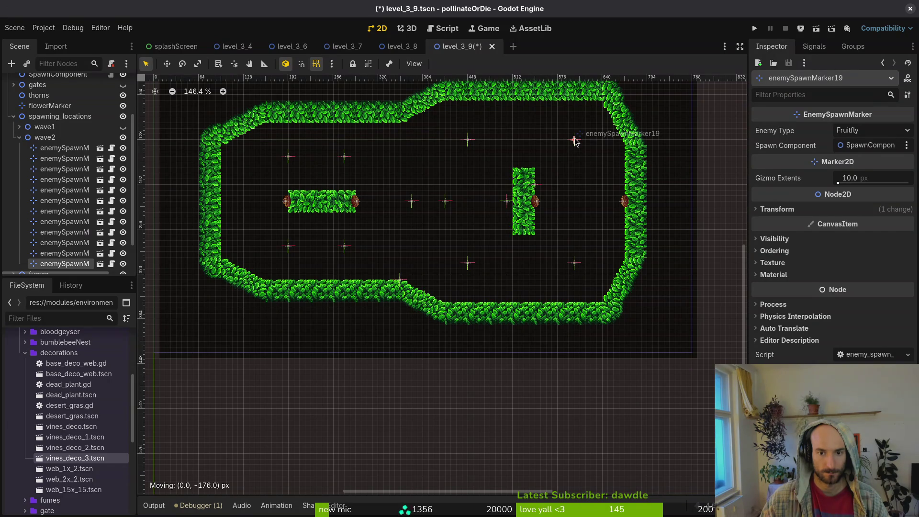
{"action": "left_click", "coordinate": [575, 263]}
{"action": "left_click", "coordinate": [874, 131]}
{"action": "left_click", "coordinate": [554, 208]}
{"action": "key", "text": "ctrl+s"}
Set enemySpawnMarker19's enemy type to Fly
{"action": "left_click", "coordinate": [574, 264]}
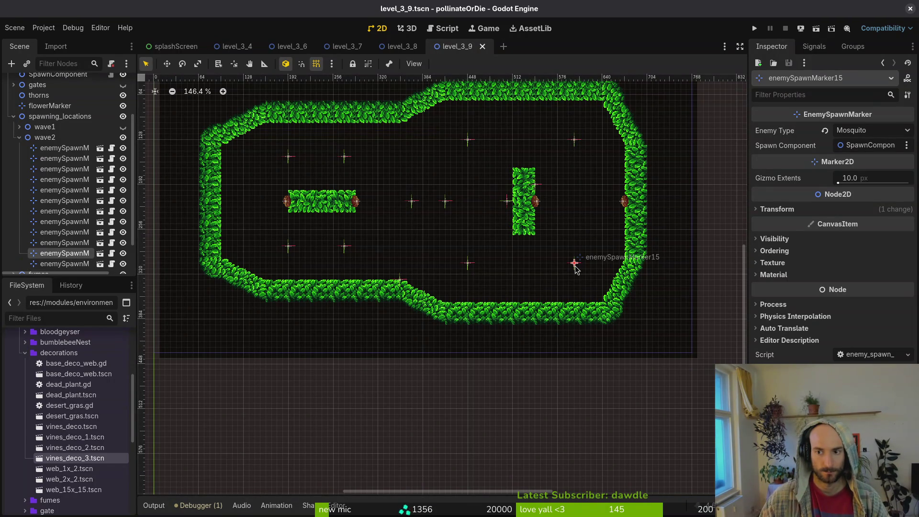
{"action": "left_click", "coordinate": [576, 142]}
{"action": "left_click", "coordinate": [872, 131]}
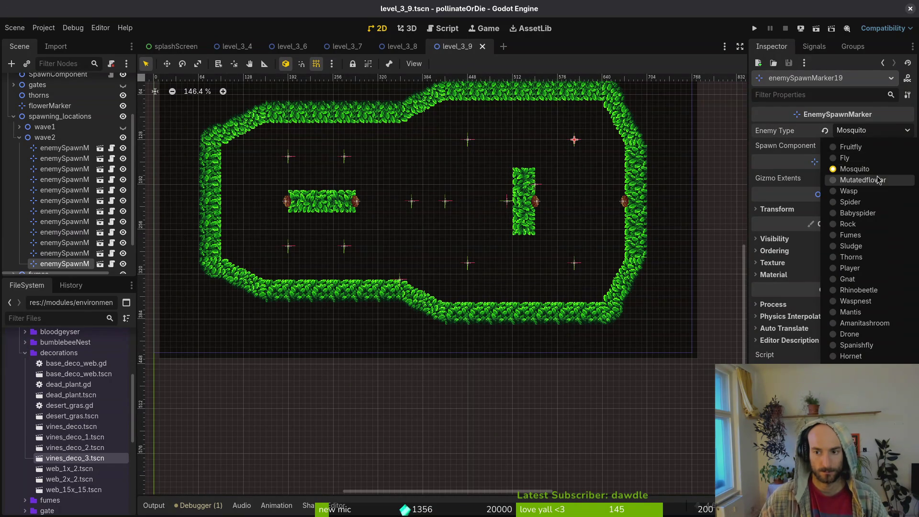
{"action": "left_click", "coordinate": [860, 158]}
{"action": "left_click", "coordinate": [575, 264]}
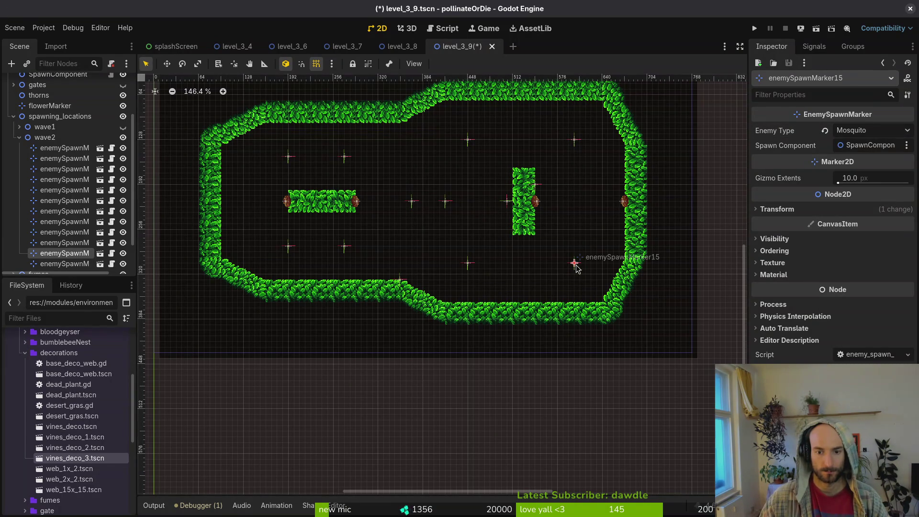
{"action": "left_click", "coordinate": [895, 134]}
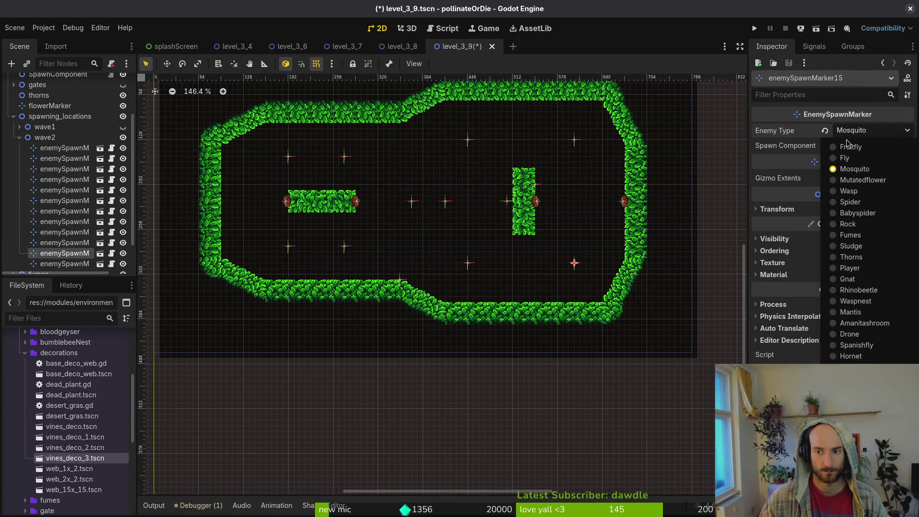
{"action": "left_click", "coordinate": [573, 140]}
{"action": "left_click", "coordinate": [575, 144]}
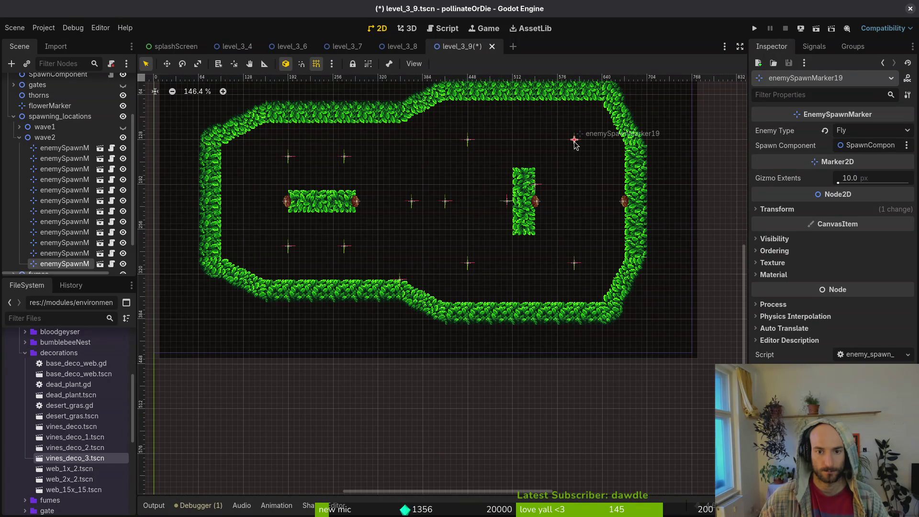
{"action": "left_click", "coordinate": [874, 133]}
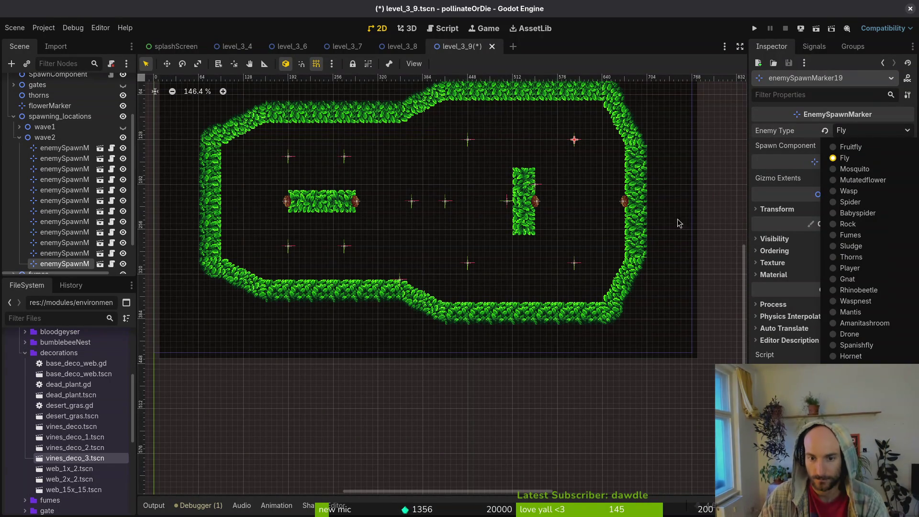
{"action": "left_click", "coordinate": [575, 267]}
Change enemySpawnMarker15's enemy type to Wasp and save the level
{"action": "left_click", "coordinate": [575, 266]}
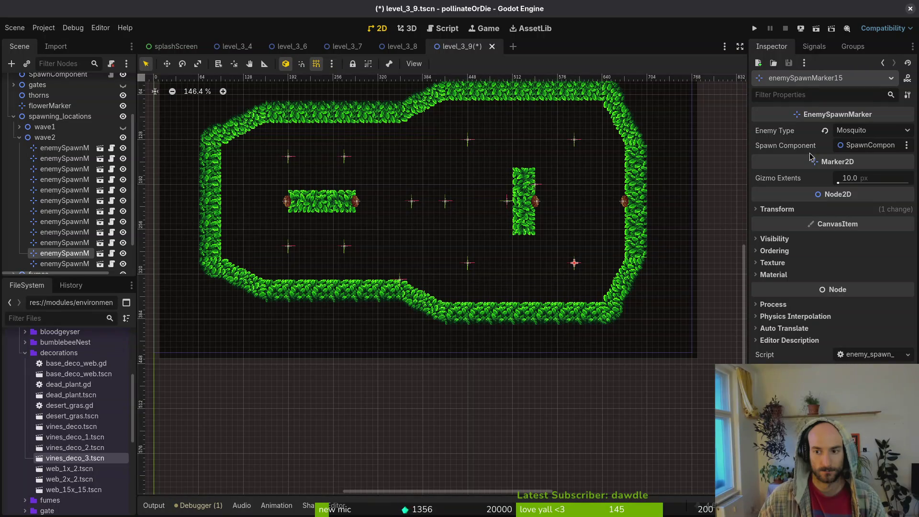
{"action": "left_click", "coordinate": [576, 140]}
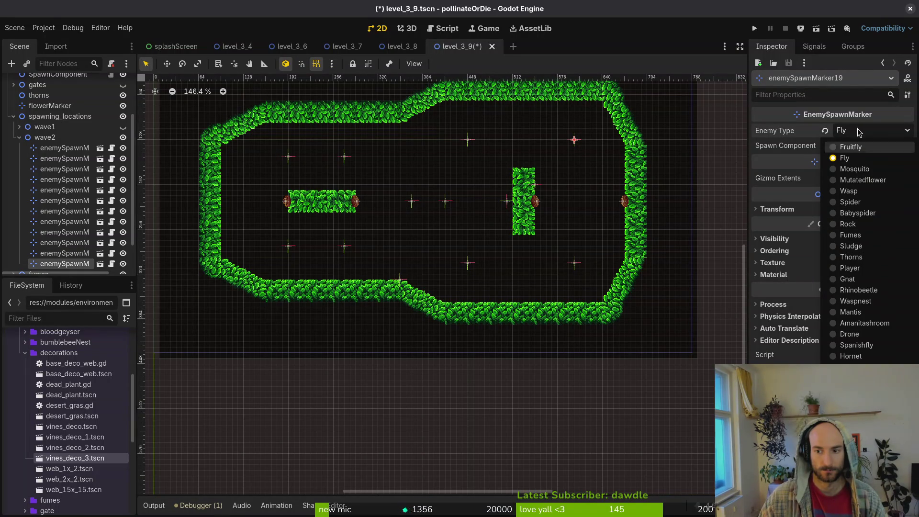
{"action": "left_click", "coordinate": [854, 158]}
{"action": "left_click", "coordinate": [576, 263]}
{"action": "left_click", "coordinate": [857, 133]}
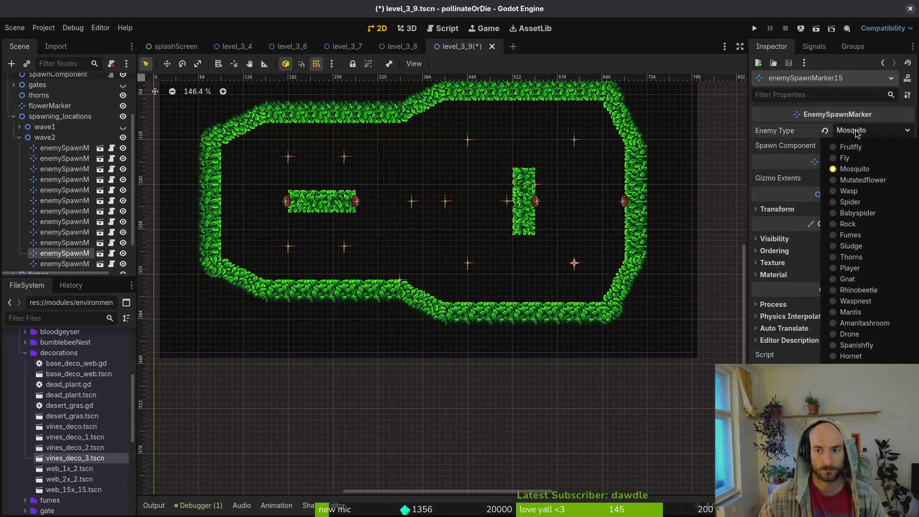
{"action": "left_click", "coordinate": [866, 195]}
{"action": "key", "text": "ctrl+s"}
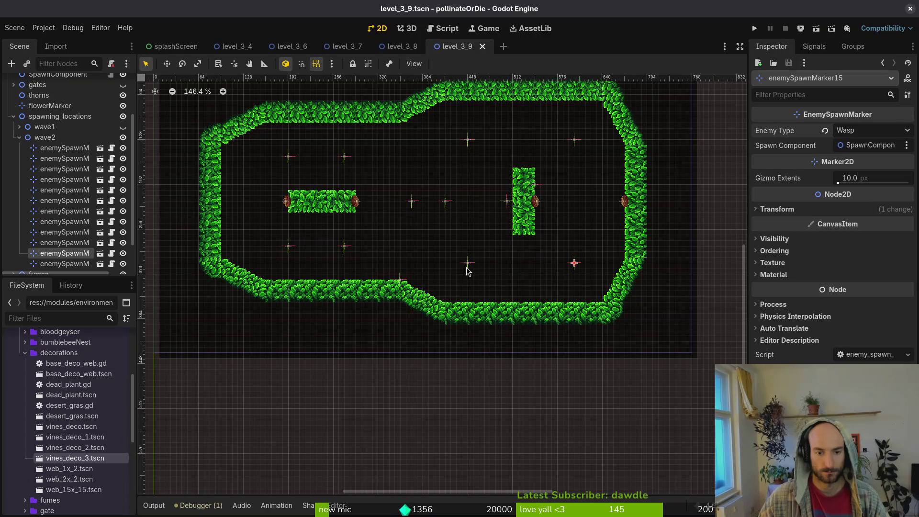
{"action": "left_click", "coordinate": [469, 263]}
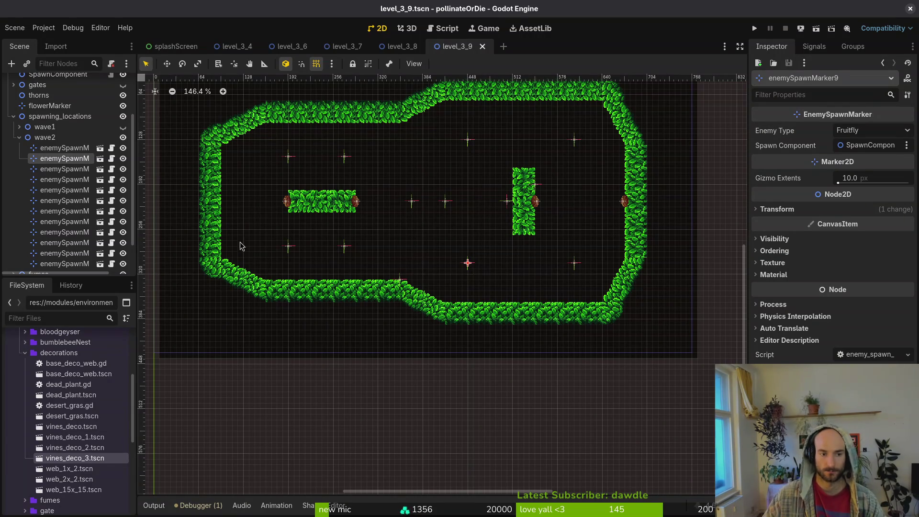
Move enemySpawnMarker9 toward the lower right, make it spawn Rhinobeetle, and save
{"action": "mouse_move", "coordinate": [468, 265]}
{"action": "left_mouse_down"}
{"action": "mouse_move", "coordinate": [553, 297]}
{"action": "mouse_move", "coordinate": [509, 290]}
{"action": "mouse_move", "coordinate": [518, 291]}
{"action": "left_mouse_up"}
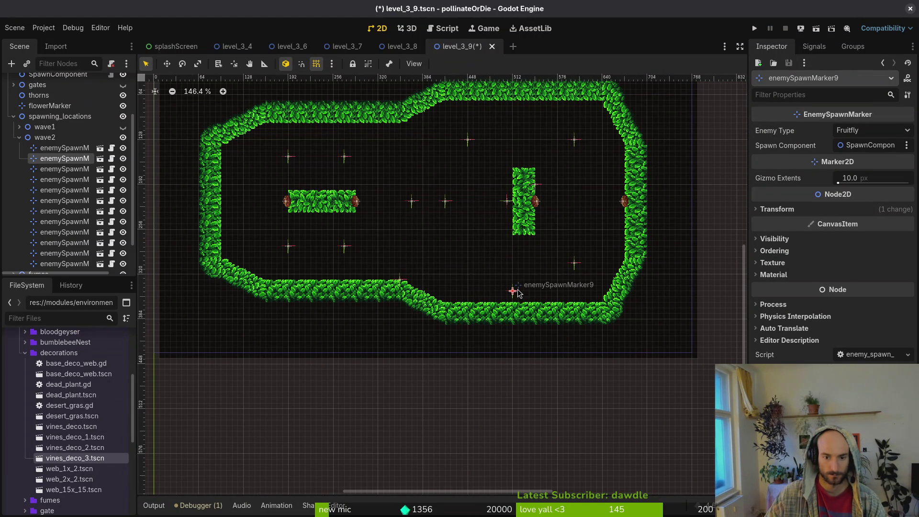
{"action": "left_click", "coordinate": [868, 135]}
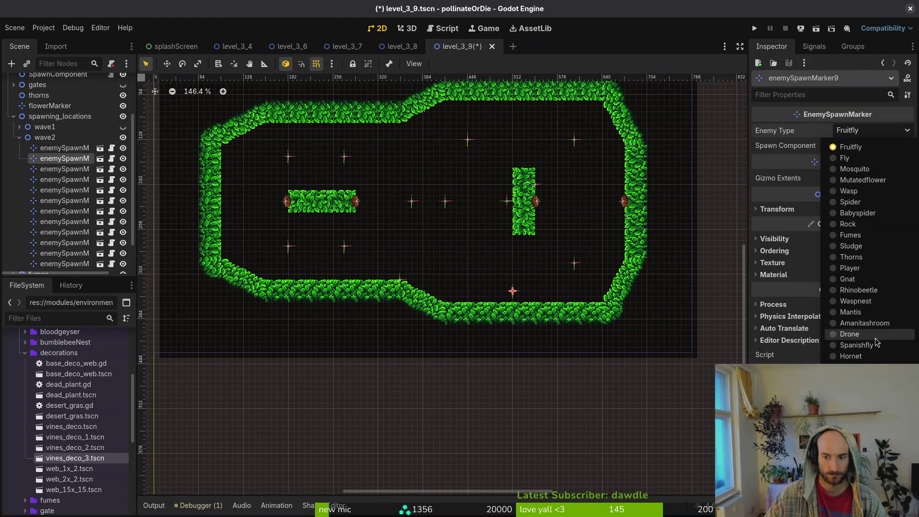
{"action": "left_click", "coordinate": [858, 290]}
{"action": "key", "text": "ctrl+s"}
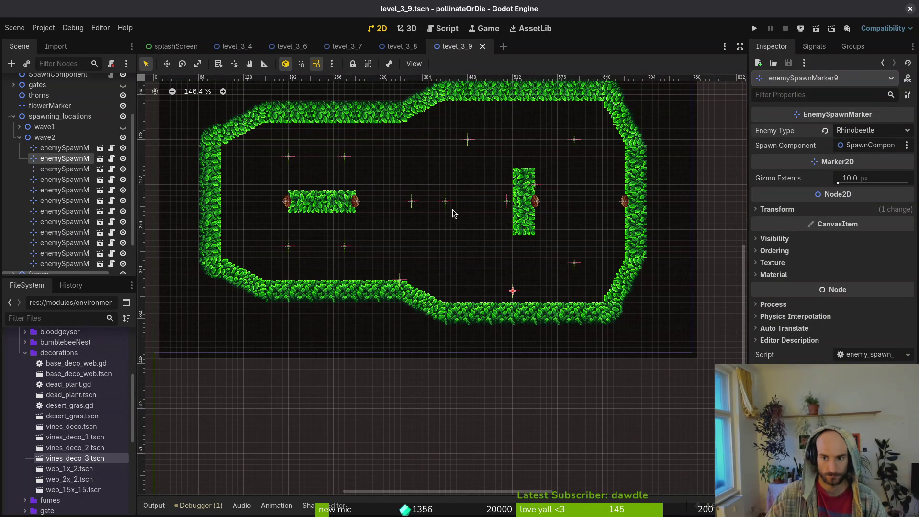
Move enemySpawnMarker10 into the middle row and set its enemy type to Mosquito
{"action": "left_click", "coordinate": [446, 205]}
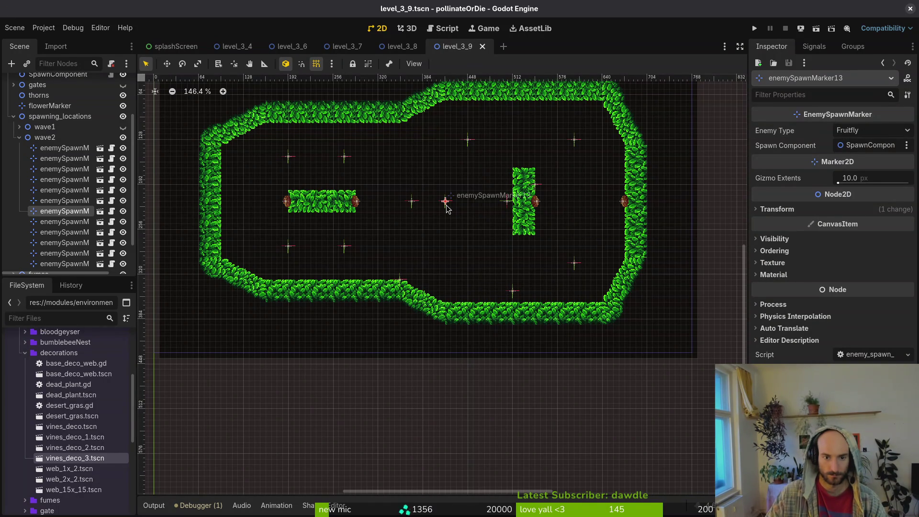
{"action": "left_click", "coordinate": [412, 201]}
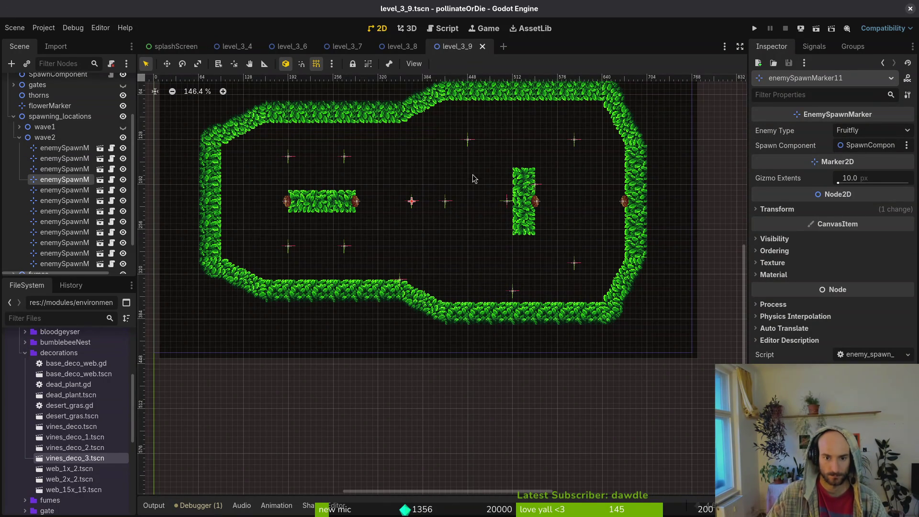
{"action": "mouse_move", "coordinate": [471, 143]}
{"action": "left_mouse_down"}
{"action": "mouse_move", "coordinate": [461, 211]}
{"action": "mouse_move", "coordinate": [476, 206]}
{"action": "mouse_move", "coordinate": [380, 203]}
{"action": "left_mouse_up"}
{"action": "left_click", "coordinate": [851, 134]}
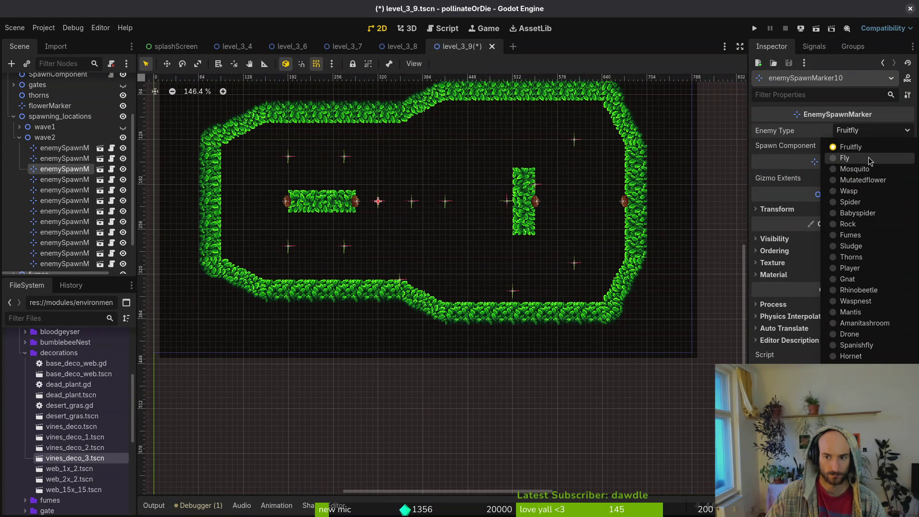
{"action": "key", "text": "Escape"}
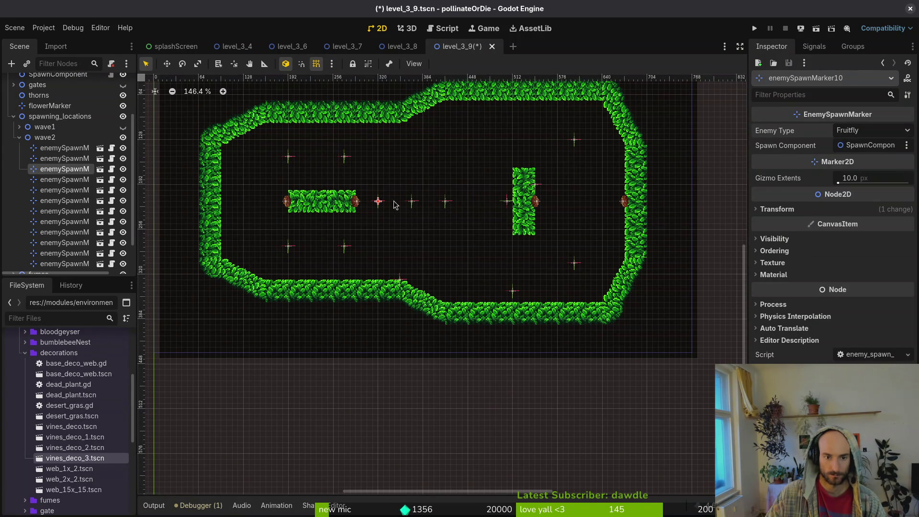
{"action": "left_click", "coordinate": [874, 134]}
{"action": "left_click", "coordinate": [862, 171]}
{"action": "left_click_drag", "start_coordinate": [379, 205], "coordinate": [505, 205]}
Review spawn markers 13, 11, 12, 16, 17 and 18 in the level
{"action": "scroll", "coordinate": [389, 206], "scroll_direction": "up", "scroll_amount": 6}
{"action": "left_click", "coordinate": [496, 205]}
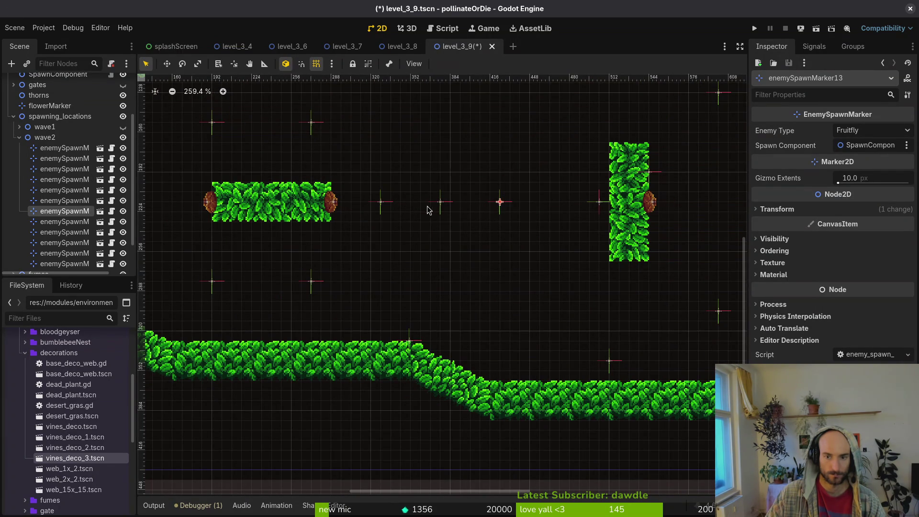
{"action": "left_click", "coordinate": [441, 207]}
{"action": "scroll", "coordinate": [440, 207], "scroll_direction": "down", "scroll_amount": 3}
{"action": "left_click", "coordinate": [342, 143]}
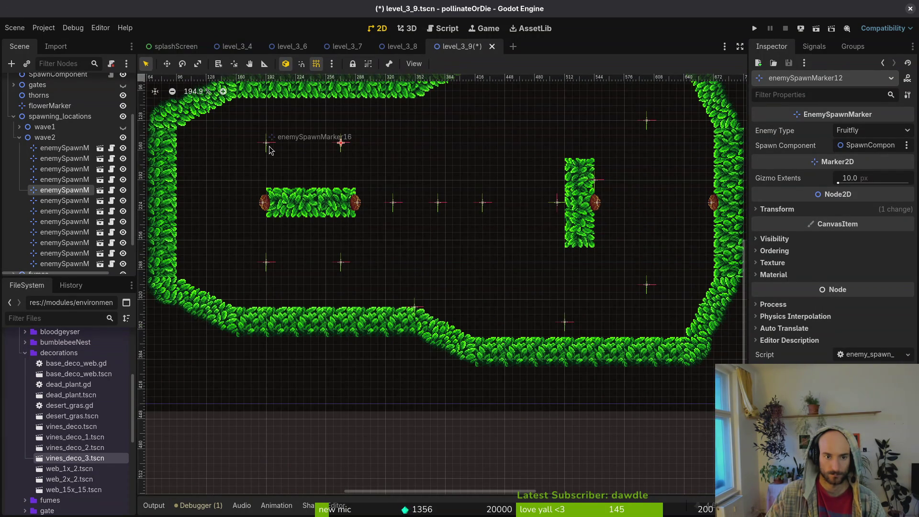
{"action": "left_click", "coordinate": [267, 145]}
{"action": "left_click", "coordinate": [269, 266]}
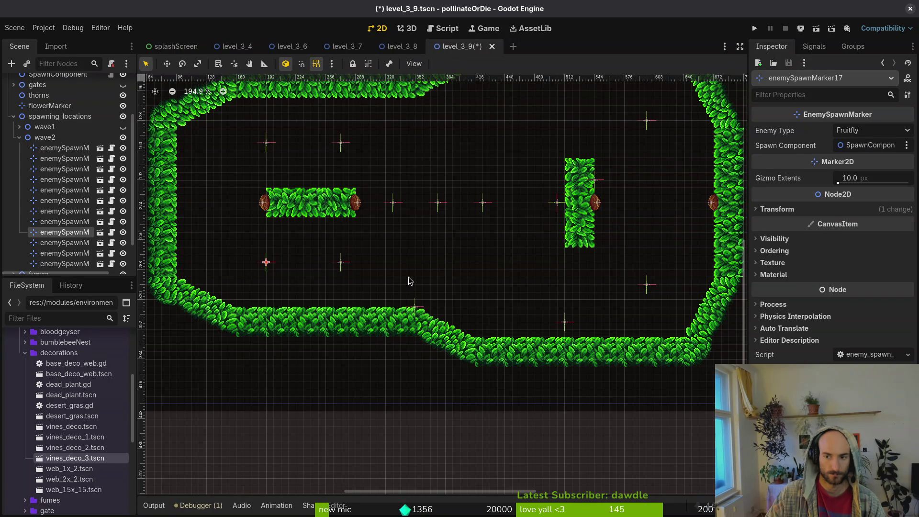
{"action": "left_click", "coordinate": [340, 263]}
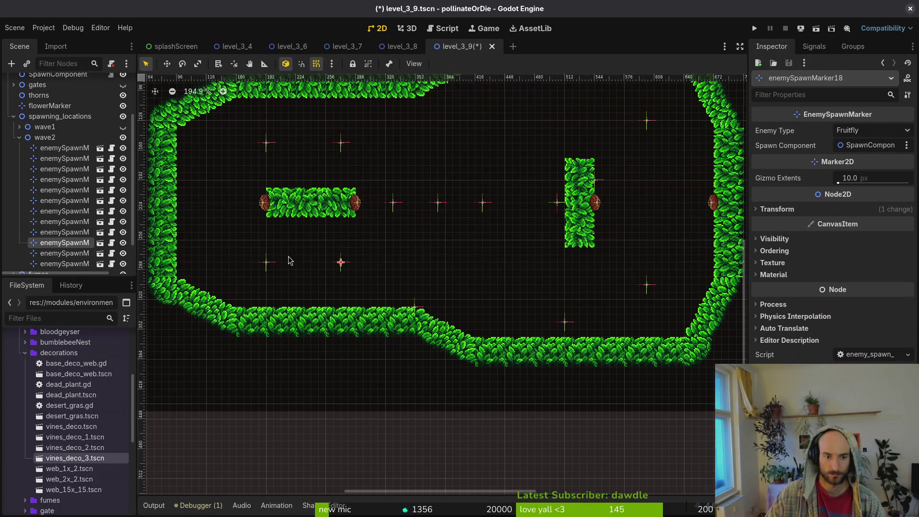
Set enemySpawnMarker17 and enemySpawnMarker16 to spawn Fly
{"action": "left_click", "coordinate": [267, 264]}
{"action": "left_click", "coordinate": [892, 135]}
{"action": "left_click", "coordinate": [838, 158]}
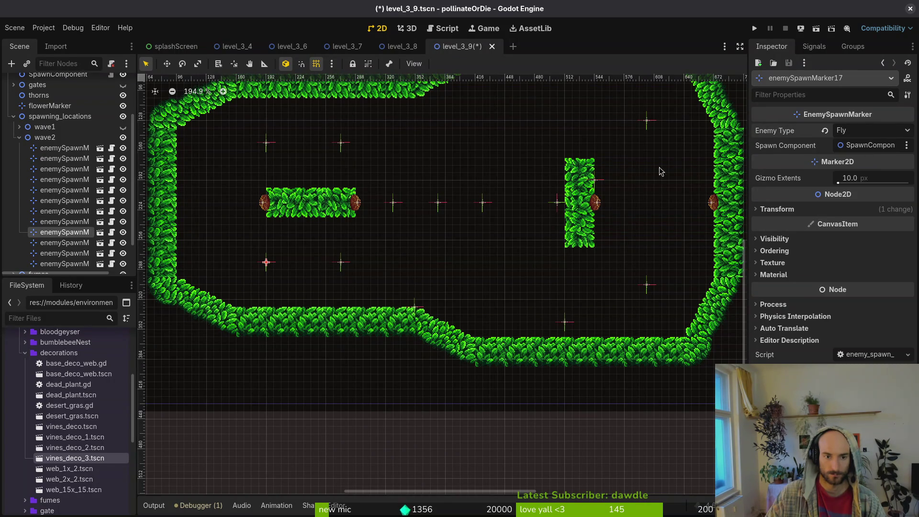
{"action": "left_click", "coordinate": [268, 143]}
{"action": "left_click", "coordinate": [890, 131]}
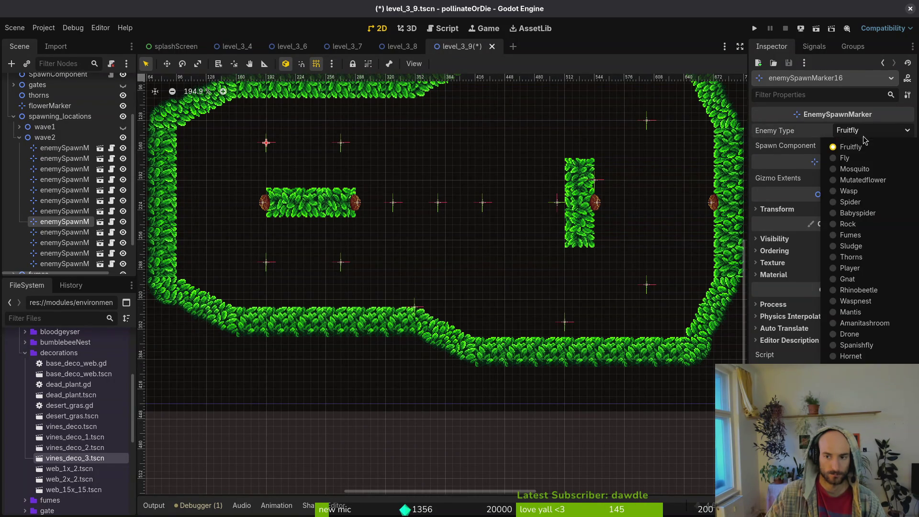
{"action": "left_click", "coordinate": [837, 158]}
Check the enemy types of markers 19, 16, 15 and 9
{"action": "left_click", "coordinate": [649, 122]}
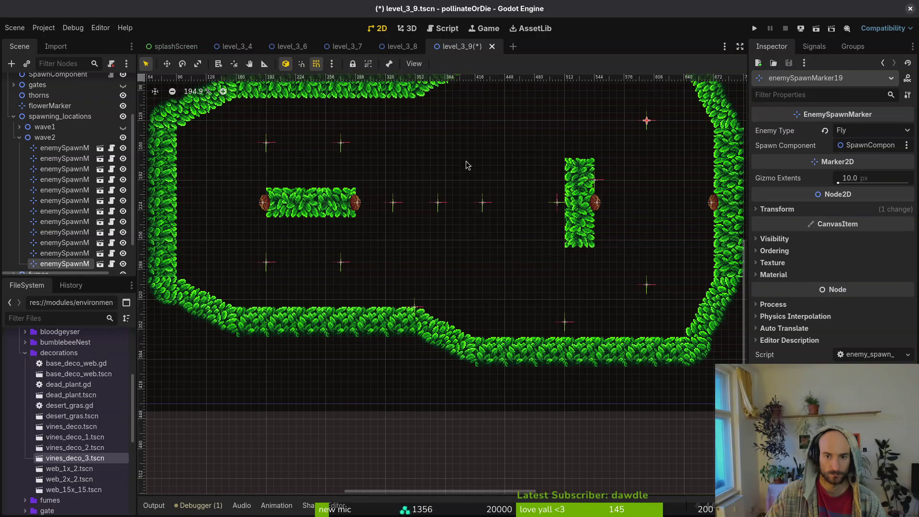
{"action": "left_click", "coordinate": [269, 146]}
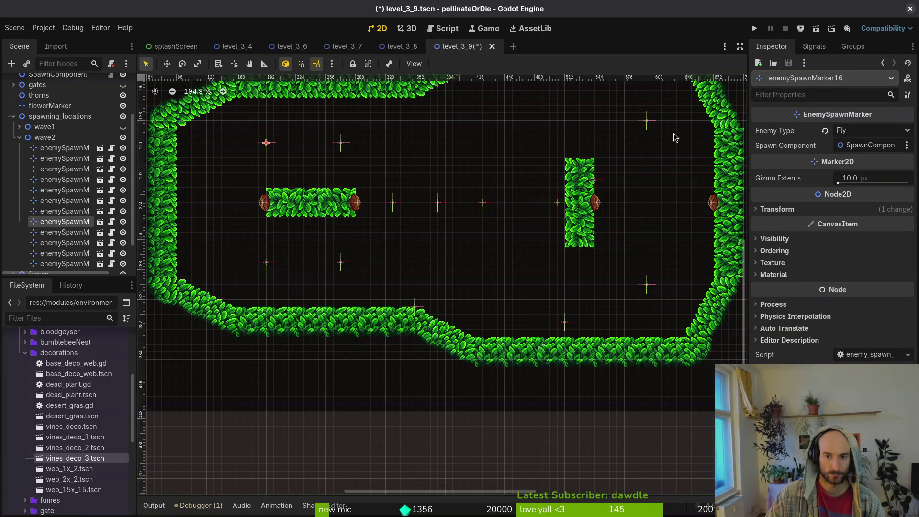
{"action": "left_click", "coordinate": [647, 122]}
{"action": "left_click", "coordinate": [648, 286]}
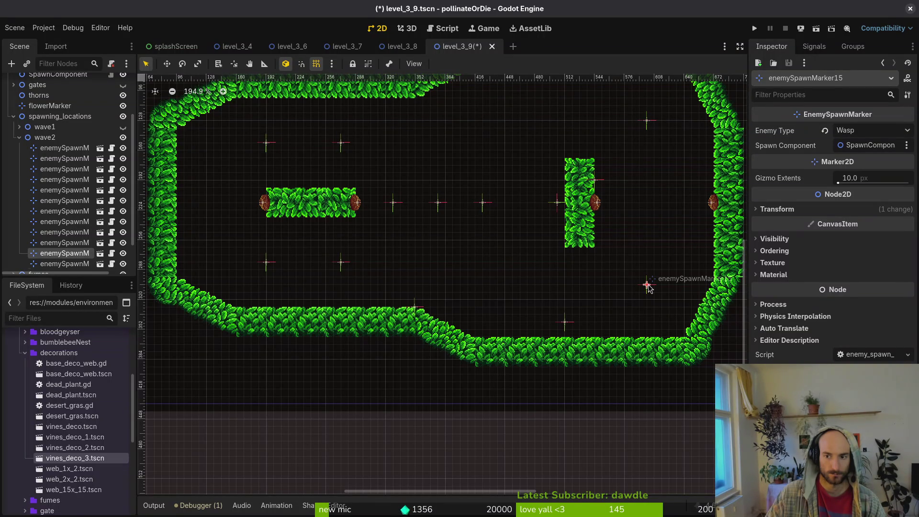
{"action": "left_click", "coordinate": [566, 322]}
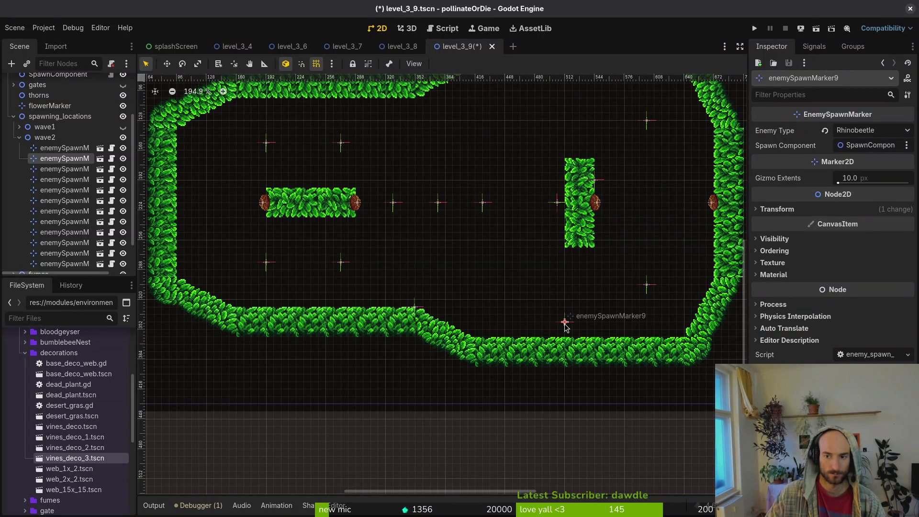
{"action": "left_click", "coordinate": [647, 286]}
{"action": "left_click", "coordinate": [867, 131]}
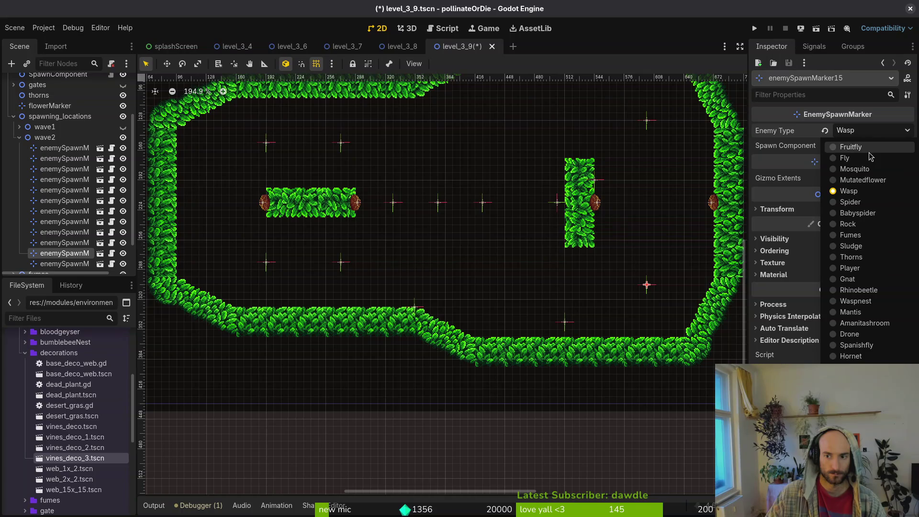
{"action": "left_click", "coordinate": [647, 123]}
Make marker15 spawn Fruitfly and marker19 spawn Mosquito, then save the level
{"action": "left_click", "coordinate": [648, 286]}
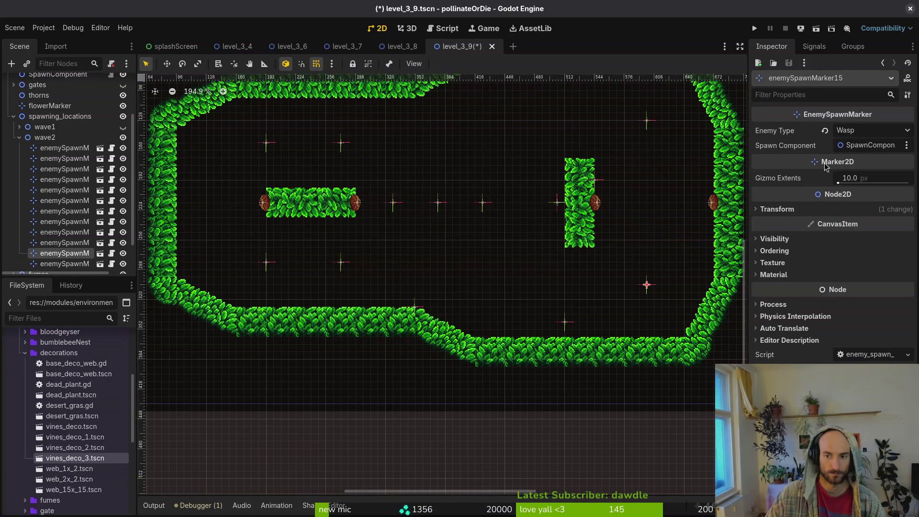
{"action": "left_click", "coordinate": [870, 132]}
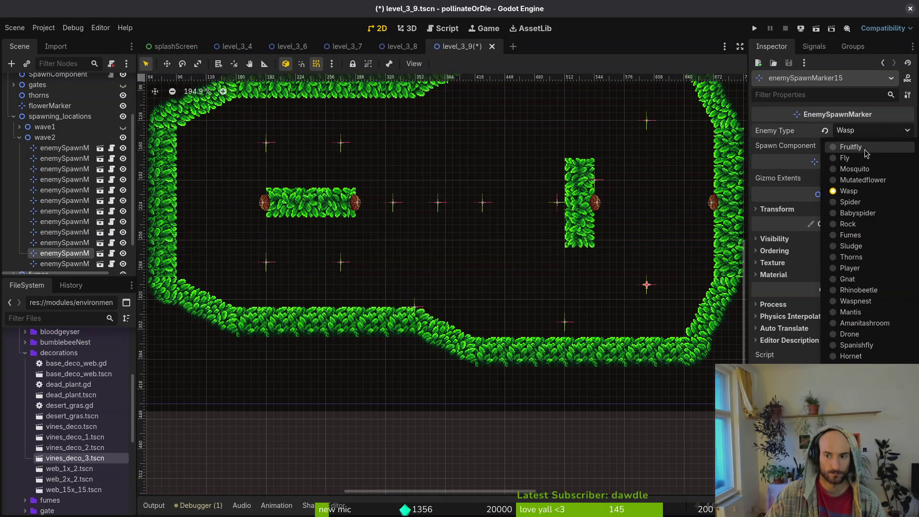
{"action": "left_click", "coordinate": [865, 148]}
{"action": "left_click", "coordinate": [648, 121]}
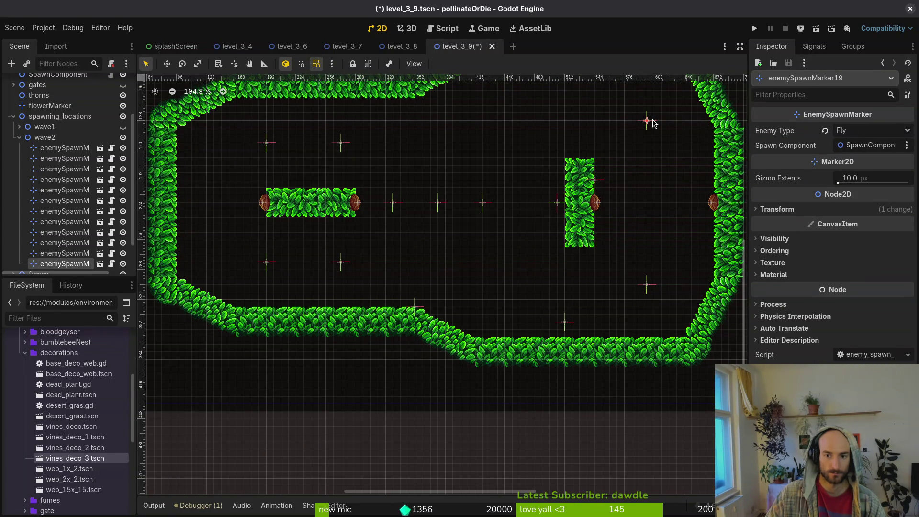
{"action": "left_click", "coordinate": [870, 130]}
{"action": "left_click", "coordinate": [881, 169]}
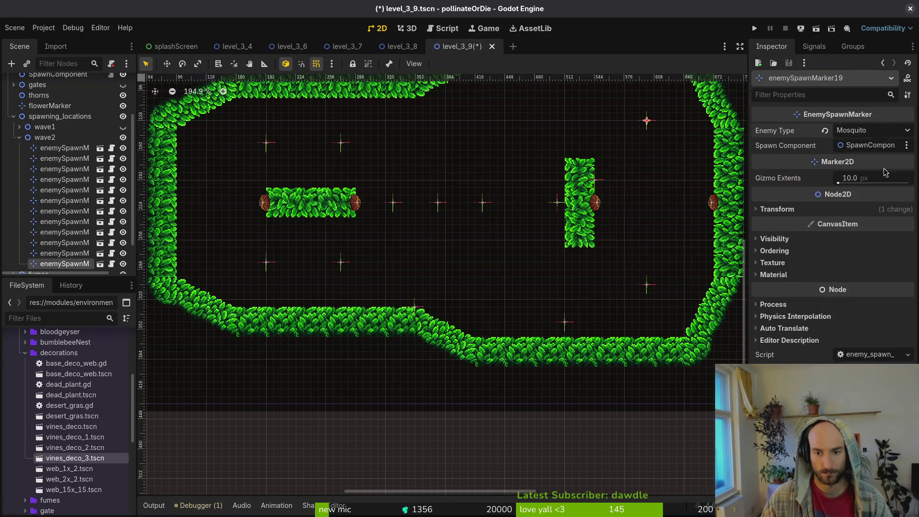
{"action": "key", "text": "ctrl+s"}
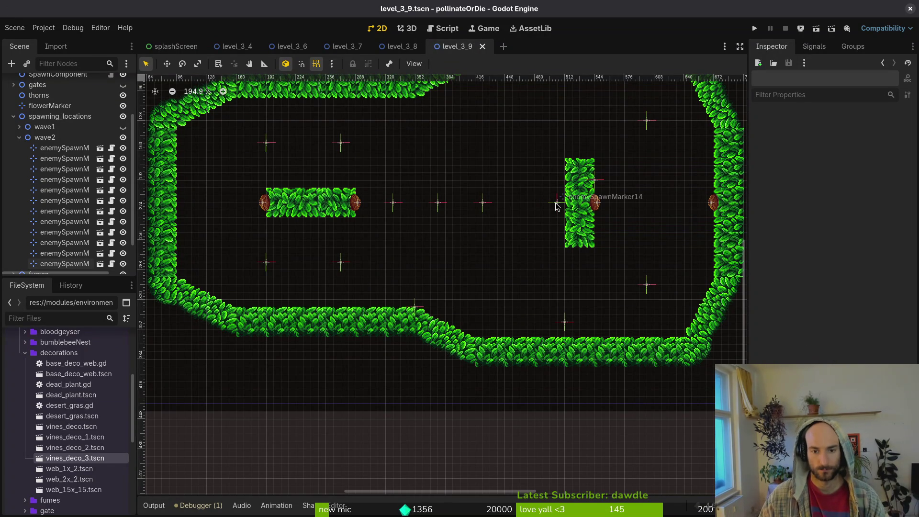
{"action": "scroll", "coordinate": [397, 226], "scroll_direction": "down", "scroll_amount": 6}
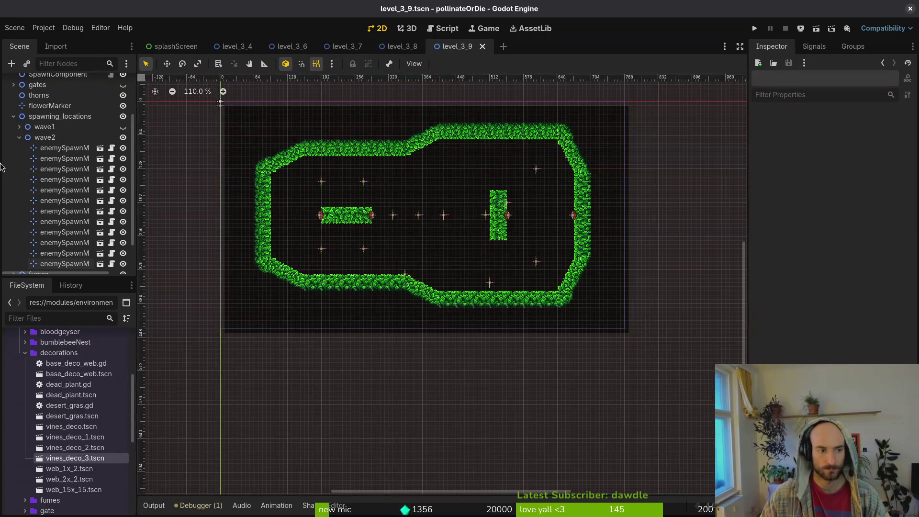
Delete enemySpawnMarker11 from the middle row
{"action": "scroll", "coordinate": [72, 176], "scroll_direction": "down", "scroll_amount": 1}
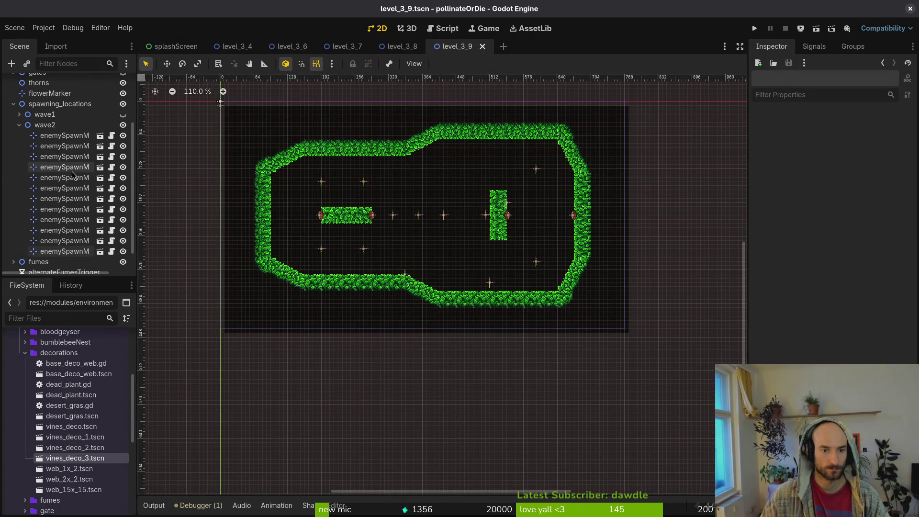
{"action": "left_click", "coordinate": [393, 215]}
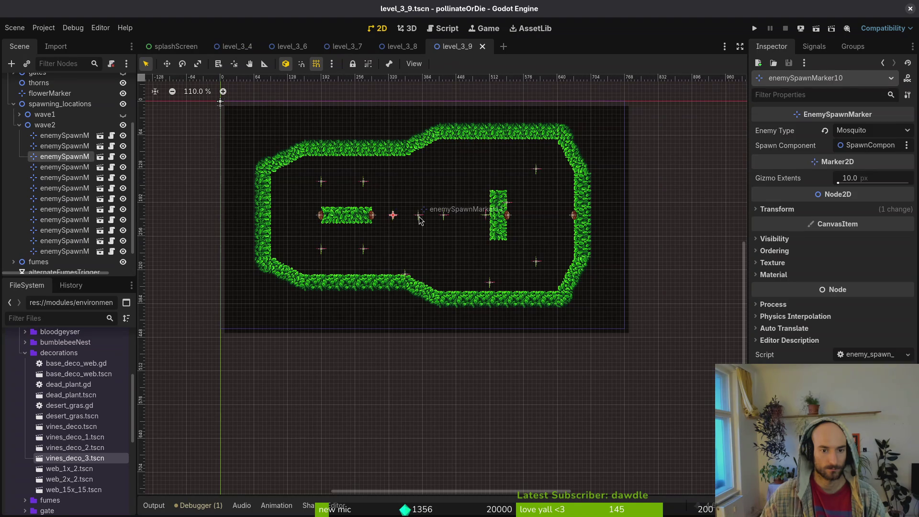
{"action": "left_click", "coordinate": [419, 216]}
{"action": "key", "text": "Delete"}
{"action": "key", "text": "Return"}
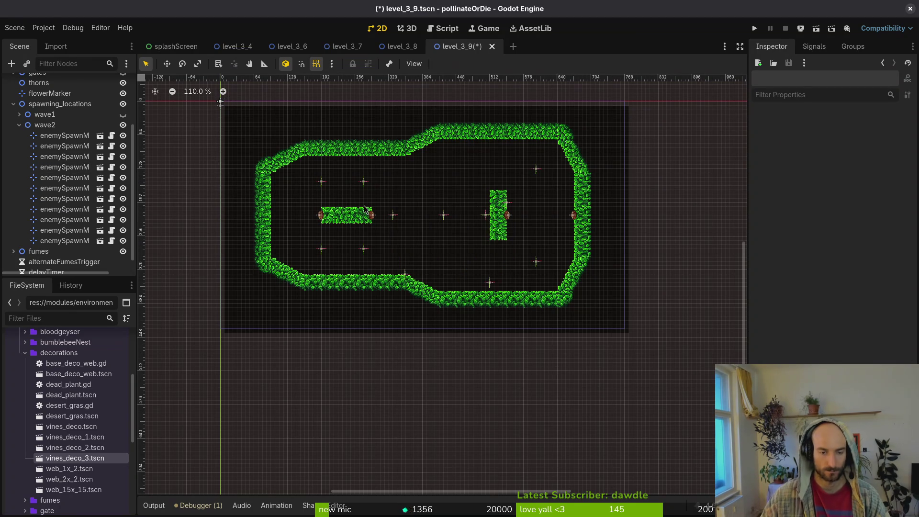
Shift marker10 32 px right and marker13 about 40 px right, saving the level
{"action": "scroll", "coordinate": [387, 228], "scroll_direction": "up", "scroll_amount": 4}
{"action": "mouse_move", "coordinate": [386, 221]}
{"action": "left_mouse_down"}
{"action": "mouse_move", "coordinate": [456, 218]}
{"action": "mouse_move", "coordinate": [403, 219]}
{"action": "mouse_move", "coordinate": [420, 218]}
{"action": "left_mouse_up"}
{"action": "left_click", "coordinate": [506, 251]}
{"action": "key", "text": "ctrl+s"}
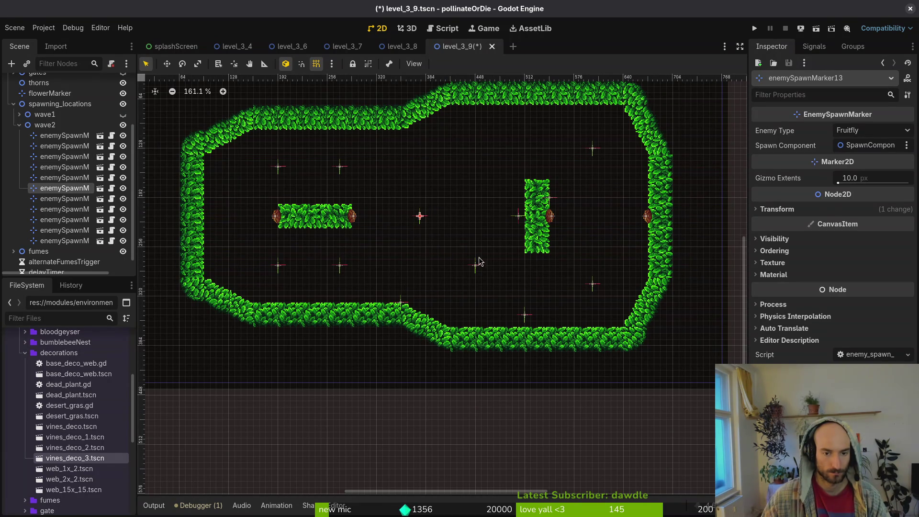
{"action": "left_click_drag", "start_coordinate": [474, 264], "coordinate": [475, 264]}
{"action": "left_click", "coordinate": [452, 219]}
Change enemySpawnMarker15's enemy type and save
{"action": "scroll", "coordinate": [451, 237], "scroll_direction": "down", "scroll_amount": 5}
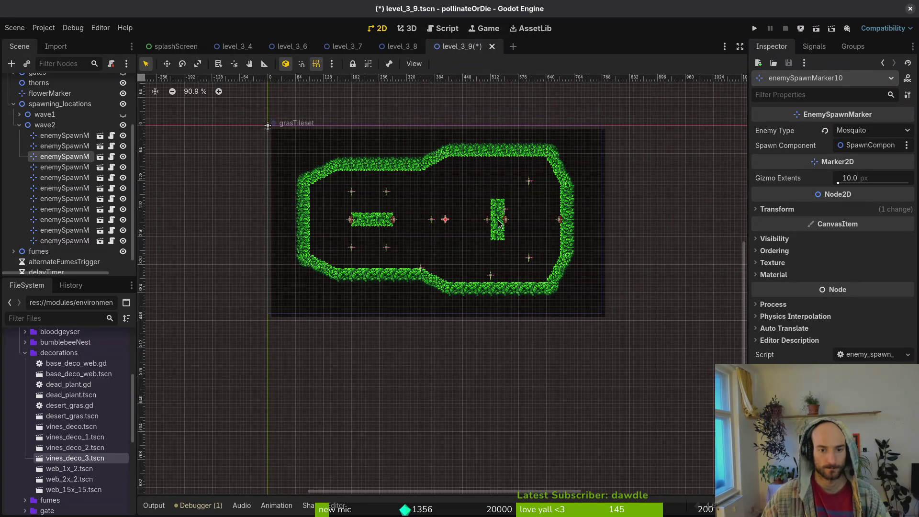
{"action": "left_click", "coordinate": [530, 182]}
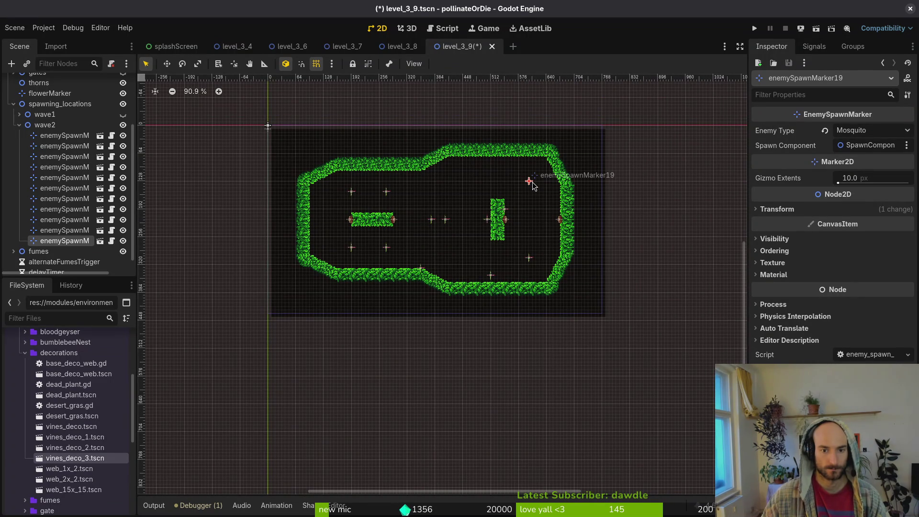
{"action": "left_click", "coordinate": [530, 259]}
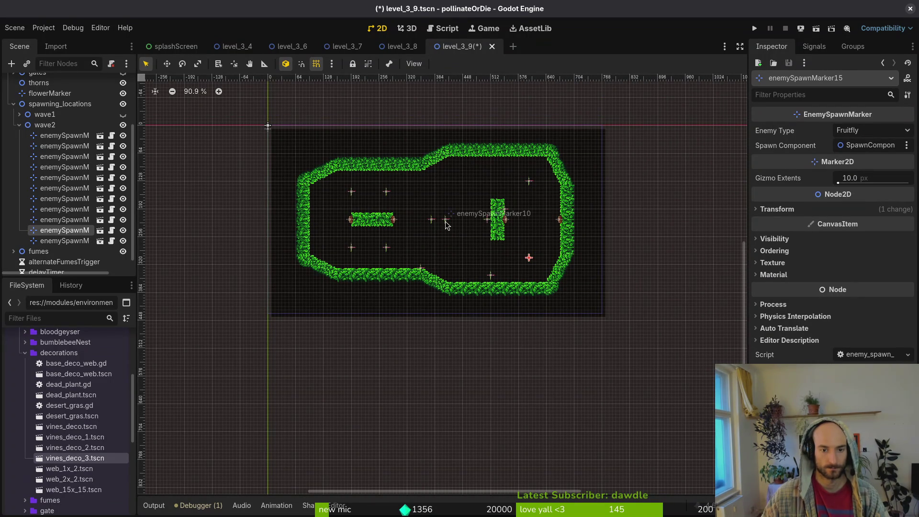
{"action": "scroll", "coordinate": [448, 222], "scroll_direction": "up", "scroll_amount": 4}
{"action": "left_click", "coordinate": [874, 130]}
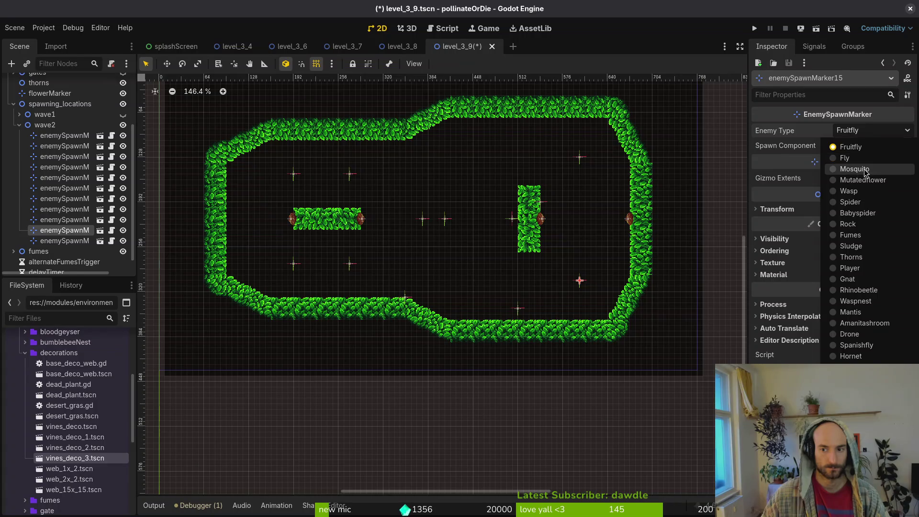
{"action": "left_click", "coordinate": [454, 261]}
{"action": "key", "text": "ctrl+s"}
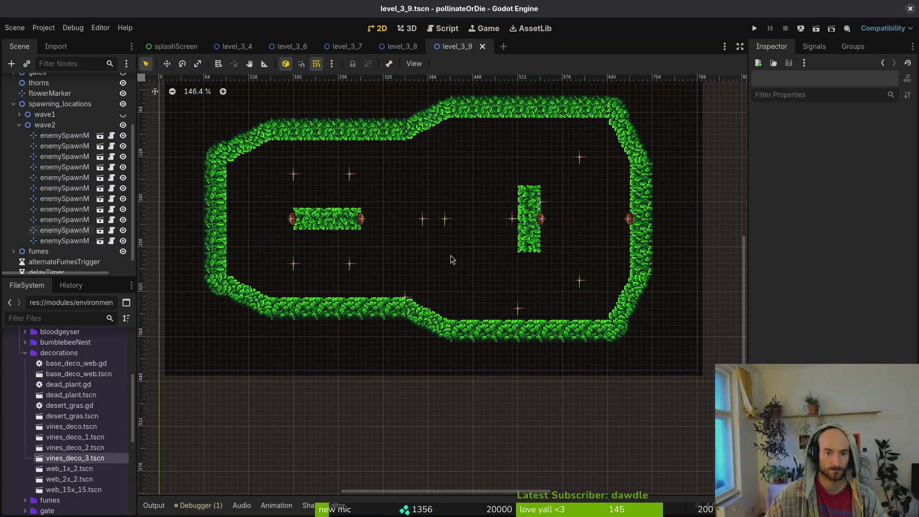
Collapse wave2 and make wave1's spawn markers and the gates visible
{"action": "left_click", "coordinate": [19, 124]}
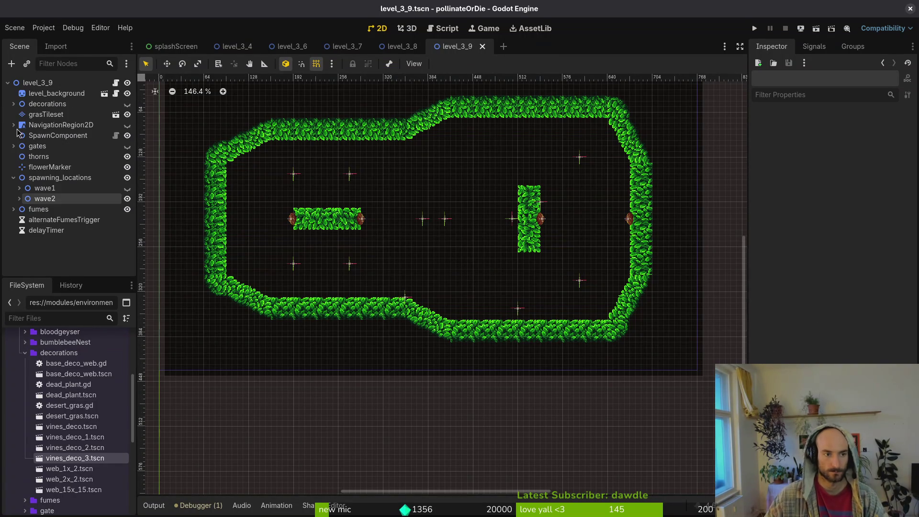
{"action": "left_click", "coordinate": [126, 188]}
{"action": "key", "text": "ctrl+s"}
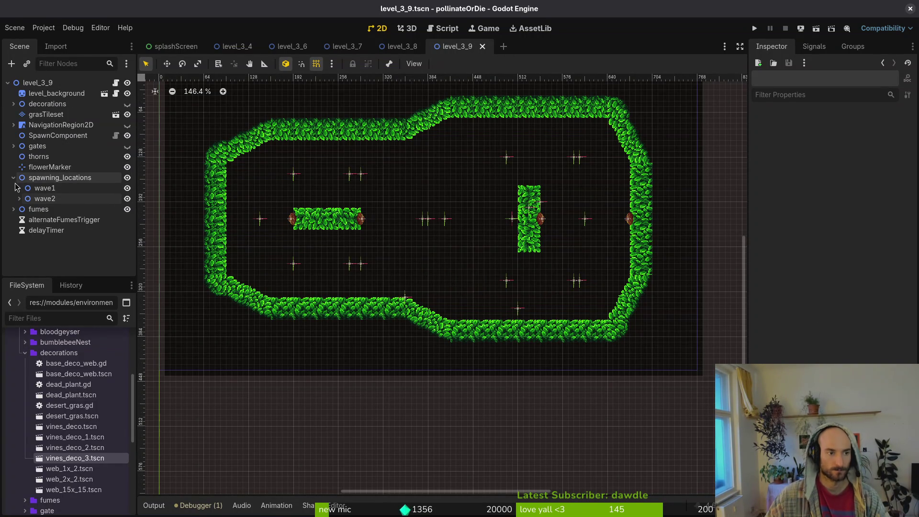
{"action": "left_click", "coordinate": [19, 188]}
{"action": "left_click", "coordinate": [123, 148]}
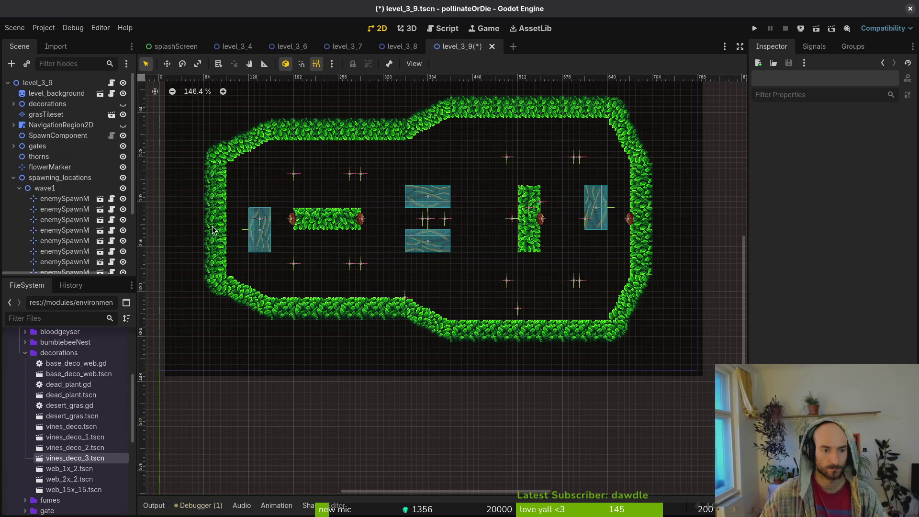
Erase hedge tiles to open gaps in the left, bottom, top and right walls
{"action": "left_click", "coordinate": [47, 115]}
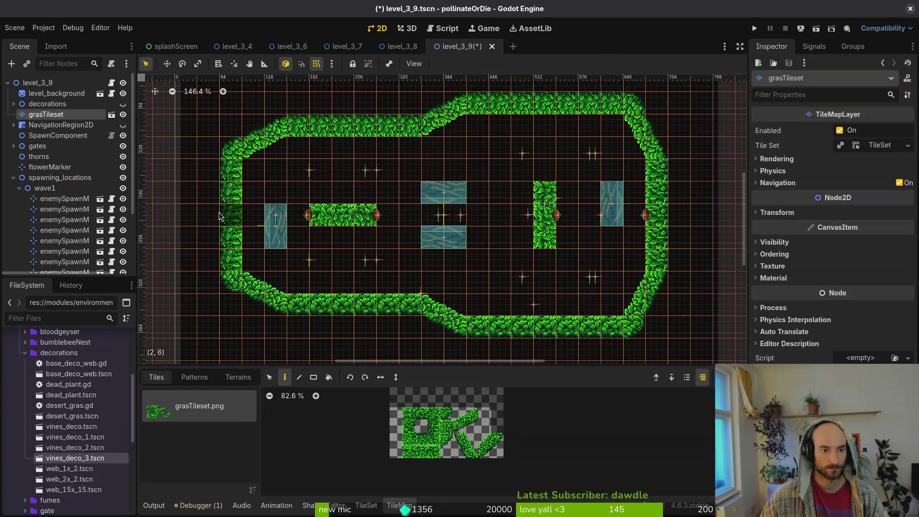
{"action": "right_click", "coordinate": [234, 247]}
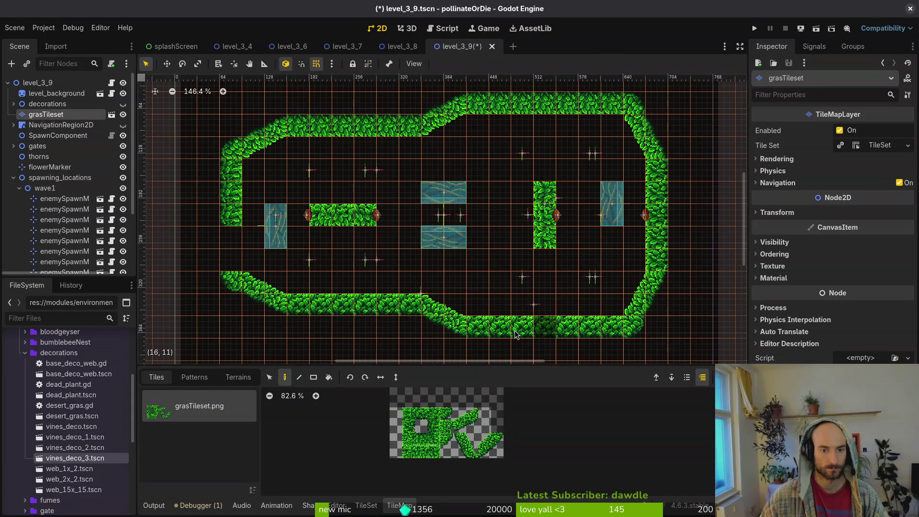
{"action": "right_click", "coordinate": [479, 330]}
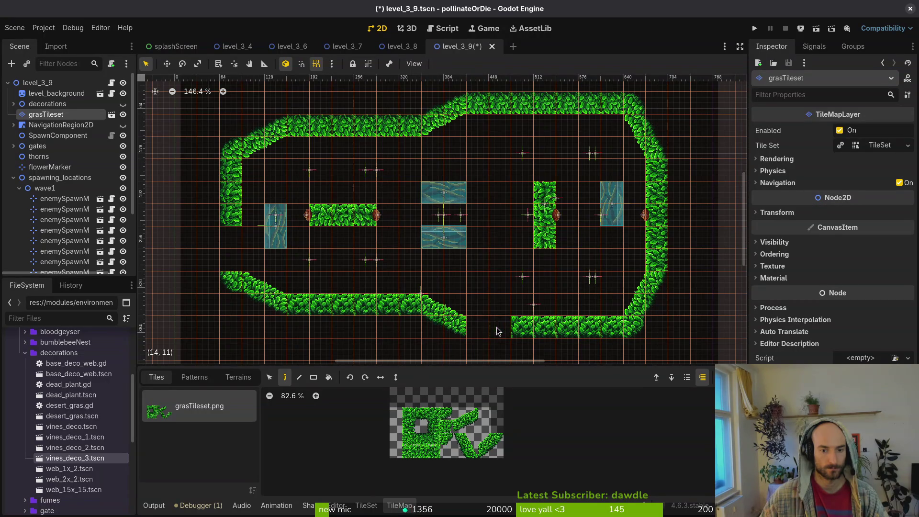
{"action": "right_click", "coordinate": [397, 136]}
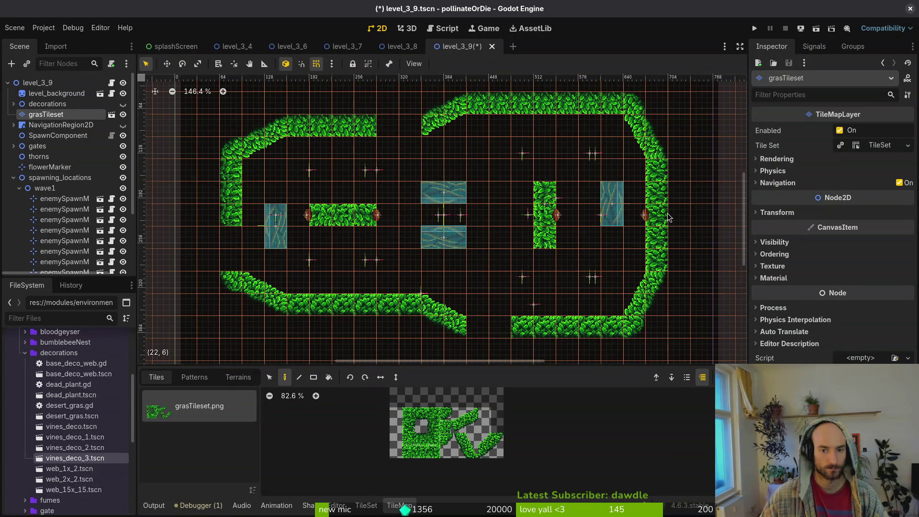
{"action": "right_click", "coordinate": [659, 247]}
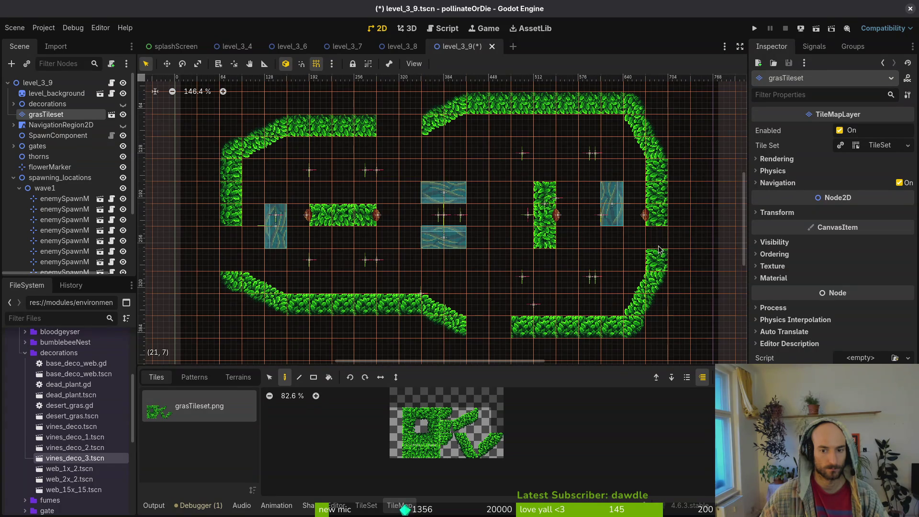
{"action": "right_click", "coordinate": [658, 259]}
{"action": "key", "text": "Escape"}
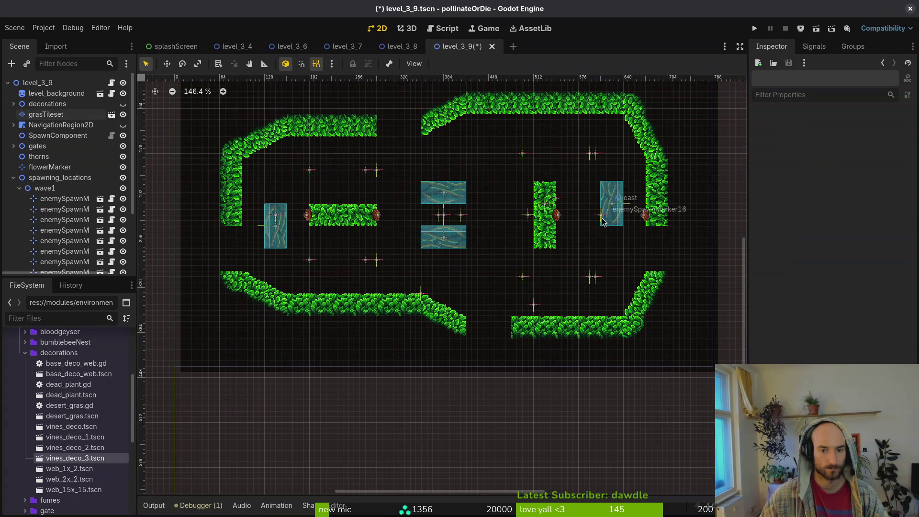
Move the east, south, north and west gates into the gaps, save, and show the vines
{"action": "left_click_drag", "start_coordinate": [607, 221], "coordinate": [652, 265]}
{"action": "mouse_move", "coordinate": [433, 196]}
{"action": "left_mouse_down"}
{"action": "mouse_move", "coordinate": [482, 319]}
{"action": "mouse_move", "coordinate": [478, 331]}
{"action": "left_mouse_up"}
{"action": "left_click_drag", "start_coordinate": [434, 225], "coordinate": [389, 109]}
{"action": "left_click_drag", "start_coordinate": [283, 241], "coordinate": [238, 262]}
{"action": "key", "text": "Escape"}
{"action": "key", "text": "ctrl+s"}
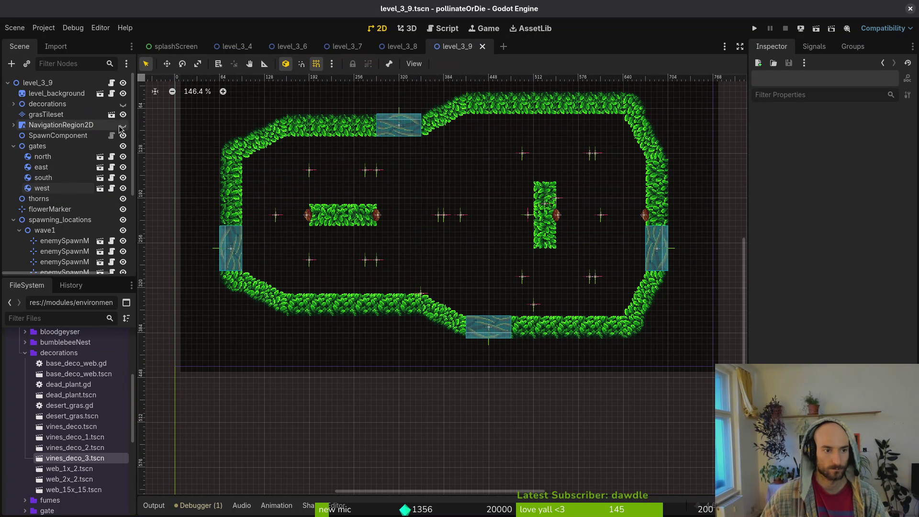
{"action": "left_click", "coordinate": [123, 104]}
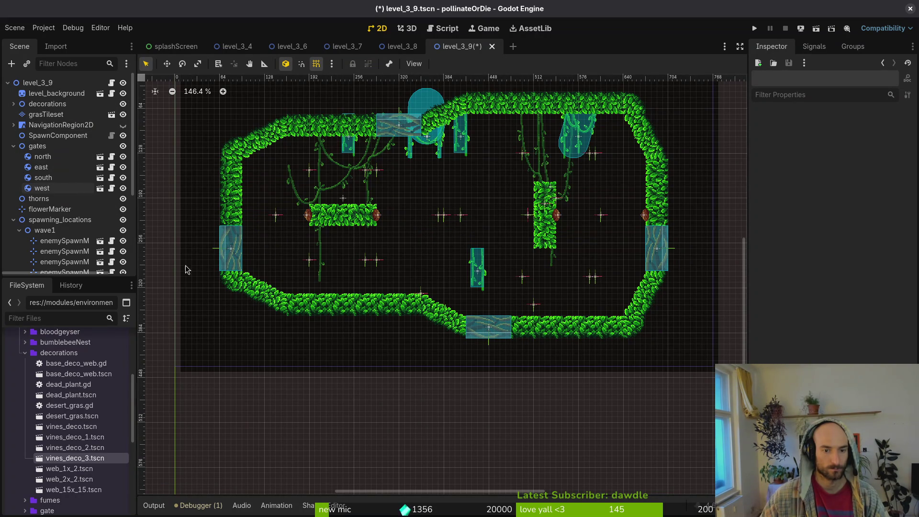
Collapse the spawning_locations and gates groups and keep the navigation polygon hidden
{"action": "left_click", "coordinate": [13, 220]}
{"action": "left_click", "coordinate": [14, 146]}
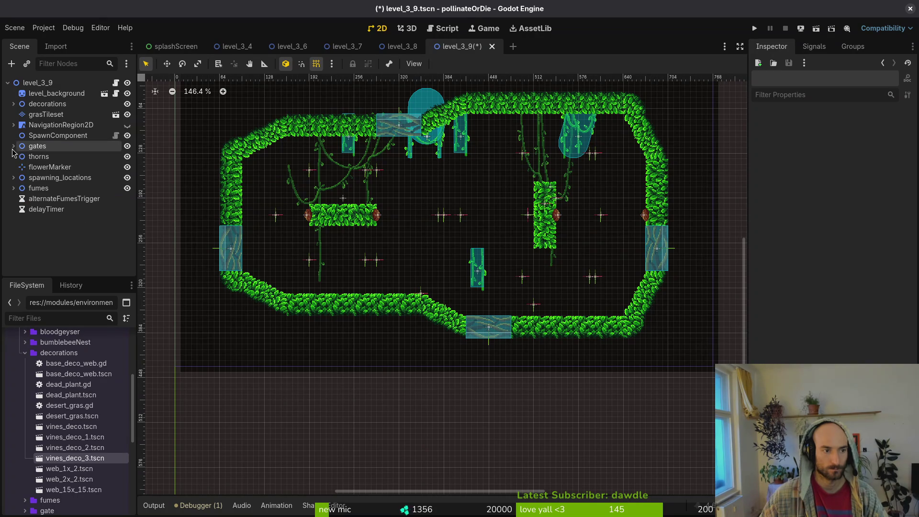
{"action": "scroll", "coordinate": [388, 220], "scroll_direction": "up", "scroll_amount": 3}
{"action": "left_click", "coordinate": [127, 126]}
{"action": "left_click", "coordinate": [128, 125]}
{"action": "scroll", "coordinate": [413, 177], "scroll_direction": "down", "scroll_amount": 3}
{"action": "scroll", "coordinate": [464, 237], "scroll_direction": "up", "scroll_amount": 4}
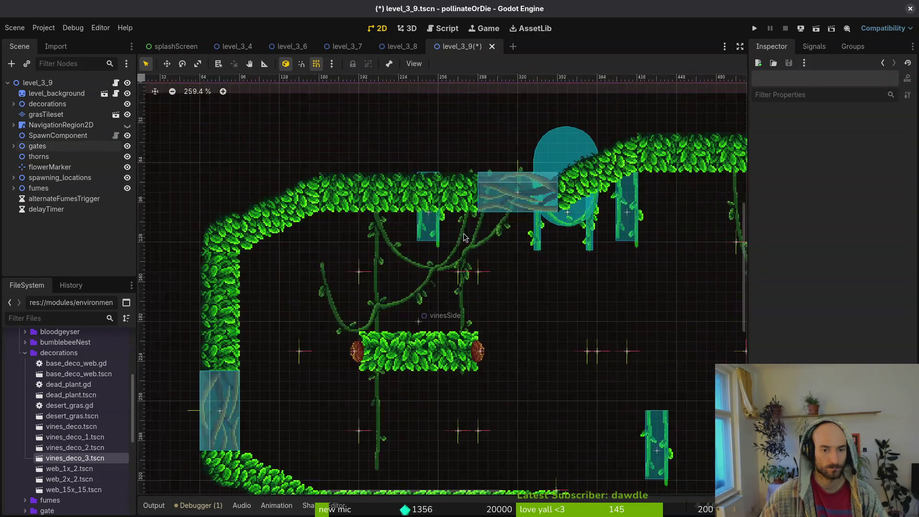
Reposition vinesDeco5 and vinesSide, and move vinesMid to the arena's left side
{"action": "mouse_move", "coordinate": [437, 234]}
{"action": "left_mouse_down"}
{"action": "mouse_move", "coordinate": [442, 434]}
{"action": "mouse_move", "coordinate": [415, 435]}
{"action": "left_mouse_up"}
{"action": "mouse_move", "coordinate": [438, 272]}
{"action": "left_mouse_down"}
{"action": "mouse_move", "coordinate": [345, 300]}
{"action": "mouse_move", "coordinate": [361, 282]}
{"action": "mouse_move", "coordinate": [371, 297]}
{"action": "mouse_move", "coordinate": [362, 286]}
{"action": "mouse_move", "coordinate": [361, 303]}
{"action": "mouse_move", "coordinate": [350, 298]}
{"action": "mouse_move", "coordinate": [362, 273]}
{"action": "mouse_move", "coordinate": [355, 275]}
{"action": "mouse_move", "coordinate": [365, 282]}
{"action": "mouse_move", "coordinate": [638, 312]}
{"action": "left_mouse_up"}
{"action": "scroll", "coordinate": [637, 312], "scroll_direction": "right", "scroll_amount": 5}
{"action": "mouse_move", "coordinate": [416, 268]}
{"action": "left_mouse_down"}
{"action": "mouse_move", "coordinate": [487, 229]}
{"action": "mouse_move", "coordinate": [470, 225]}
{"action": "mouse_move", "coordinate": [509, 213]}
{"action": "mouse_move", "coordinate": [493, 213]}
{"action": "mouse_move", "coordinate": [416, 268]}
{"action": "left_mouse_up"}
{"action": "scroll", "coordinate": [490, 271], "scroll_direction": "down", "scroll_amount": 2}
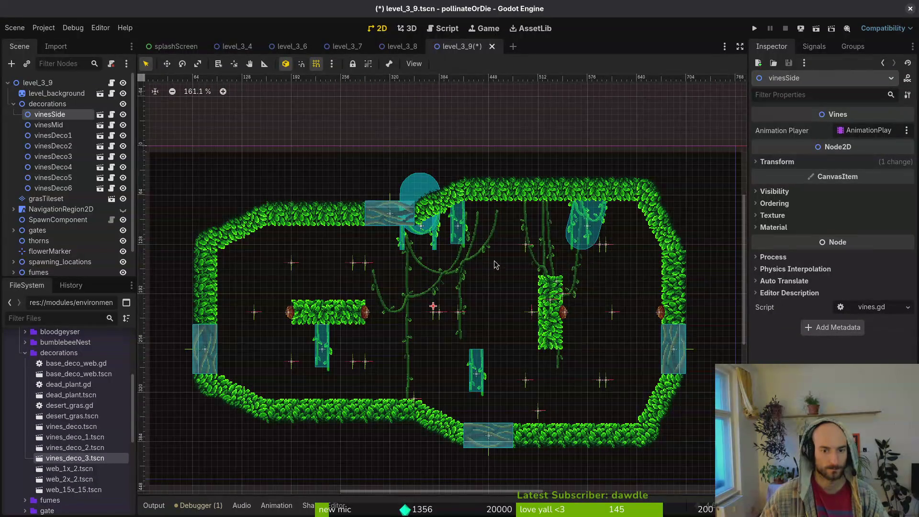
{"action": "mouse_move", "coordinate": [544, 267]}
{"action": "left_mouse_down"}
{"action": "mouse_move", "coordinate": [257, 280]}
{"action": "mouse_move", "coordinate": [286, 291]}
{"action": "mouse_move", "coordinate": [285, 301]}
{"action": "left_mouse_up"}
{"action": "scroll", "coordinate": [262, 273], "scroll_direction": "up", "scroll_amount": 2}
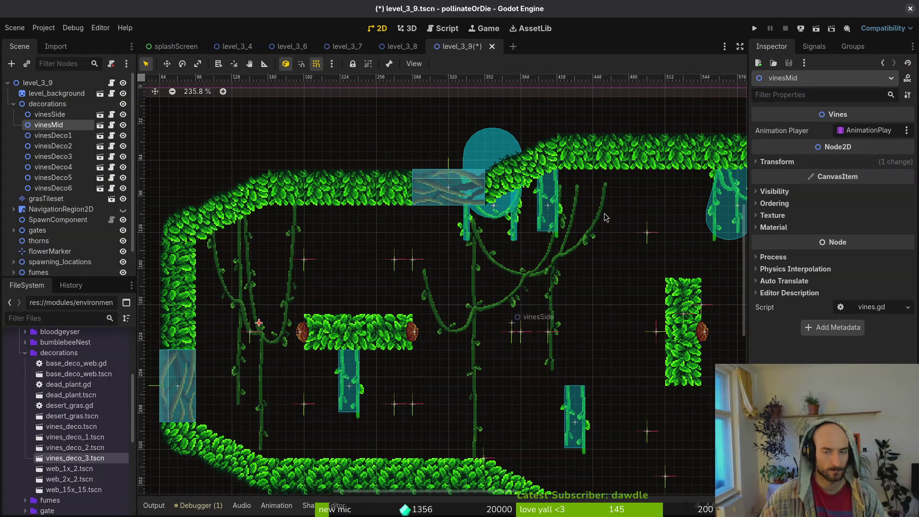
Mirror vinesMid with a negative x scale and nudge it 8 px right
{"action": "left_click", "coordinate": [843, 162]}
{"action": "left_click", "coordinate": [846, 219]}
{"action": "type", "text": "-1.0"}
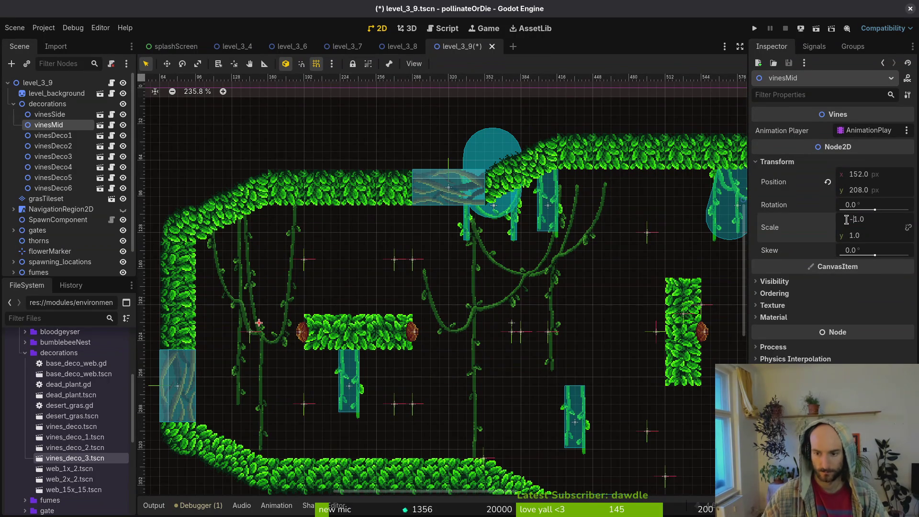
{"action": "key", "text": "Return"}
{"action": "mouse_move", "coordinate": [280, 312]}
{"action": "left_mouse_down"}
{"action": "mouse_move", "coordinate": [288, 311]}
{"action": "mouse_move", "coordinate": [283, 322]}
{"action": "mouse_move", "coordinate": [288, 309]}
{"action": "left_mouse_up"}
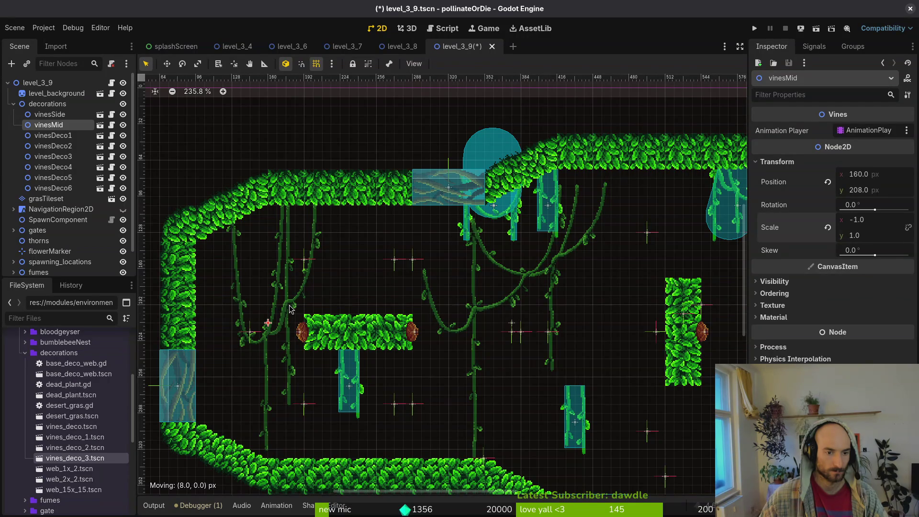
Set vinesSide's x scale to -1, then move vinesDeco1 120 px left
{"action": "left_click_drag", "start_coordinate": [524, 277], "coordinate": [423, 307]}
{"action": "left_click", "coordinate": [424, 308]}
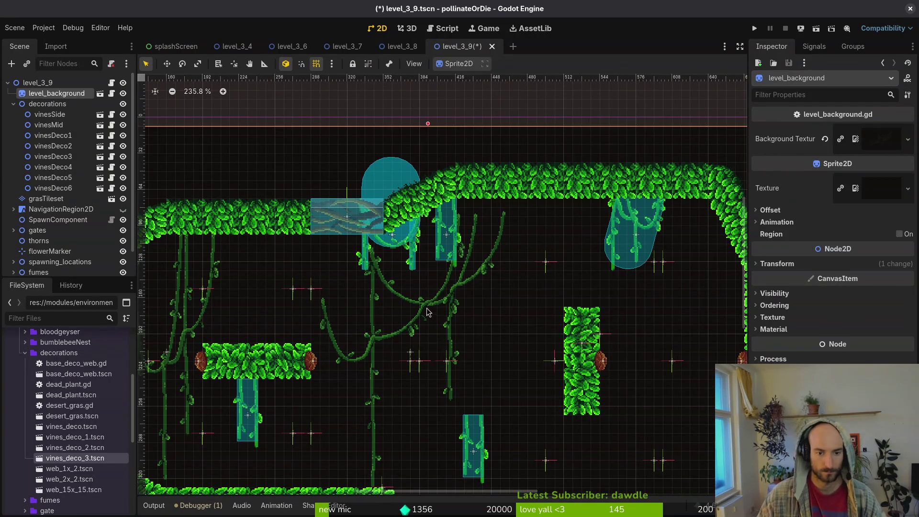
{"action": "left_click", "coordinate": [423, 307]}
{"action": "left_click", "coordinate": [876, 162]}
{"action": "left_click", "coordinate": [854, 220]}
{"action": "type", "text": "-1"}
{"action": "key", "text": "Return"}
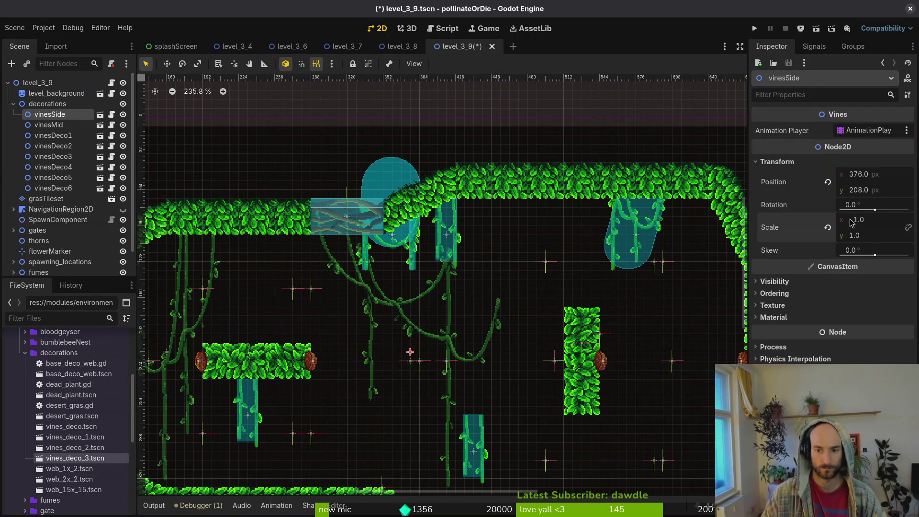
{"action": "scroll", "coordinate": [550, 230], "scroll_direction": "right", "scroll_amount": 5}
{"action": "left_click_drag", "start_coordinate": [547, 219], "coordinate": [411, 218]}
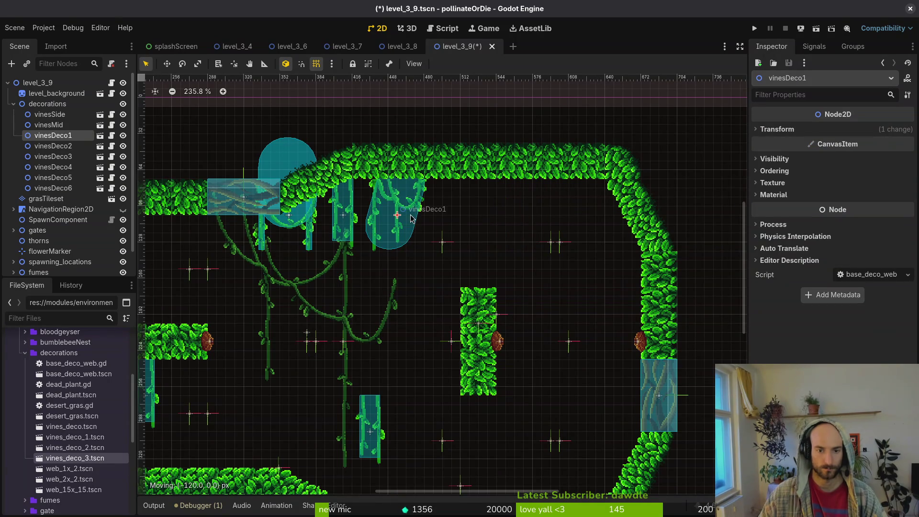
Place vinesSide beside the right wall, nudging it with arrow keys to 593, 165
{"action": "mouse_move", "coordinate": [350, 325]}
{"action": "left_mouse_down"}
{"action": "mouse_move", "coordinate": [576, 280]}
{"action": "mouse_move", "coordinate": [587, 311]}
{"action": "mouse_move", "coordinate": [609, 289]}
{"action": "left_mouse_up"}
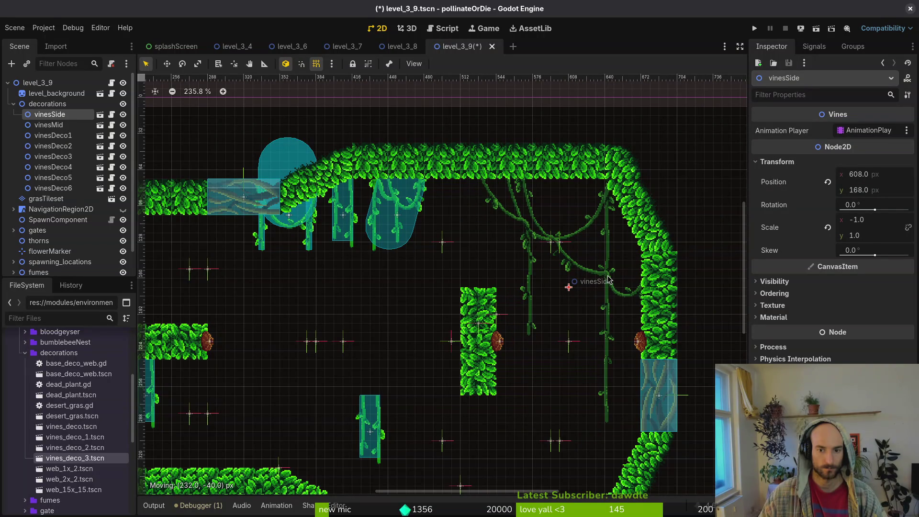
{"action": "mouse_move", "coordinate": [609, 279]}
{"action": "left_mouse_down"}
{"action": "mouse_move", "coordinate": [621, 306]}
{"action": "mouse_move", "coordinate": [593, 274]}
{"action": "mouse_move", "coordinate": [607, 282]}
{"action": "mouse_move", "coordinate": [597, 282]}
{"action": "left_mouse_up"}
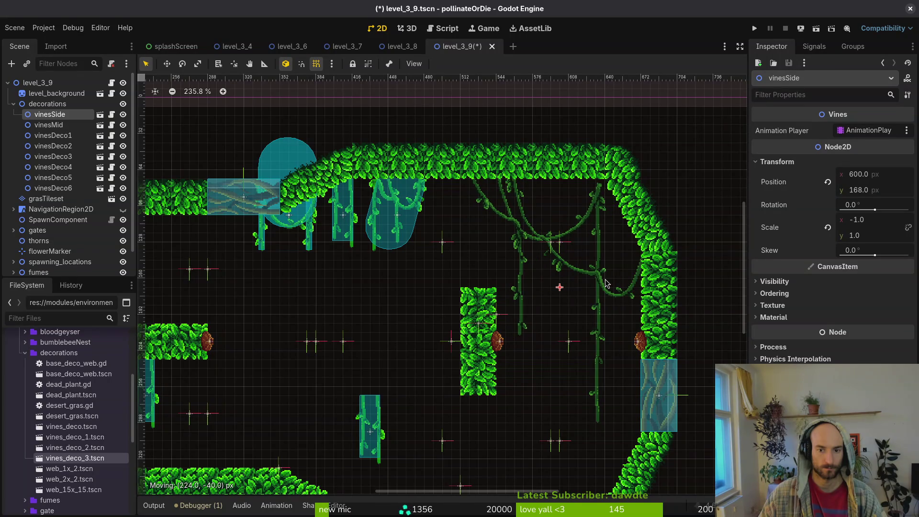
{"action": "scroll", "coordinate": [598, 268], "scroll_direction": "up", "scroll_amount": 10}
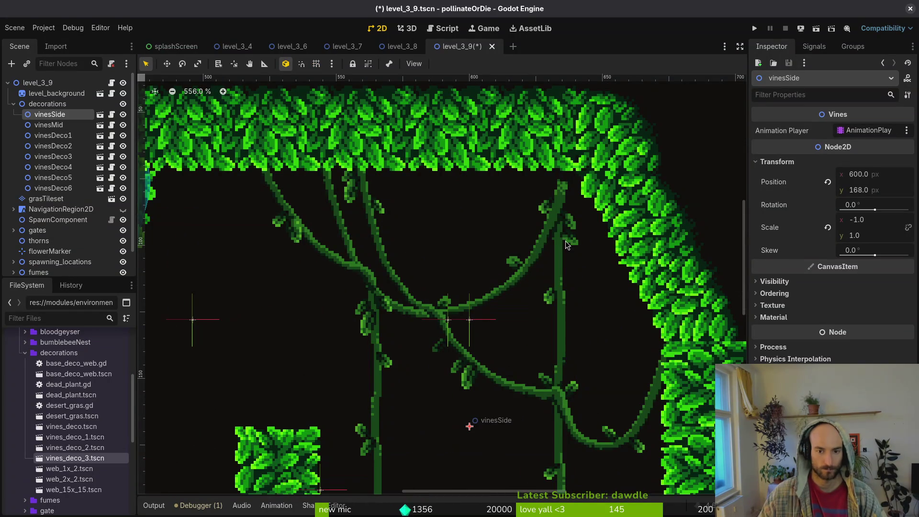
{"action": "key", "text": "Up"}
{"action": "key", "text": "Up"}
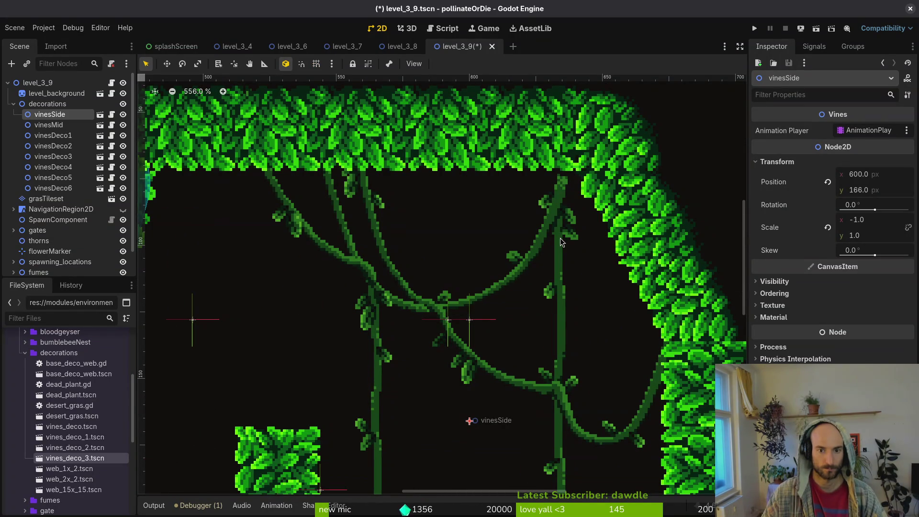
{"action": "key", "text": "Right"}
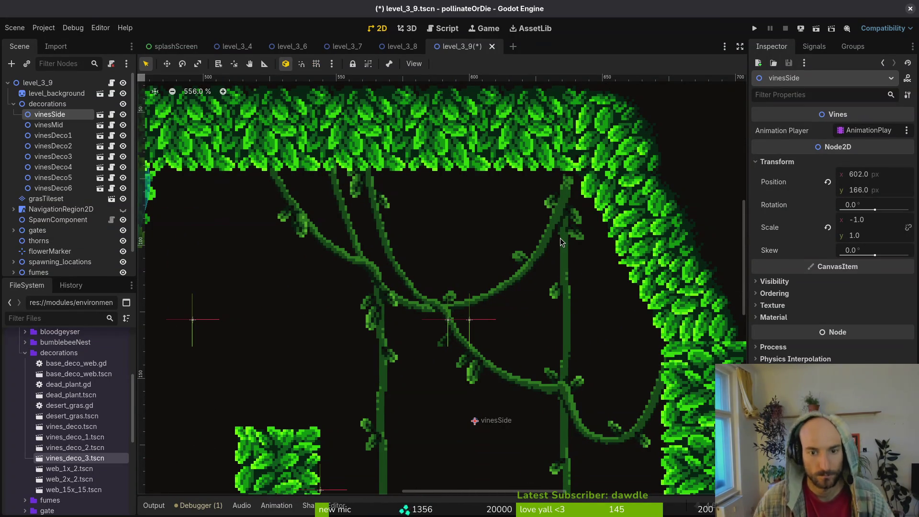
{"action": "key", "text": "Left"}
{"action": "key", "text": "Right"}
{"action": "key", "text": "Right"}
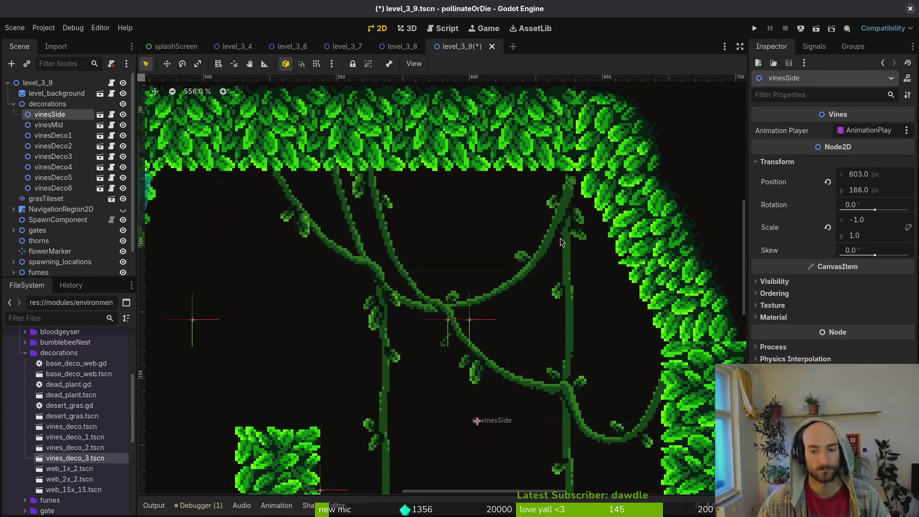
{"action": "key", "text": "Left"}
{"action": "key", "text": "Left"}
{"action": "key", "text": "Left"}
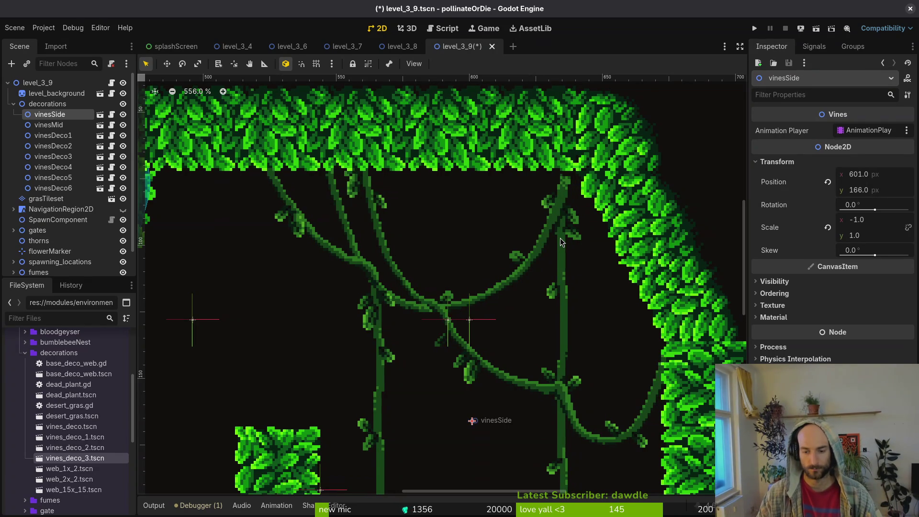
{"action": "key", "text": "Left"}
{"action": "key", "text": "Left"}
{"action": "key", "text": "Left"}
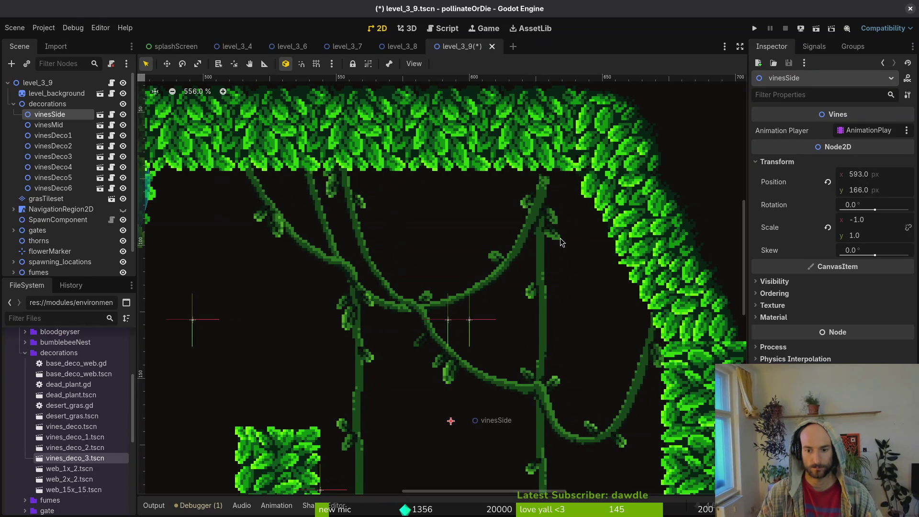
{"action": "key", "text": "Left"}
{"action": "key", "text": "Left"}
{"action": "key", "text": "Left"}
{"action": "key", "text": "Up"}
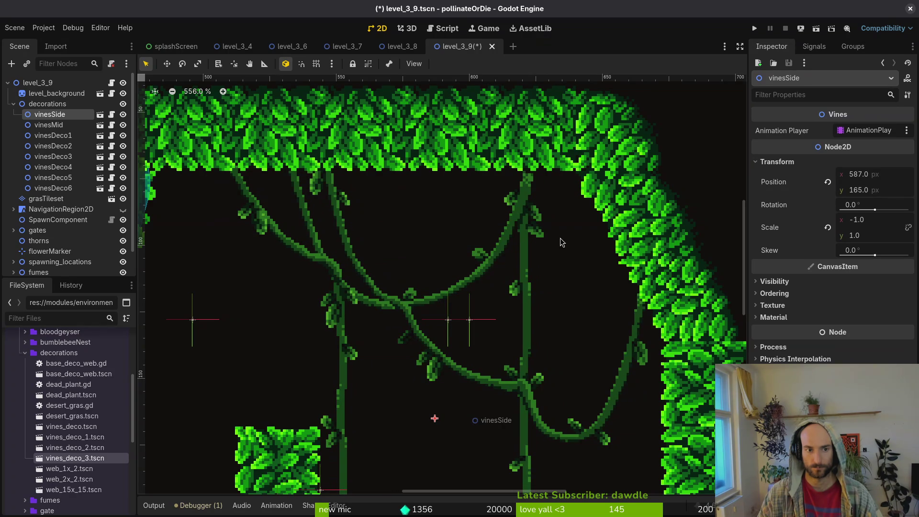
{"action": "scroll", "coordinate": [561, 242], "scroll_direction": "up", "scroll_amount": 3}
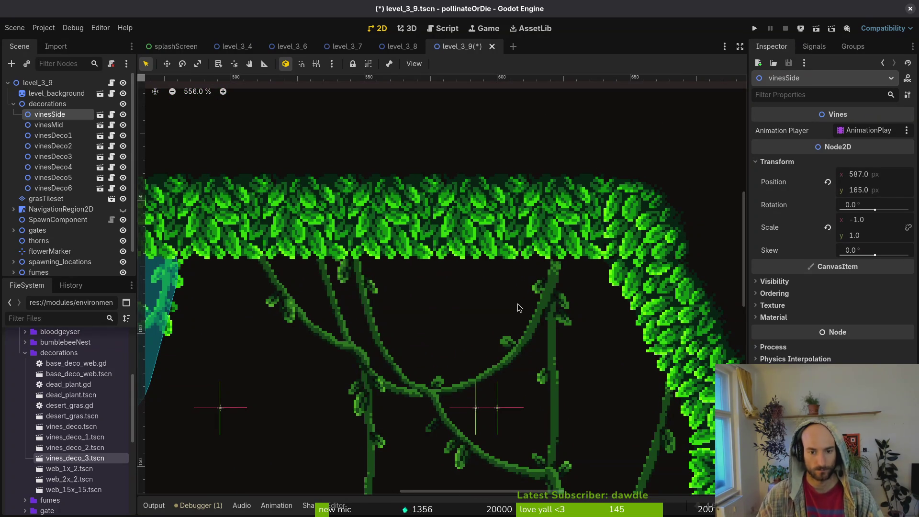
{"action": "key", "text": "Down"}
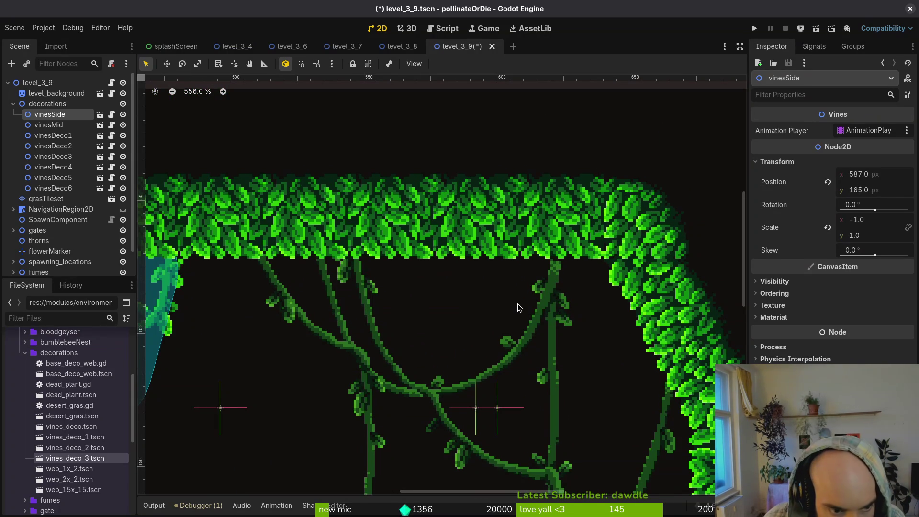
{"action": "scroll", "coordinate": [511, 313], "scroll_direction": "down", "scroll_amount": 5}
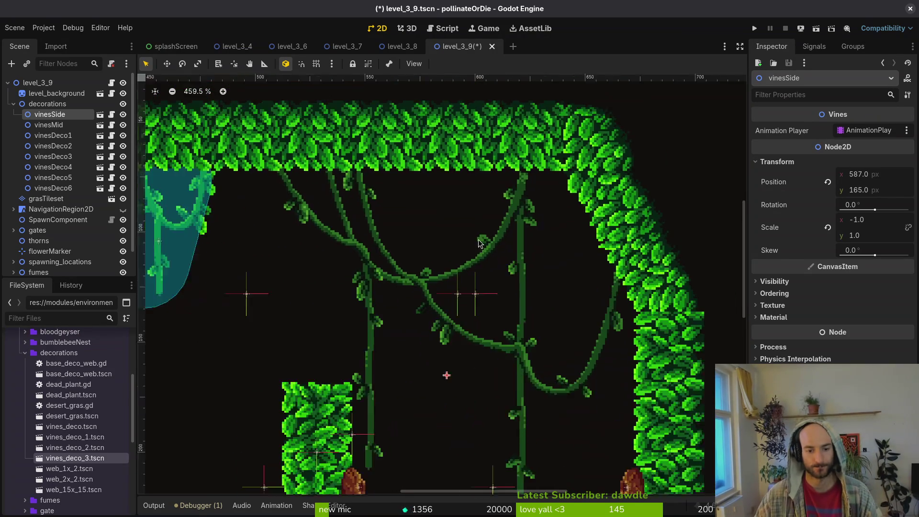
{"action": "key", "text": "Right"}
{"action": "key", "text": "Right"}
{"action": "key", "text": "Right"}
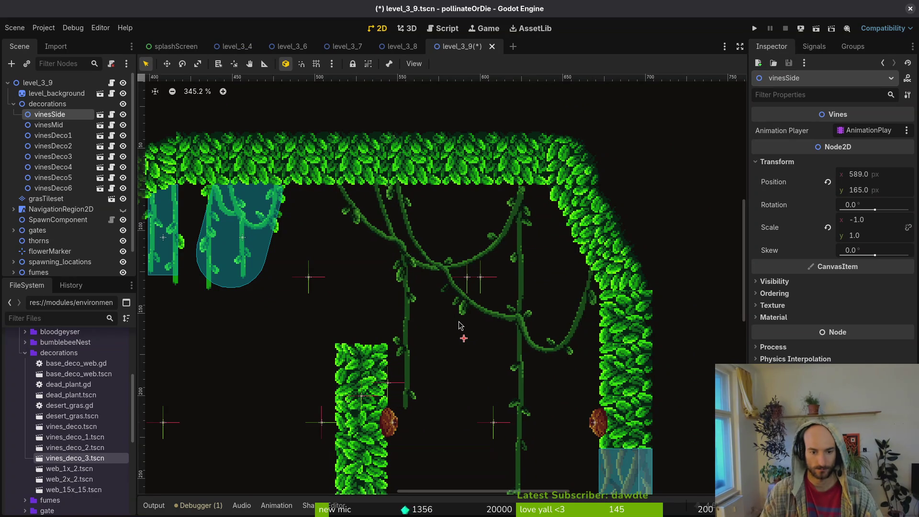
{"action": "key", "text": "Right"}
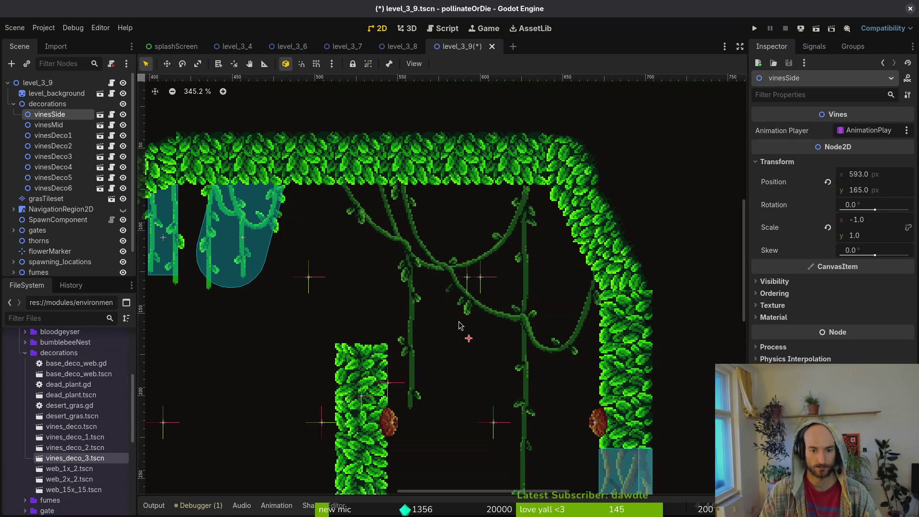
Shift vinesDeco1 right along the ceiling
{"action": "left_click", "coordinate": [459, 325]}
{"action": "scroll", "coordinate": [479, 287], "scroll_direction": "down", "scroll_amount": 6}
{"action": "mouse_move", "coordinate": [420, 199]}
{"action": "left_mouse_down"}
{"action": "mouse_move", "coordinate": [430, 218]}
{"action": "mouse_move", "coordinate": [575, 195]}
{"action": "left_mouse_up"}
{"action": "scroll", "coordinate": [527, 199], "scroll_direction": "up", "scroll_amount": 4}
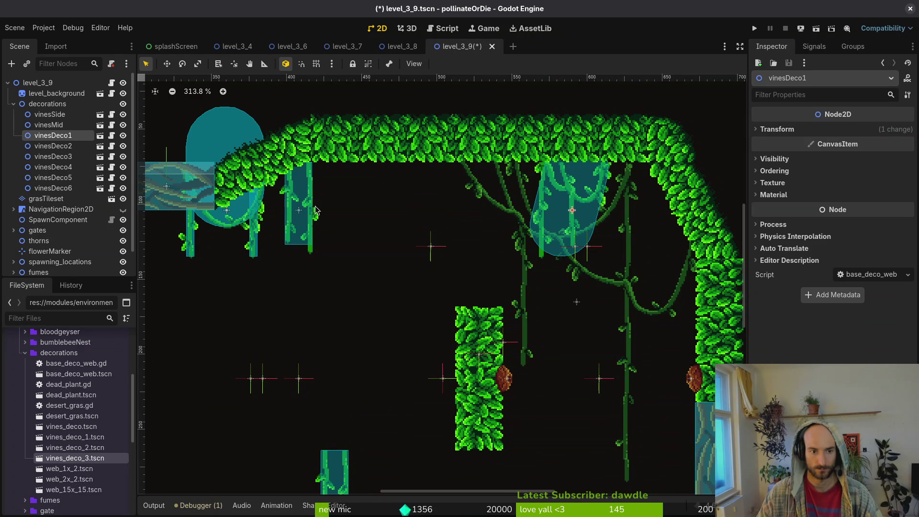
Move vinesDeco6 down toward mid-arena and slide vinesDeco4 sideways along the ceiling
{"action": "scroll", "coordinate": [349, 182], "scroll_direction": "down", "scroll_amount": 5}
{"action": "left_click", "coordinate": [320, 116]}
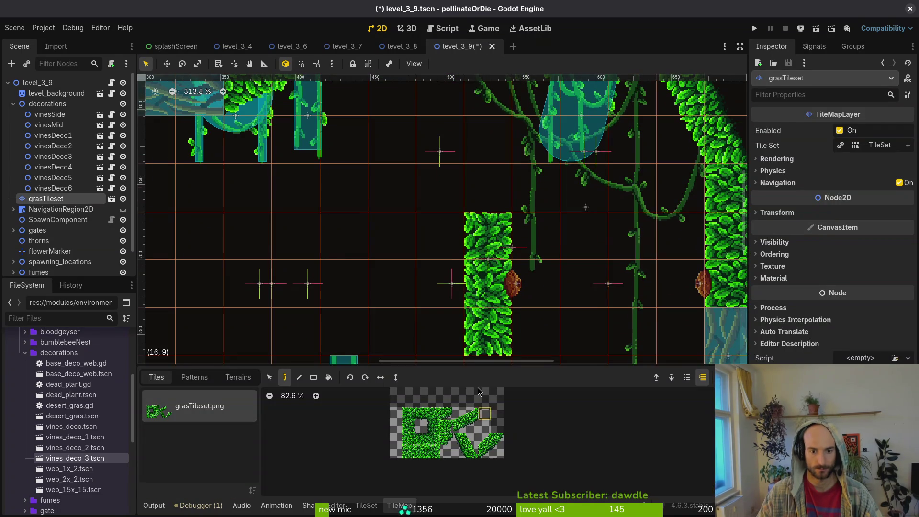
{"action": "scroll", "coordinate": [335, 110], "scroll_direction": "down", "scroll_amount": 3}
{"action": "left_click", "coordinate": [341, 103]}
{"action": "mouse_move", "coordinate": [341, 102]}
{"action": "left_mouse_down"}
{"action": "mouse_move", "coordinate": [454, 299]}
{"action": "mouse_move", "coordinate": [457, 283]}
{"action": "left_mouse_up"}
{"action": "scroll", "coordinate": [454, 299], "scroll_direction": "up", "scroll_amount": 3}
{"action": "left_click_drag", "start_coordinate": [259, 231], "coordinate": [414, 228]}
Shift vinesDeco3 beneath the leaf platform, vinesDeco2 to the left side, and vinesDeco5 up-right
{"action": "scroll", "coordinate": [562, 300], "scroll_direction": "down", "scroll_amount": 2}
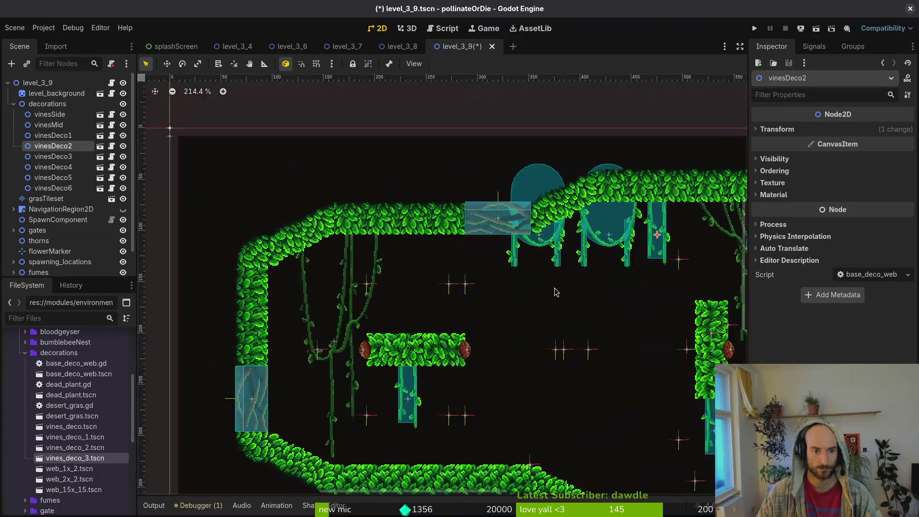
{"action": "mouse_move", "coordinate": [544, 244]}
{"action": "left_mouse_down"}
{"action": "mouse_move", "coordinate": [462, 302]}
{"action": "mouse_move", "coordinate": [423, 275]}
{"action": "left_mouse_up"}
{"action": "mouse_move", "coordinate": [659, 237]}
{"action": "left_mouse_down"}
{"action": "mouse_move", "coordinate": [336, 311]}
{"action": "mouse_move", "coordinate": [318, 271]}
{"action": "mouse_move", "coordinate": [296, 295]}
{"action": "mouse_move", "coordinate": [285, 289]}
{"action": "left_mouse_up"}
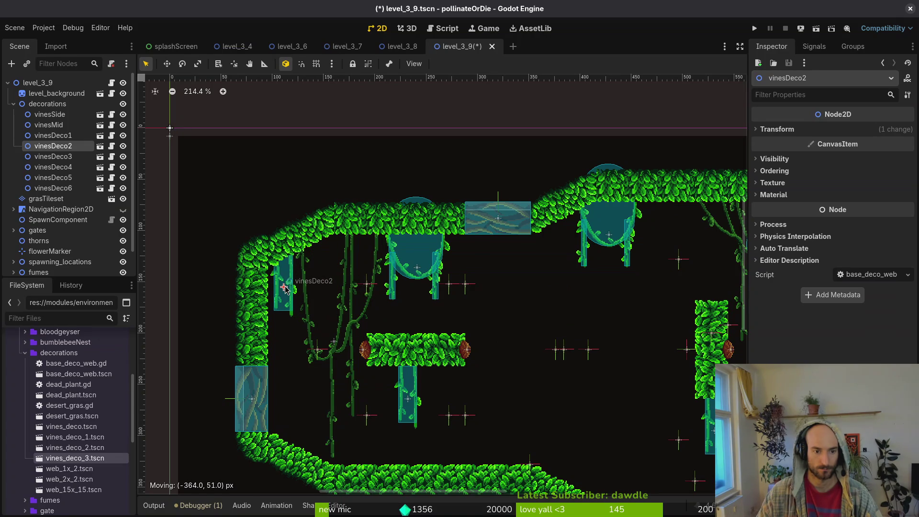
{"action": "scroll", "coordinate": [425, 249], "scroll_direction": "down", "scroll_amount": 3}
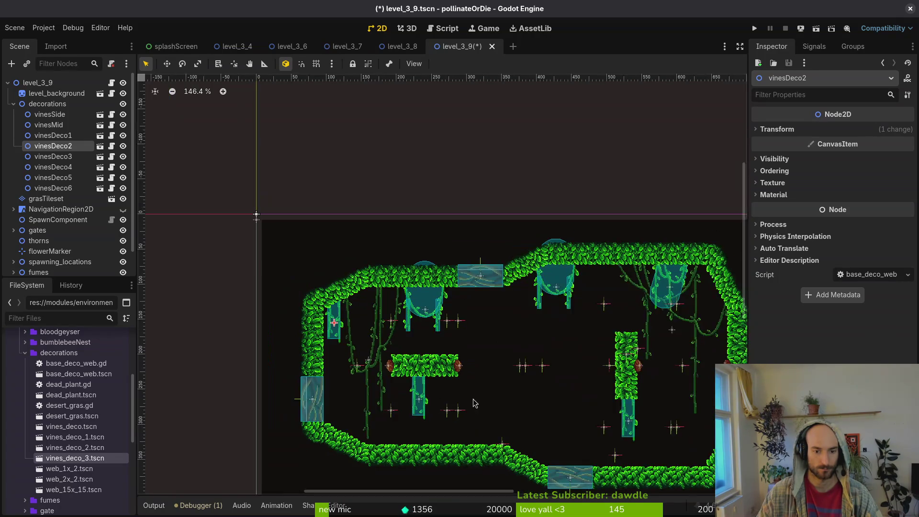
{"action": "mouse_move", "coordinate": [411, 354]}
{"action": "left_mouse_down"}
{"action": "mouse_move", "coordinate": [526, 314]}
{"action": "mouse_move", "coordinate": [495, 300]}
{"action": "left_mouse_up"}
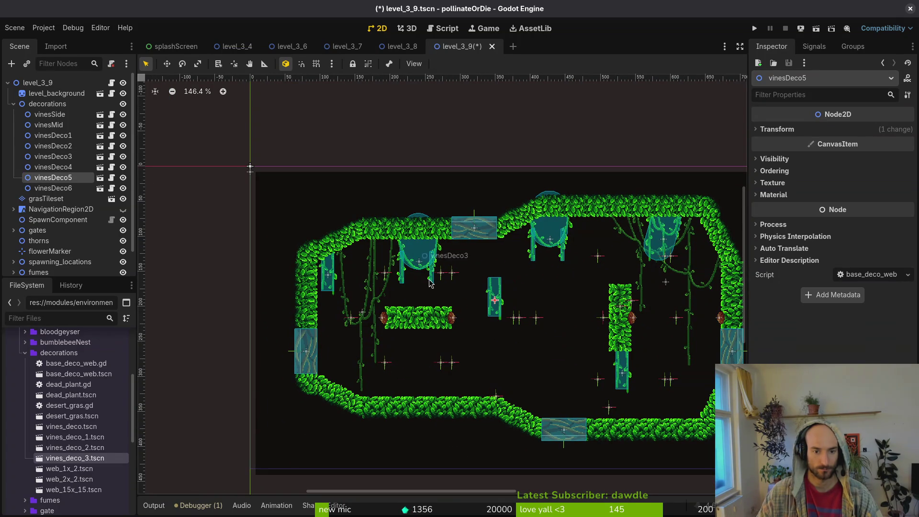
{"action": "left_click_drag", "start_coordinate": [418, 266], "coordinate": [413, 354]}
Move vinesDeco3 up to the top-right ceiling of the arena
{"action": "scroll", "coordinate": [417, 354], "scroll_direction": "up", "scroll_amount": 3}
{"action": "scroll", "coordinate": [424, 304], "scroll_direction": "up", "scroll_amount": 4}
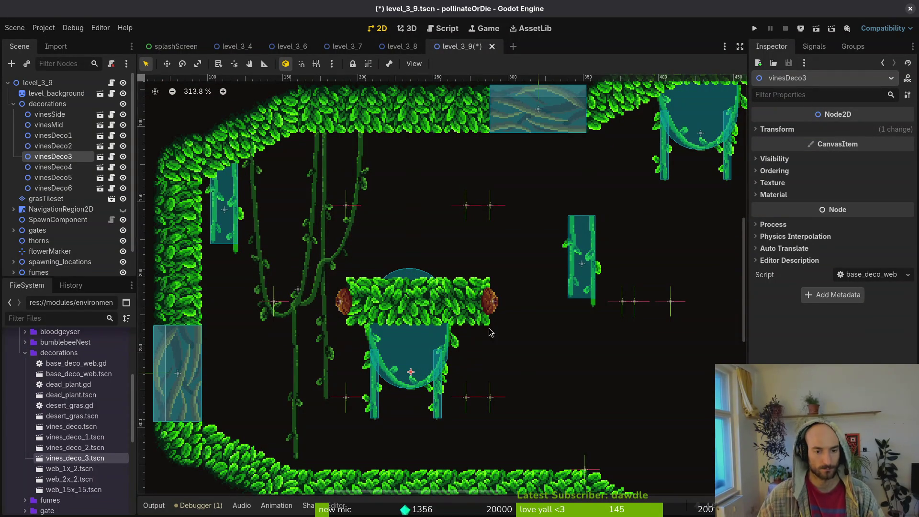
{"action": "scroll", "coordinate": [535, 290], "scroll_direction": "up", "scroll_amount": 2}
{"action": "scroll", "coordinate": [535, 291], "scroll_direction": "right", "scroll_amount": 3}
{"action": "scroll", "coordinate": [534, 291], "scroll_direction": "down", "scroll_amount": 5}
{"action": "scroll", "coordinate": [645, 188], "scroll_direction": "up", "scroll_amount": 3}
{"action": "mouse_move", "coordinate": [693, 155]}
{"action": "left_mouse_down"}
{"action": "mouse_move", "coordinate": [626, 218]}
{"action": "mouse_move", "coordinate": [401, 324]}
{"action": "mouse_move", "coordinate": [385, 348]}
{"action": "left_mouse_up"}
{"action": "mouse_move", "coordinate": [311, 340]}
{"action": "left_mouse_down"}
{"action": "mouse_move", "coordinate": [712, 185]}
{"action": "mouse_move", "coordinate": [708, 157]}
{"action": "left_mouse_up"}
Place vinesDeco4 lower left, vinesDeco1 under the leaf platform, vinesDeco5 top-right, vinesDeco3 under the top leaves
{"action": "mouse_move", "coordinate": [523, 165]}
{"action": "left_mouse_down"}
{"action": "mouse_move", "coordinate": [523, 172]}
{"action": "mouse_move", "coordinate": [312, 200]}
{"action": "left_mouse_up"}
{"action": "left_click_drag", "start_coordinate": [385, 355], "coordinate": [279, 333]}
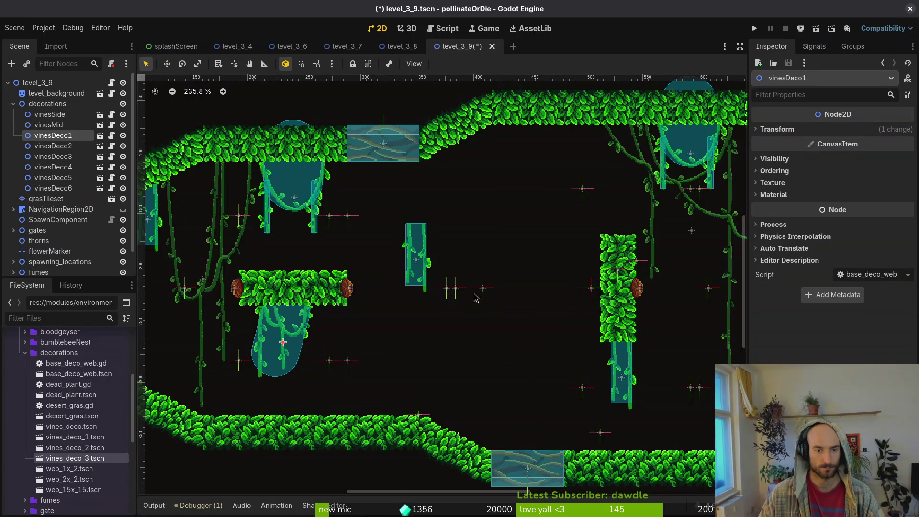
{"action": "left_click_drag", "start_coordinate": [412, 264], "coordinate": [596, 175]}
{"action": "left_click", "coordinate": [690, 168]}
{"action": "left_click_drag", "start_coordinate": [690, 168], "coordinate": [455, 211]}
{"action": "left_click_drag", "start_coordinate": [607, 175], "coordinate": [712, 166]}
{"action": "left_click_drag", "start_coordinate": [458, 199], "coordinate": [545, 168]}
Delete and restore vinesDeco3, set it against the top-right ceiling, and move vinesDeco5 beside the right wall
{"action": "key", "text": "Delete"}
{"action": "key", "text": "Return"}
{"action": "key", "text": "ctrl+z"}
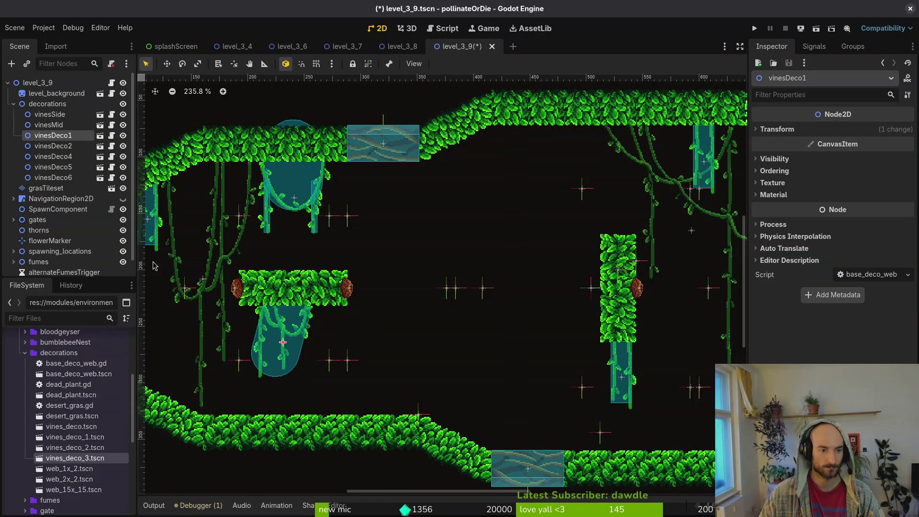
{"action": "mouse_move", "coordinate": [282, 341]}
{"action": "left_mouse_down"}
{"action": "mouse_move", "coordinate": [560, 185]}
{"action": "mouse_move", "coordinate": [427, 184]}
{"action": "left_mouse_up"}
{"action": "scroll", "coordinate": [602, 194], "scroll_direction": "up", "scroll_amount": 4}
{"action": "mouse_move", "coordinate": [374, 227]}
{"action": "left_mouse_down"}
{"action": "mouse_move", "coordinate": [559, 202]}
{"action": "mouse_move", "coordinate": [563, 194]}
{"action": "left_mouse_up"}
{"action": "left_click_drag", "start_coordinate": [422, 199], "coordinate": [658, 190]}
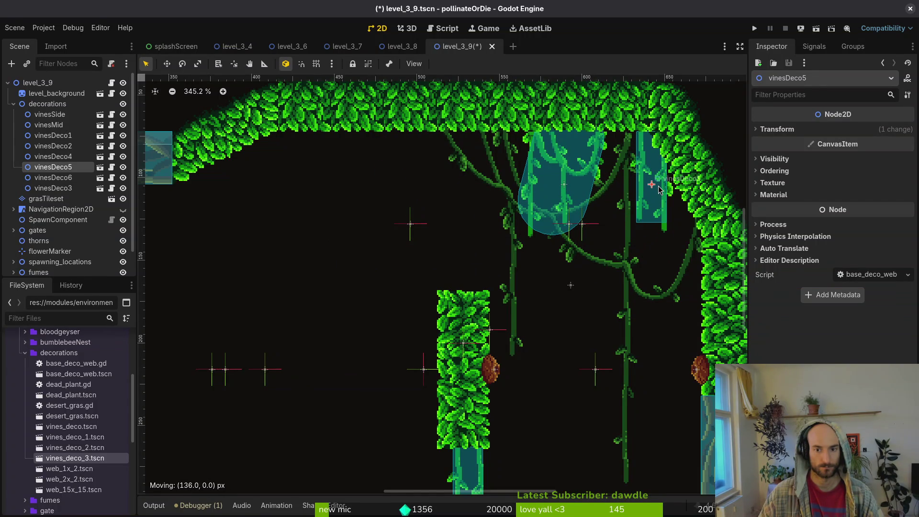
Clear the selection, zoom out over the whole level, and select the vinesDeco3 vine
{"action": "scroll", "coordinate": [662, 199], "scroll_direction": "down", "scroll_amount": 3}
{"action": "left_click", "coordinate": [618, 259]}
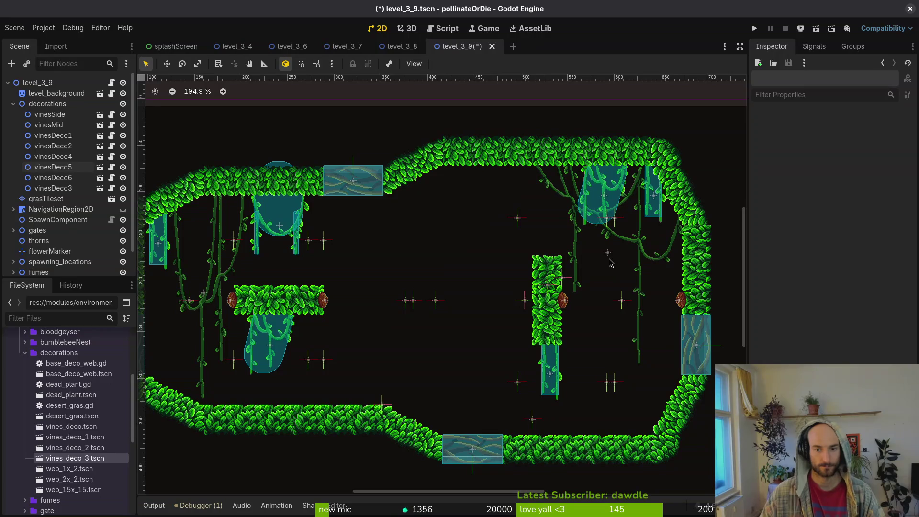
{"action": "scroll", "coordinate": [394, 285], "scroll_direction": "down", "scroll_amount": 3}
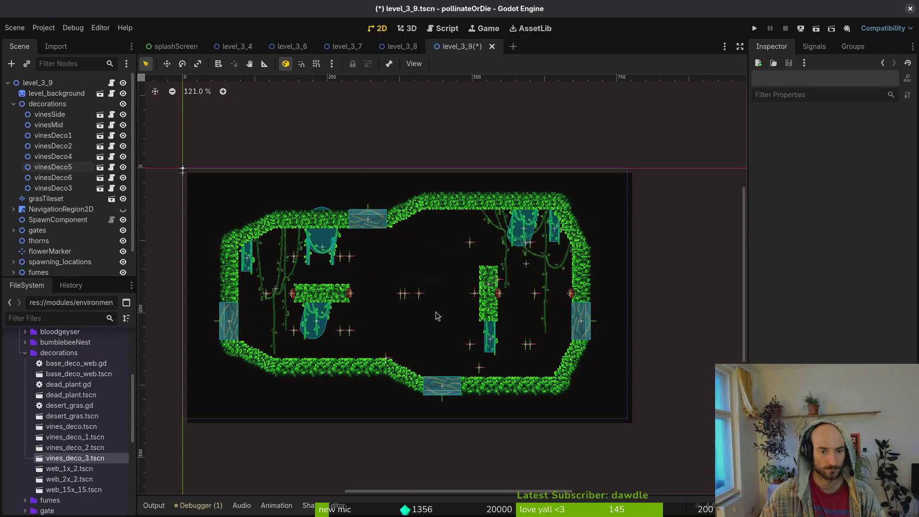
{"action": "left_click", "coordinate": [535, 228]}
{"action": "scroll", "coordinate": [339, 255], "scroll_direction": "up", "scroll_amount": 3}
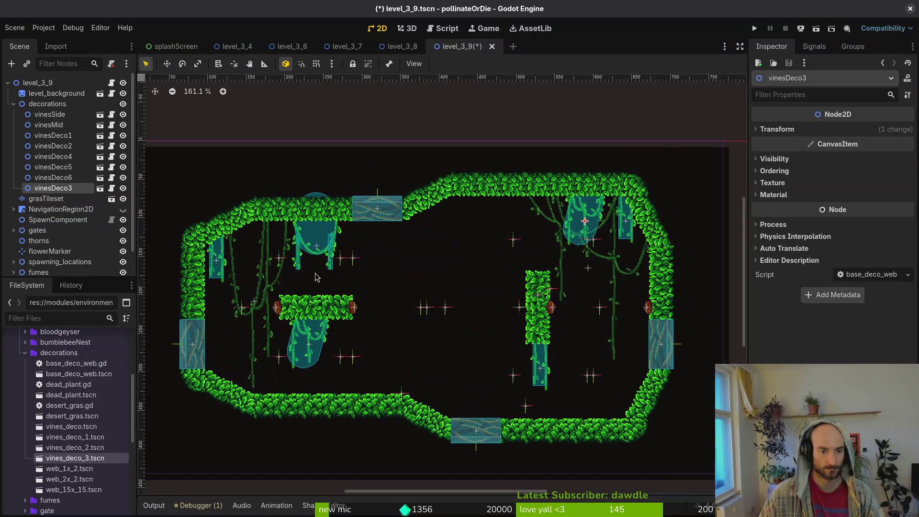
{"action": "scroll", "coordinate": [439, 221], "scroll_direction": "up", "scroll_amount": 1}
Duplicate vinesDeco3 and undo a trial move of the copy
{"action": "key", "text": "ctrl+d"}
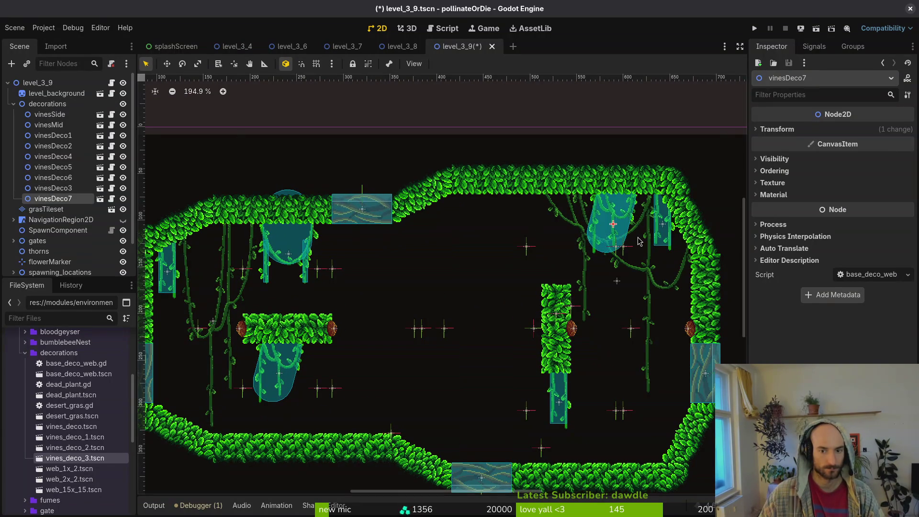
{"action": "scroll", "coordinate": [434, 225], "scroll_direction": "up", "scroll_amount": 3}
{"action": "mouse_move", "coordinate": [613, 227]}
{"action": "left_mouse_down"}
{"action": "mouse_move", "coordinate": [433, 225]}
{"action": "mouse_move", "coordinate": [483, 218]}
{"action": "mouse_move", "coordinate": [489, 227]}
{"action": "left_mouse_up"}
{"action": "scroll", "coordinate": [486, 221], "scroll_direction": "down", "scroll_amount": 3}
{"action": "key", "text": "ctrl+z"}
Duplicate the vinesMid vines as vinesMid2 and place the copy in the arena middle
{"action": "left_click", "coordinate": [236, 305]}
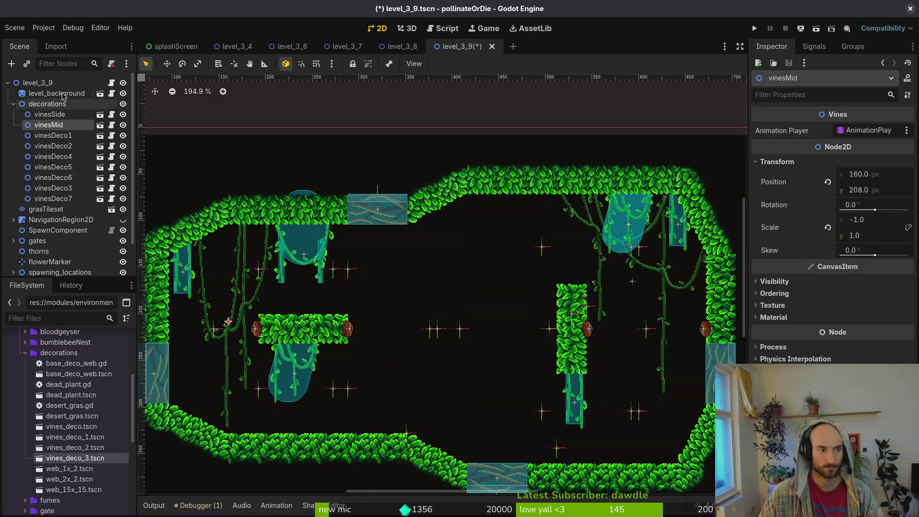
{"action": "key", "text": "ctrl+d"}
{"action": "mouse_move", "coordinate": [242, 317]}
{"action": "left_mouse_down"}
{"action": "mouse_move", "coordinate": [505, 297]}
{"action": "mouse_move", "coordinate": [517, 290]}
{"action": "mouse_move", "coordinate": [496, 291]}
{"action": "mouse_move", "coordinate": [508, 283]}
{"action": "left_mouse_up"}
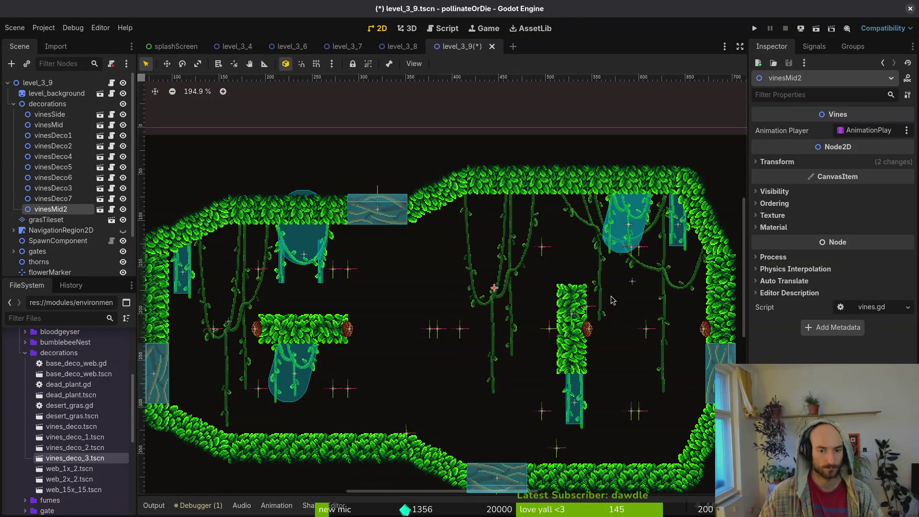
{"action": "left_click", "coordinate": [685, 232]}
Move vinesDeco7 left, mirror it with Scale x -1, and tuck it under the leaf canopy
{"action": "left_click", "coordinate": [70, 189]}
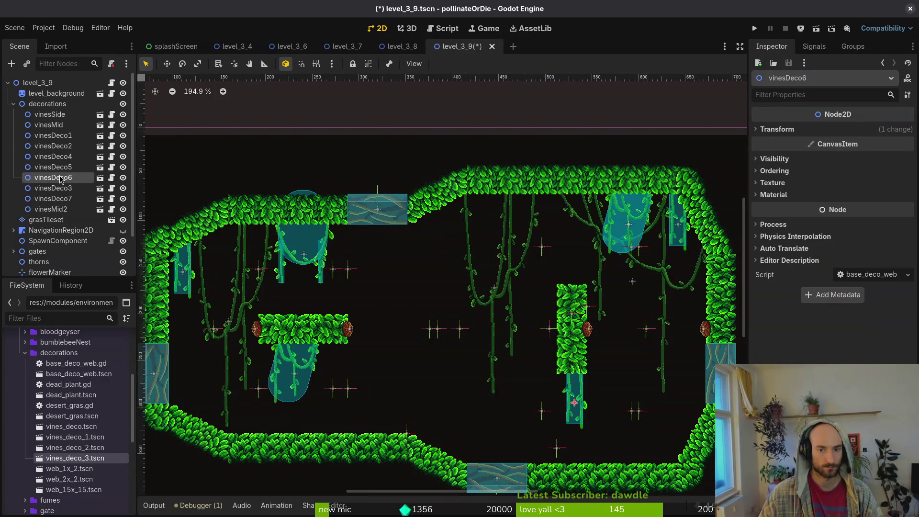
{"action": "left_click", "coordinate": [64, 199]}
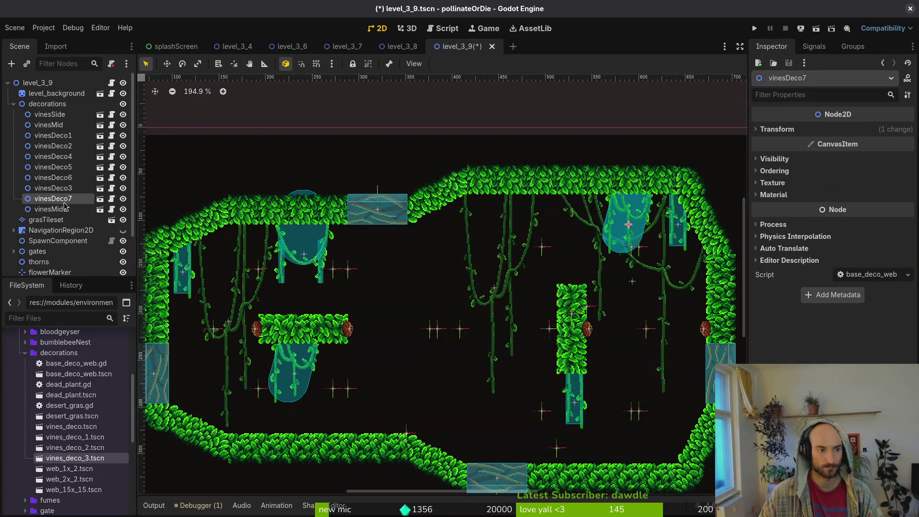
{"action": "mouse_move", "coordinate": [618, 231]}
{"action": "left_mouse_down"}
{"action": "mouse_move", "coordinate": [573, 244]}
{"action": "mouse_move", "coordinate": [485, 236]}
{"action": "mouse_move", "coordinate": [441, 247]}
{"action": "mouse_move", "coordinate": [574, 231]}
{"action": "mouse_move", "coordinate": [513, 238]}
{"action": "mouse_move", "coordinate": [397, 274]}
{"action": "mouse_move", "coordinate": [401, 238]}
{"action": "mouse_move", "coordinate": [420, 273]}
{"action": "mouse_move", "coordinate": [412, 263]}
{"action": "mouse_move", "coordinate": [391, 292]}
{"action": "left_mouse_up"}
{"action": "scroll", "coordinate": [485, 237], "scroll_direction": "up", "scroll_amount": 4}
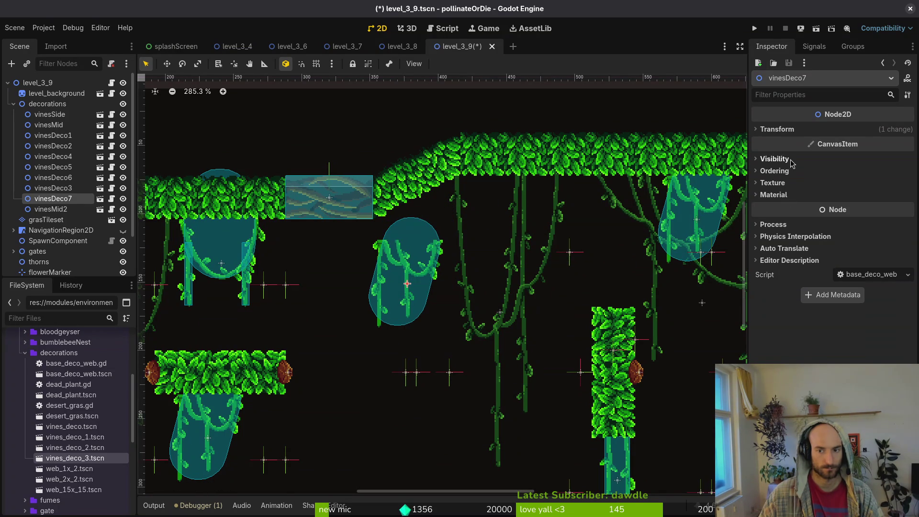
{"action": "left_click", "coordinate": [795, 130]}
{"action": "left_click", "coordinate": [851, 186]}
{"action": "type", "text": "-1"}
{"action": "key", "text": "Return"}
{"action": "left_click_drag", "start_coordinate": [419, 265], "coordinate": [427, 210]}
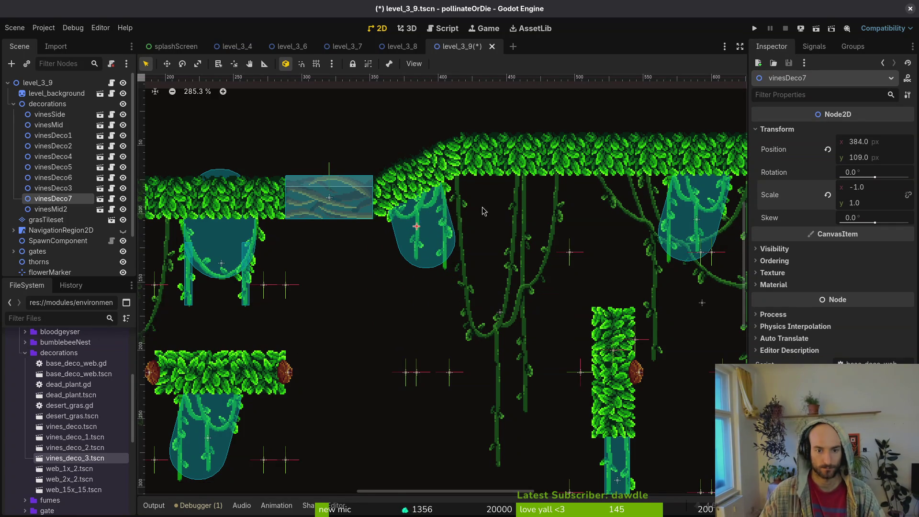
Duplicate the left-wall vinesDeco2 as vinesDeco8 and move it into the upper middle vines
{"action": "scroll", "coordinate": [495, 203], "scroll_direction": "down", "scroll_amount": 3}
{"action": "left_click", "coordinate": [669, 216]}
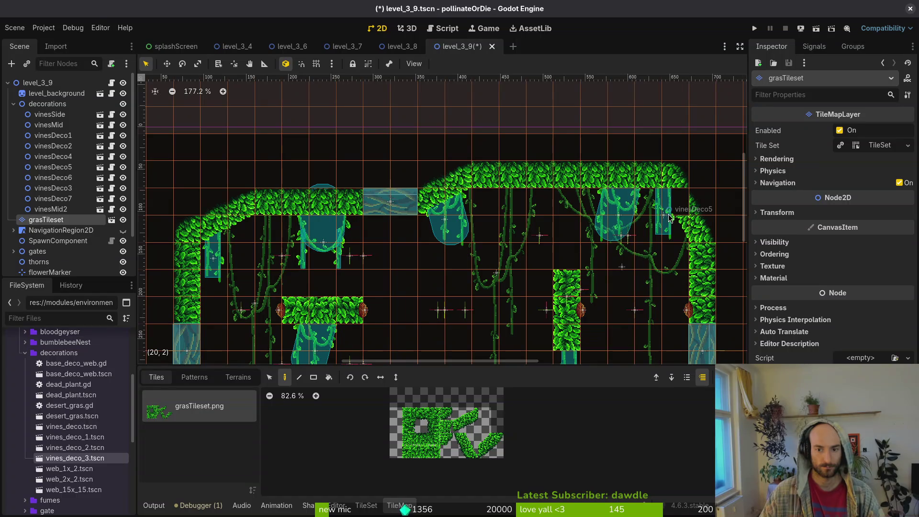
{"action": "key", "text": "Escape"}
{"action": "left_click", "coordinate": [642, 229]}
{"action": "key", "text": "Escape"}
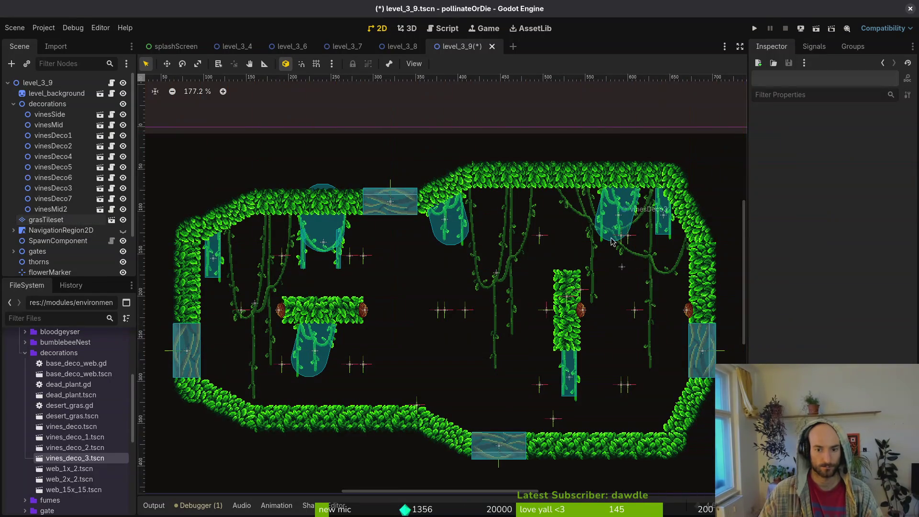
{"action": "left_click", "coordinate": [216, 266]}
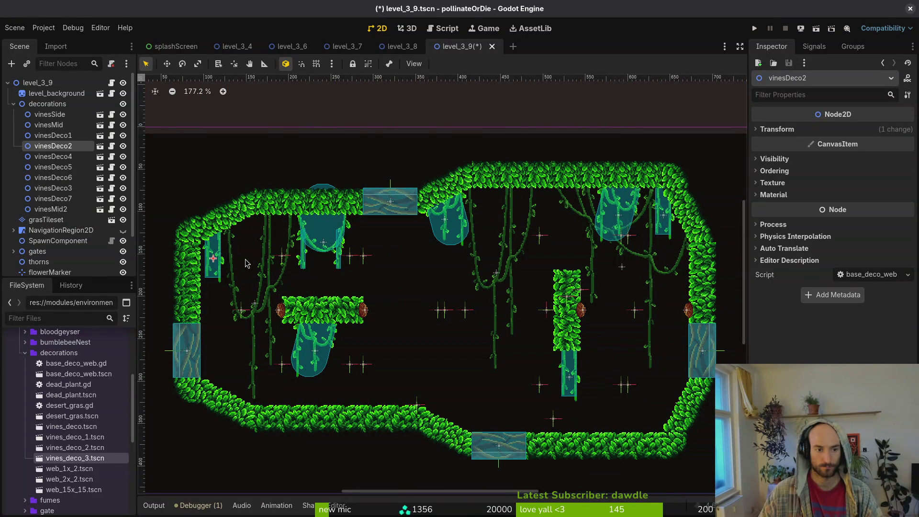
{"action": "key", "text": "ctrl+d"}
{"action": "left_click_drag", "start_coordinate": [213, 258], "coordinate": [490, 222]}
Collapse the decorations group and save the level_3_9 scene
{"action": "scroll", "coordinate": [486, 217], "scroll_direction": "up", "scroll_amount": 5}
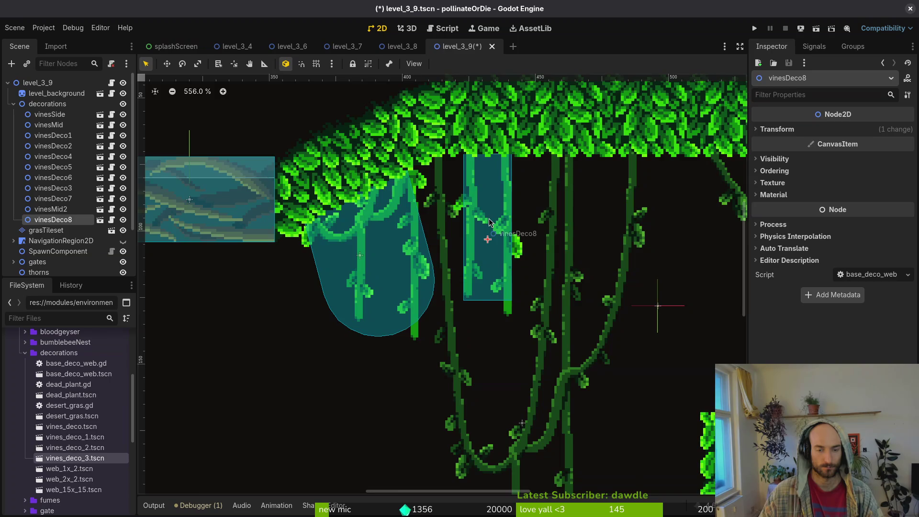
{"action": "scroll", "coordinate": [489, 221], "scroll_direction": "down", "scroll_amount": 7}
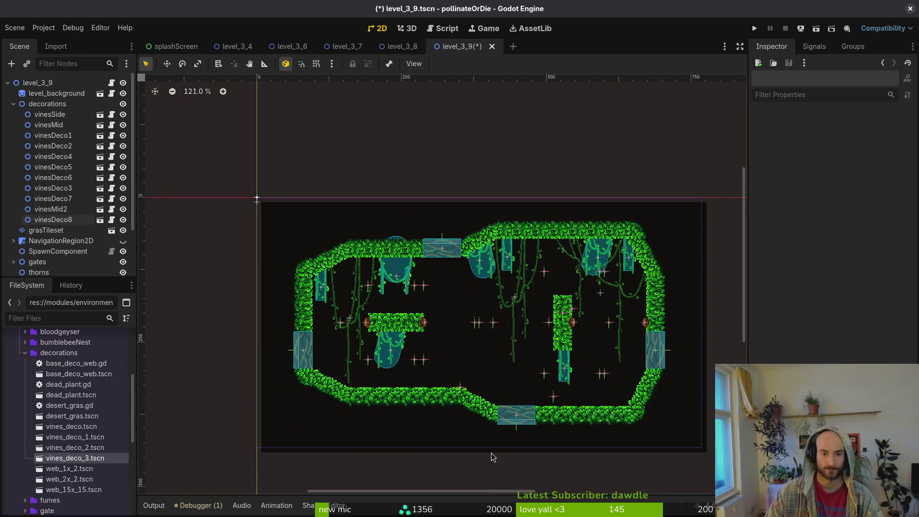
{"action": "scroll", "coordinate": [457, 309], "scroll_direction": "down", "scroll_amount": 1}
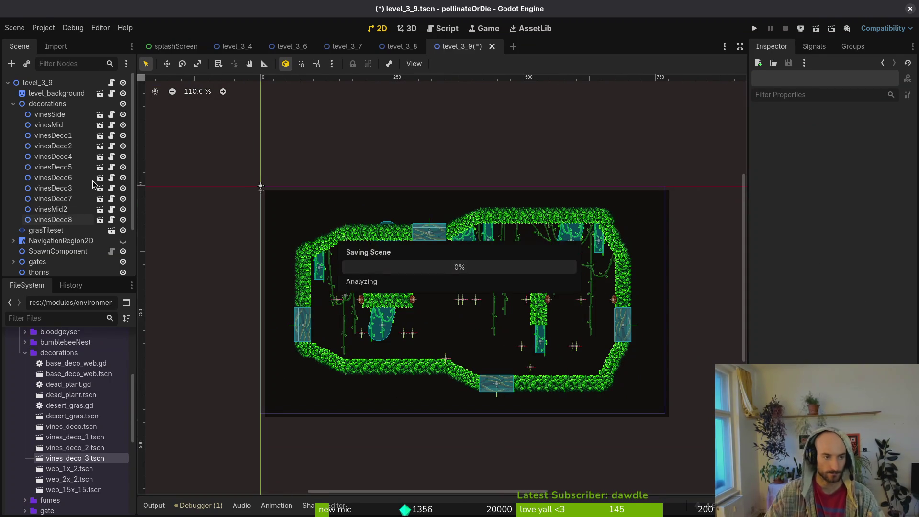
{"action": "left_click", "coordinate": [14, 104]}
{"action": "key", "text": "ctrl+s"}
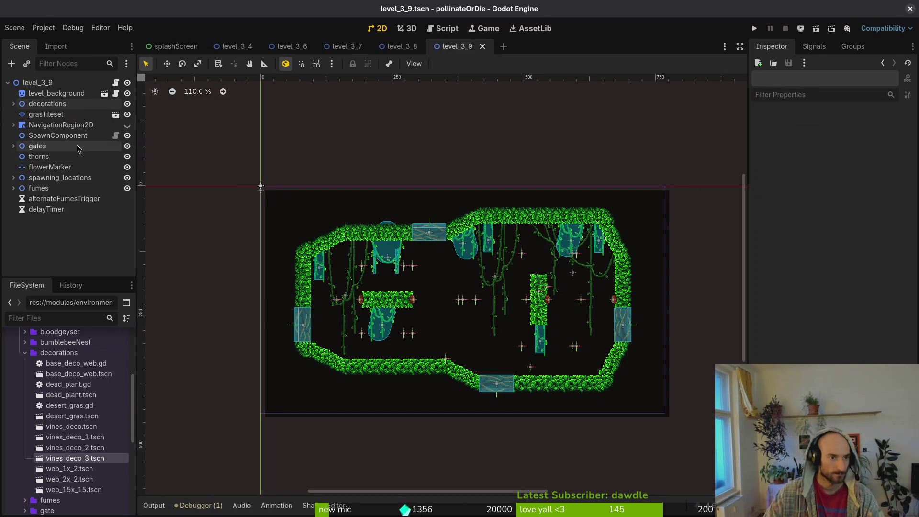
Show the NavigationRegion2D and move the Area2D platform collision shape left onto the leafy platform
{"action": "left_click", "coordinate": [128, 125]}
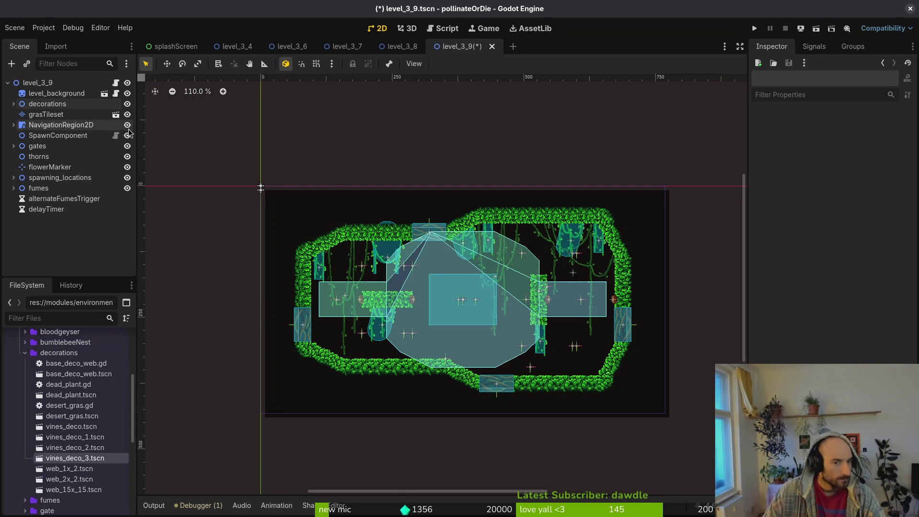
{"action": "left_click", "coordinate": [492, 314]}
{"action": "scroll", "coordinate": [492, 314], "scroll_direction": "up", "scroll_amount": 6}
{"action": "left_click", "coordinate": [52, 146]}
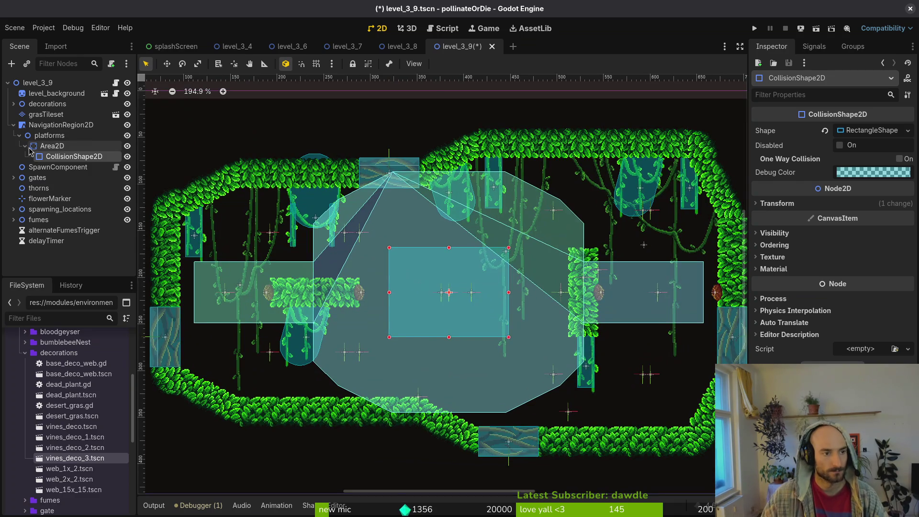
{"action": "left_click", "coordinate": [73, 165], "text": "ctrl"}
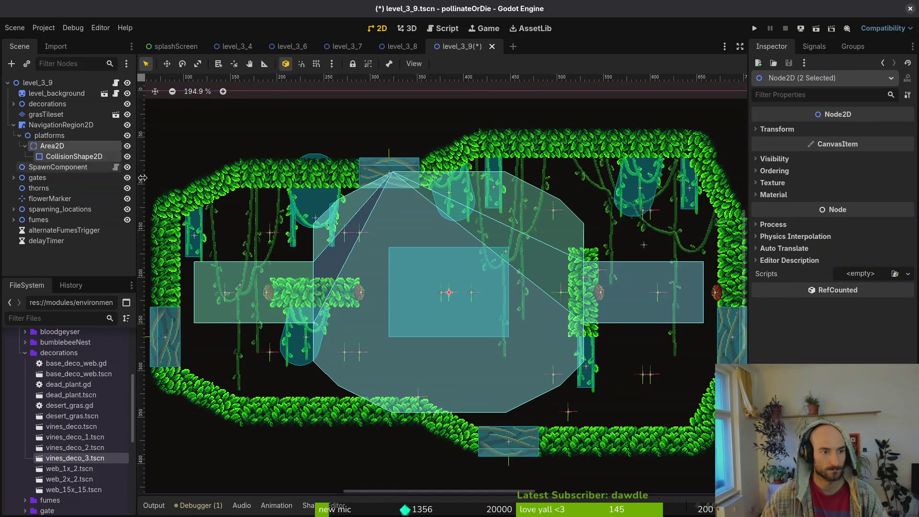
{"action": "mouse_move", "coordinate": [472, 318]}
{"action": "left_mouse_down"}
{"action": "mouse_move", "coordinate": [297, 320]}
{"action": "mouse_move", "coordinate": [338, 321]}
{"action": "left_mouse_up"}
{"action": "scroll", "coordinate": [338, 320], "scroll_direction": "up", "scroll_amount": 4}
With grid snapping on, resize the collision rectangle to fit the platform's top edge
{"action": "key", "text": "shift+g"}
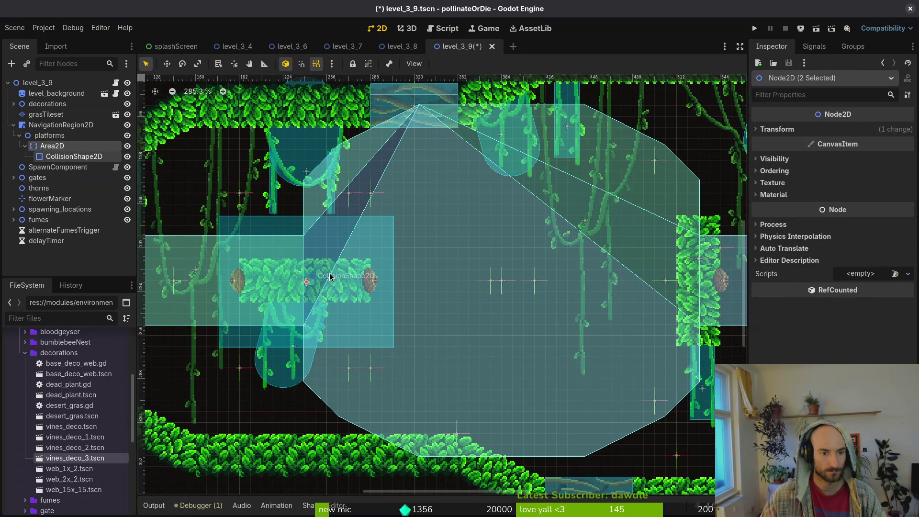
{"action": "left_click", "coordinate": [389, 347]}
{"action": "mouse_move", "coordinate": [394, 347]}
{"action": "left_mouse_down"}
{"action": "mouse_move", "coordinate": [369, 316]}
{"action": "mouse_move", "coordinate": [371, 302]}
{"action": "left_mouse_up"}
{"action": "left_click_drag", "start_coordinate": [370, 218], "coordinate": [368, 260]}
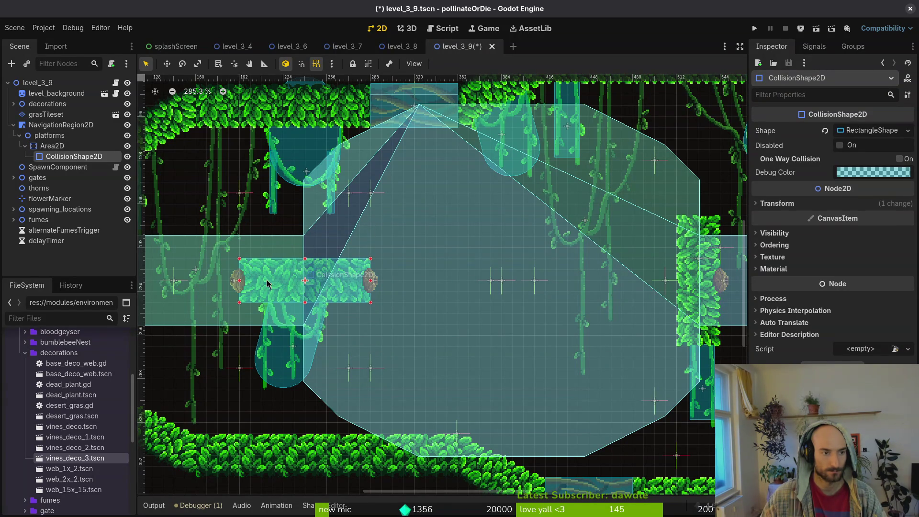
Duplicate the collision rectangle, place the second one to the right, and save the scene
{"action": "key", "text": "ctrl+d"}
{"action": "mouse_move", "coordinate": [241, 276]}
{"action": "left_mouse_down"}
{"action": "mouse_move", "coordinate": [489, 295]}
{"action": "mouse_move", "coordinate": [483, 318]}
{"action": "mouse_move", "coordinate": [461, 281]}
{"action": "mouse_move", "coordinate": [515, 311]}
{"action": "mouse_move", "coordinate": [508, 293]}
{"action": "mouse_move", "coordinate": [598, 287]}
{"action": "left_mouse_up"}
{"action": "scroll", "coordinate": [598, 288], "scroll_direction": "down", "scroll_amount": 5}
{"action": "key", "text": "ctrl+s"}
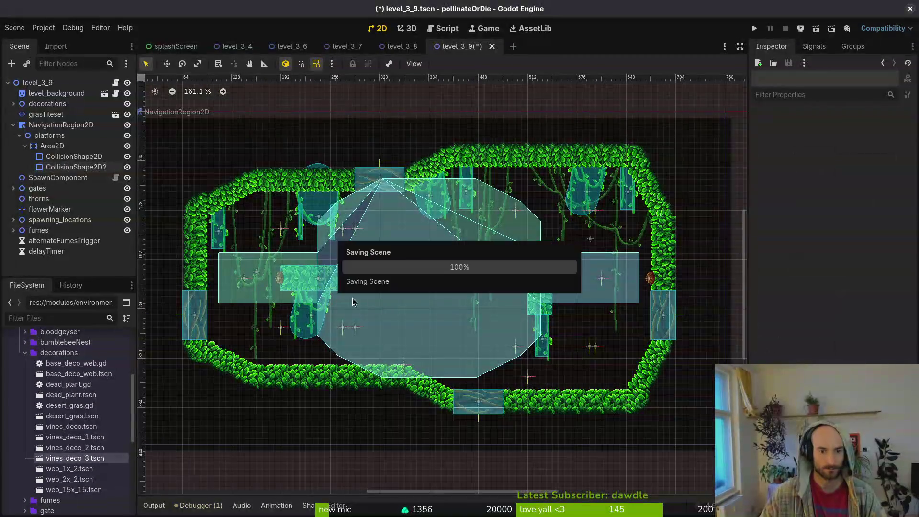
{"action": "left_click", "coordinate": [376, 282]}
Raise an upper-left navigation polygon point and drag another top-edge point right beside the north gate
{"action": "scroll", "coordinate": [335, 283], "scroll_direction": "up", "scroll_amount": 2}
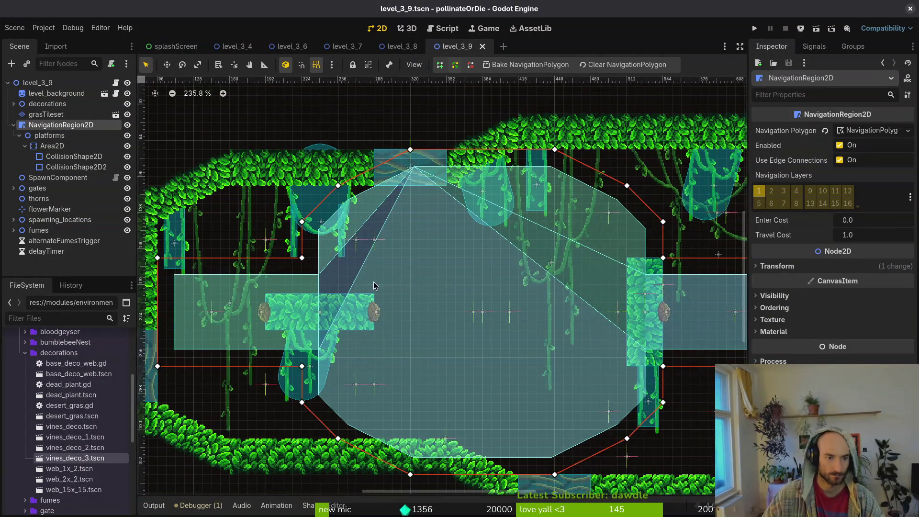
{"action": "scroll", "coordinate": [276, 288], "scroll_direction": "up", "scroll_amount": 2}
{"action": "left_click_drag", "start_coordinate": [278, 283], "coordinate": [278, 247]}
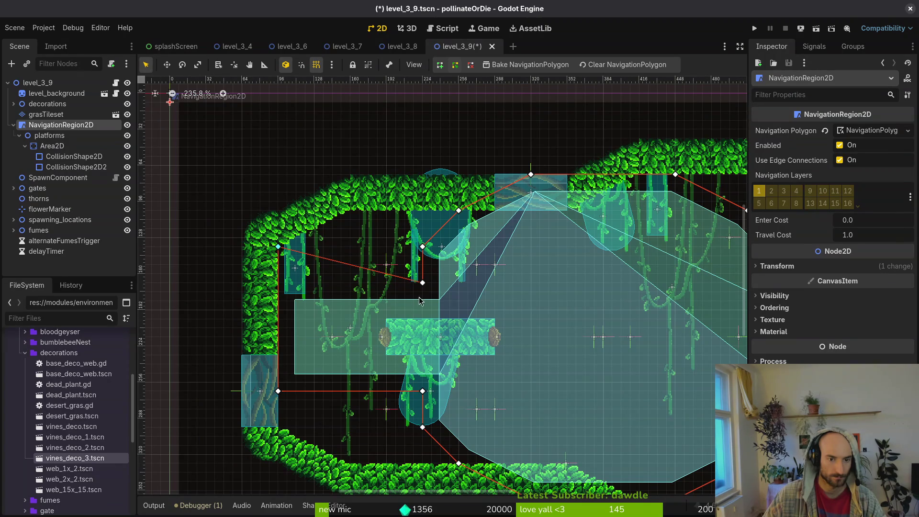
{"action": "scroll", "coordinate": [545, 283], "scroll_direction": "right", "scroll_amount": 5}
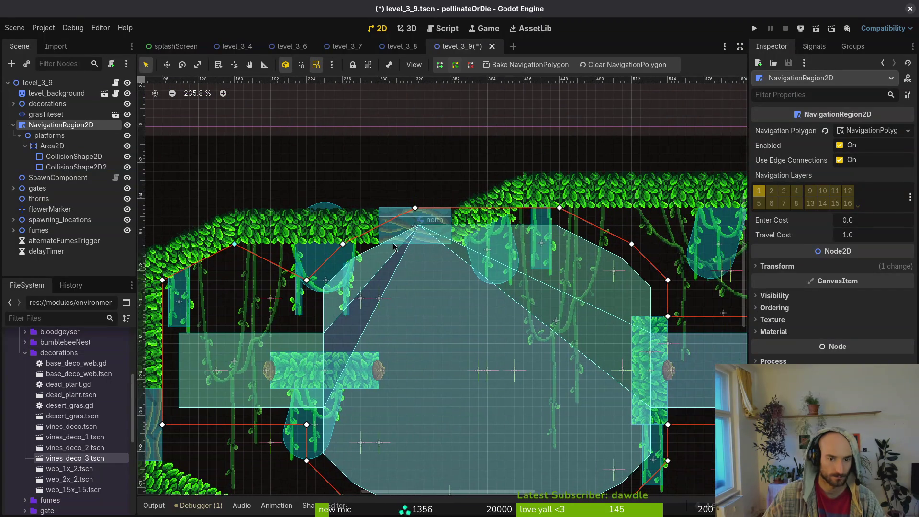
{"action": "left_click_drag", "start_coordinate": [344, 245], "coordinate": [458, 255]}
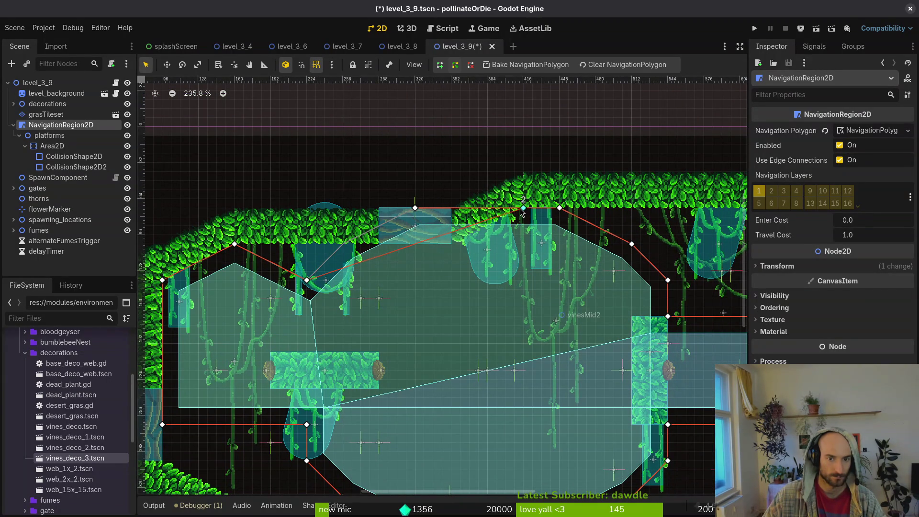
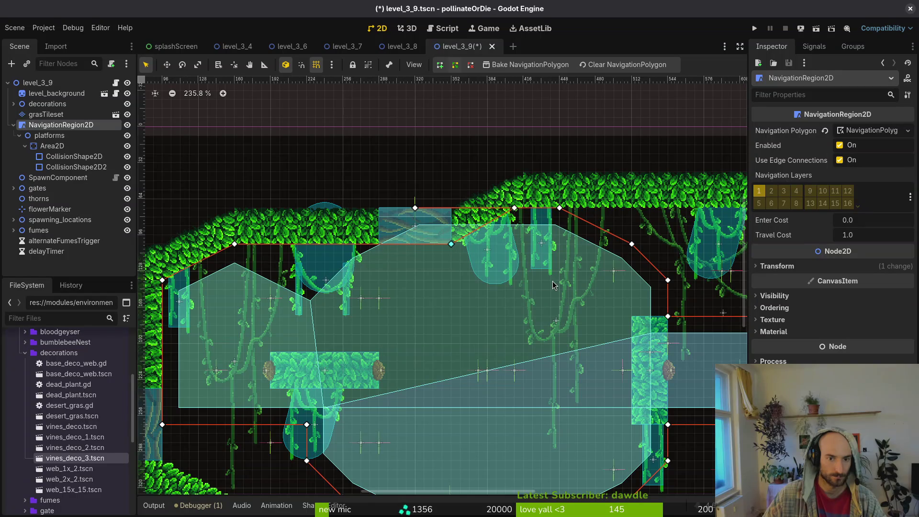
Drag the navigation outline's floor vertices onto the cave walls, snapping one to the blue block's corner
{"action": "scroll", "coordinate": [513, 264], "scroll_direction": "down", "scroll_amount": 6}
{"action": "scroll", "coordinate": [404, 395], "scroll_direction": "up", "scroll_amount": 7}
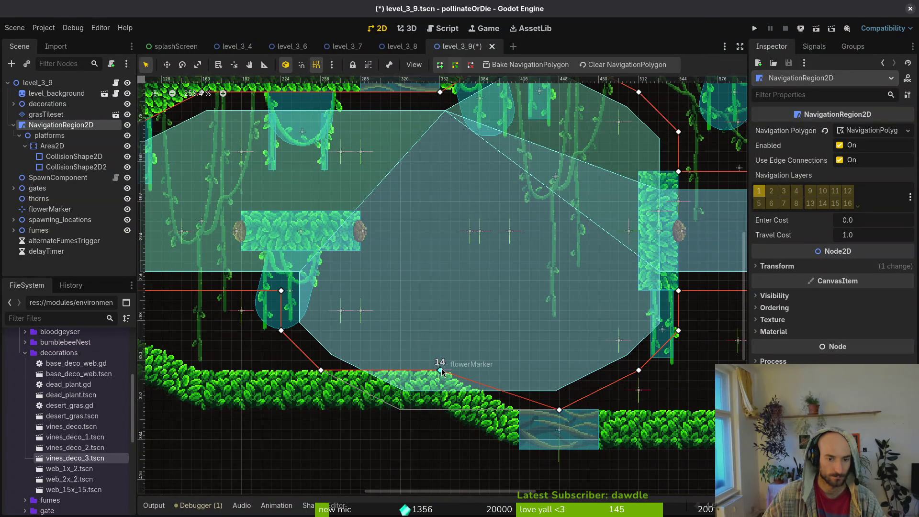
{"action": "scroll", "coordinate": [546, 421], "scroll_direction": "up", "scroll_amount": 4}
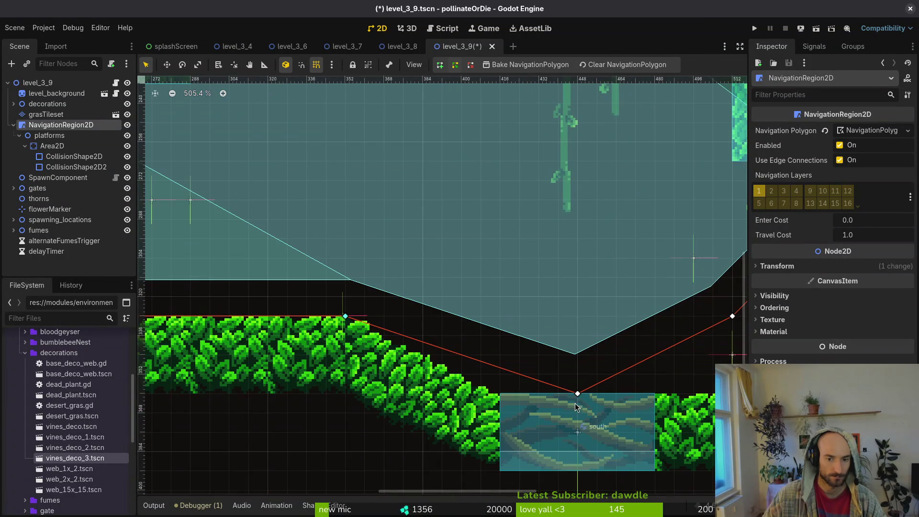
{"action": "mouse_move", "coordinate": [577, 393]}
{"action": "left_mouse_down"}
{"action": "mouse_move", "coordinate": [498, 390]}
{"action": "mouse_move", "coordinate": [287, 304]}
{"action": "left_mouse_up"}
{"action": "mouse_move", "coordinate": [581, 329]}
{"action": "left_mouse_down"}
{"action": "mouse_move", "coordinate": [298, 283]}
{"action": "mouse_move", "coordinate": [529, 352]}
{"action": "mouse_move", "coordinate": [604, 360]}
{"action": "left_mouse_up"}
{"action": "mouse_move", "coordinate": [536, 259]}
{"action": "left_mouse_down"}
{"action": "mouse_move", "coordinate": [277, 330]}
{"action": "mouse_move", "coordinate": [398, 347]}
{"action": "left_mouse_up"}
{"action": "left_click_drag", "start_coordinate": [239, 297], "coordinate": [542, 293]}
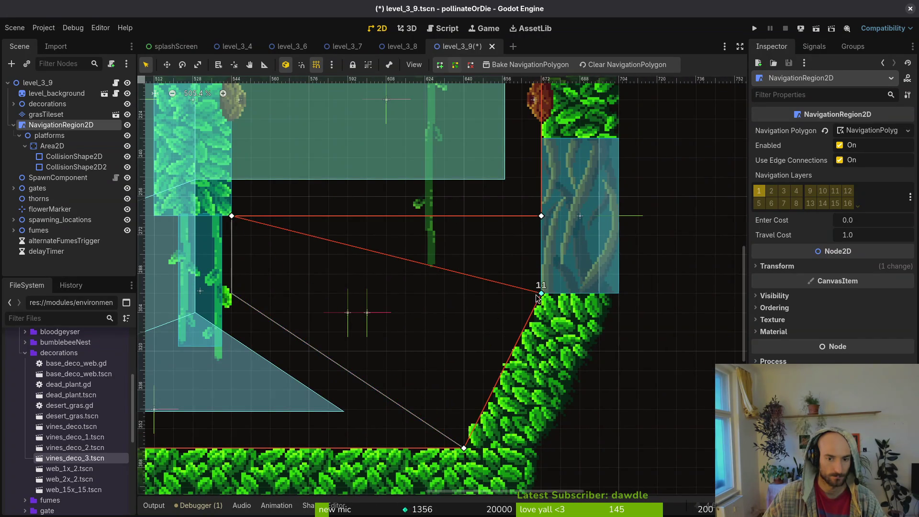
{"action": "left_click_drag", "start_coordinate": [481, 264], "coordinate": [500, 326]}
Delete vertex 10, pull vertices 8 and 9 up to the ceiling and wall, and remove extra top-edge vertices
{"action": "right_click", "coordinate": [251, 280]}
{"action": "scroll", "coordinate": [252, 283], "scroll_direction": "up", "scroll_amount": 5}
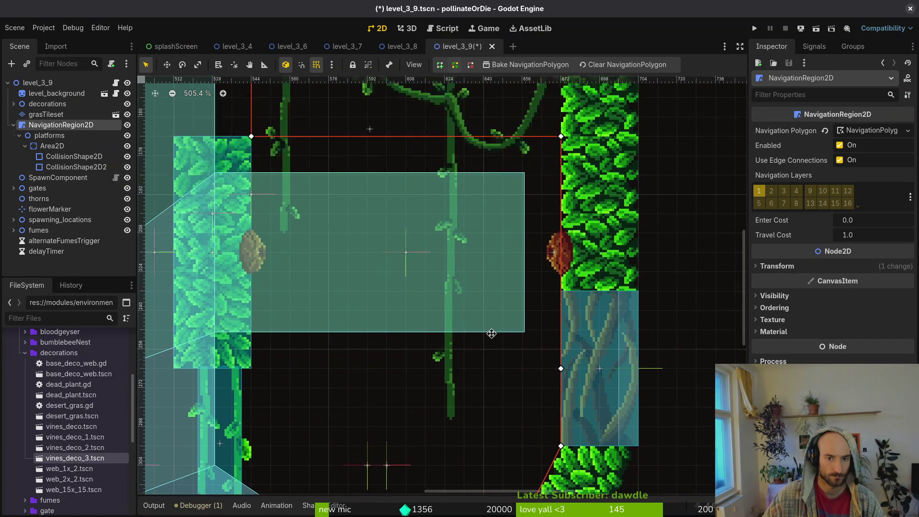
{"action": "scroll", "coordinate": [519, 284], "scroll_direction": "down", "scroll_amount": 2}
{"action": "mouse_move", "coordinate": [519, 269]}
{"action": "left_mouse_down"}
{"action": "mouse_move", "coordinate": [479, 177]}
{"action": "mouse_move", "coordinate": [465, 111]}
{"action": "left_mouse_up"}
{"action": "left_click_drag", "start_coordinate": [519, 426], "coordinate": [519, 215]}
{"action": "left_click_drag", "start_coordinate": [305, 295], "coordinate": [388, 405]}
{"action": "right_click", "coordinate": [390, 378]}
{"action": "right_click", "coordinate": [390, 325]}
{"action": "right_click", "coordinate": [337, 272]}
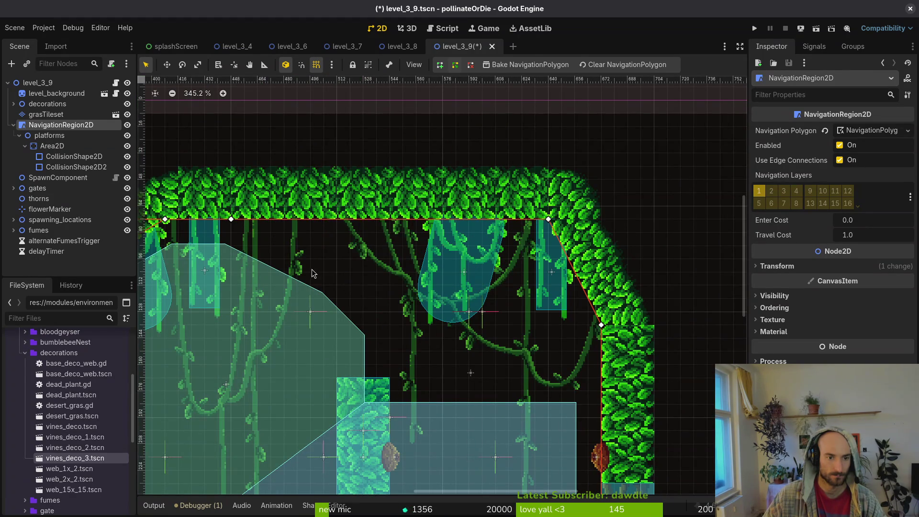
Pull the lower vertex and vertex 11 down-left onto the floor, and shift the upper-left vertex along the ceiling
{"action": "scroll", "coordinate": [337, 272], "scroll_direction": "down", "scroll_amount": 3}
{"action": "scroll", "coordinate": [363, 230], "scroll_direction": "left", "scroll_amount": 5}
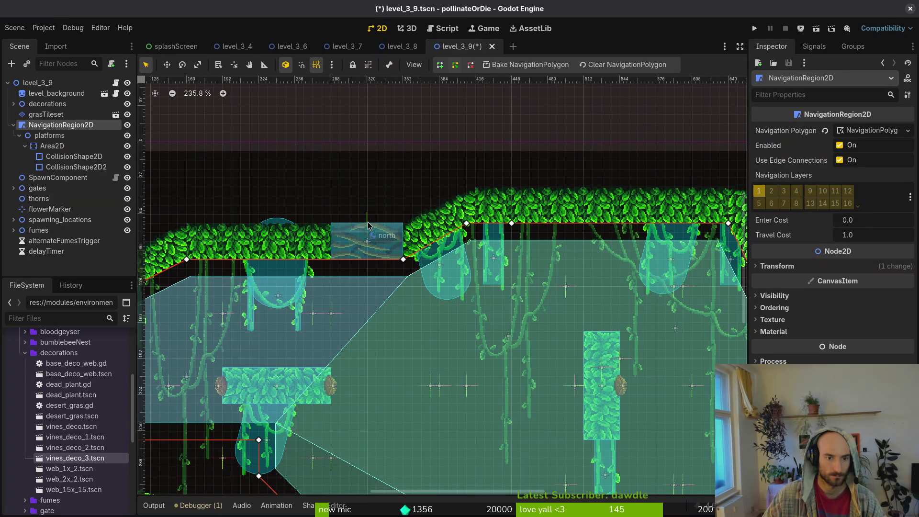
{"action": "scroll", "coordinate": [440, 297], "scroll_direction": "down", "scroll_amount": 5}
{"action": "scroll", "coordinate": [440, 297], "scroll_direction": "left", "scroll_amount": 5}
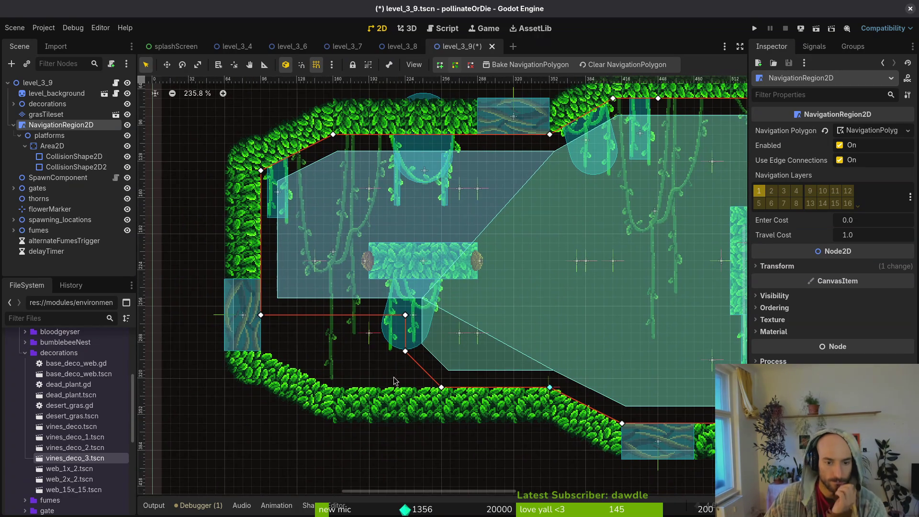
{"action": "left_click_drag", "start_coordinate": [399, 352], "coordinate": [334, 388]}
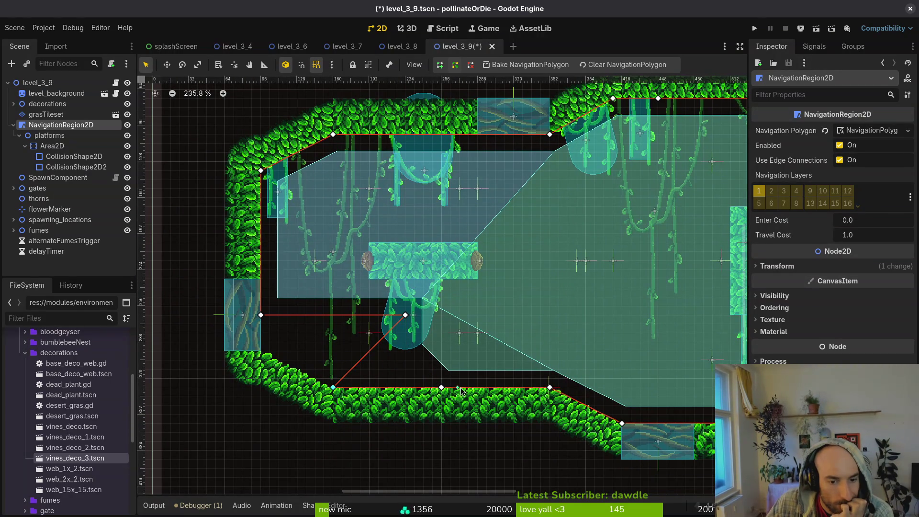
{"action": "mouse_move", "coordinate": [407, 320]}
{"action": "left_mouse_down"}
{"action": "mouse_move", "coordinate": [291, 357]}
{"action": "mouse_move", "coordinate": [264, 330]}
{"action": "mouse_move", "coordinate": [263, 355]}
{"action": "left_mouse_up"}
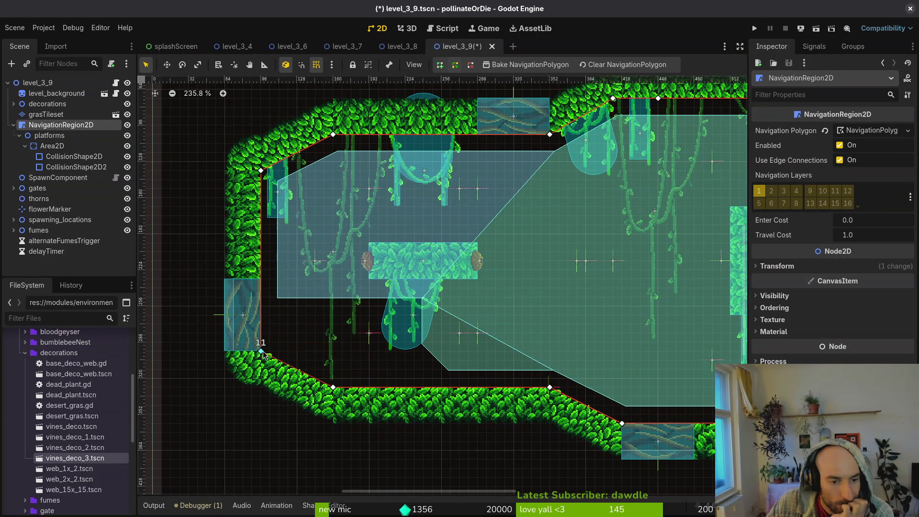
{"action": "scroll", "coordinate": [263, 354], "scroll_direction": "down", "scroll_amount": 3}
{"action": "scroll", "coordinate": [650, 244], "scroll_direction": "up", "scroll_amount": 2}
{"action": "scroll", "coordinate": [429, 206], "scroll_direction": "up", "scroll_amount": 3}
{"action": "scroll", "coordinate": [447, 302], "scroll_direction": "up", "scroll_amount": 4}
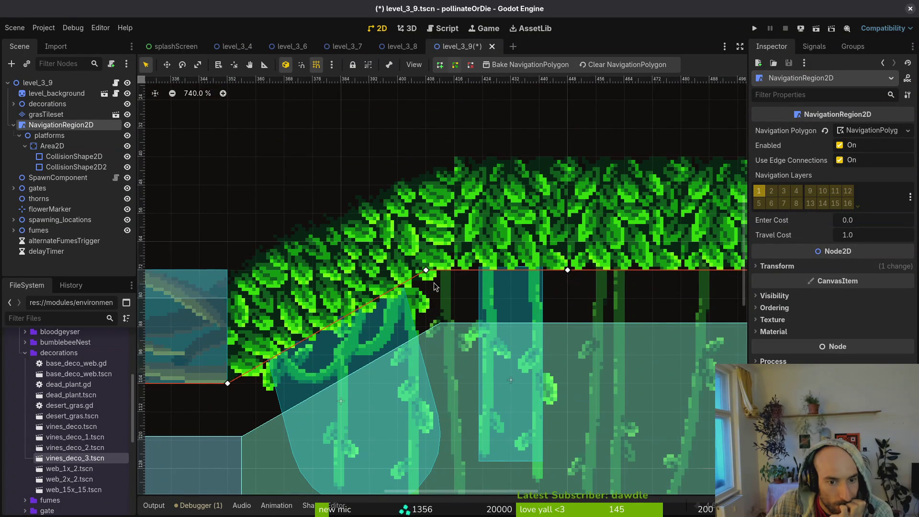
{"action": "left_click_drag", "start_coordinate": [424, 271], "coordinate": [447, 271]}
{"action": "scroll", "coordinate": [491, 110], "scroll_direction": "down", "scroll_amount": 5}
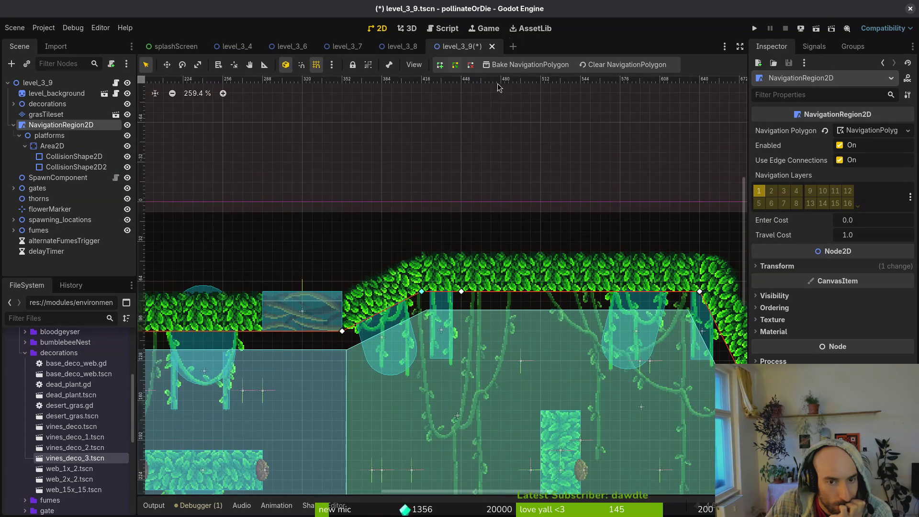
{"action": "scroll", "coordinate": [497, 332], "scroll_direction": "down", "scroll_amount": 5}
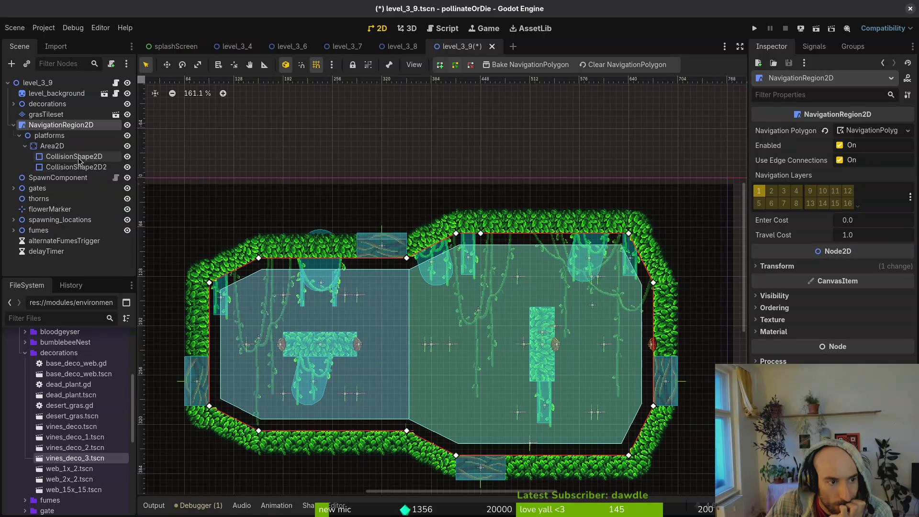
Inspect the Area2D platform's collision settings and save level_3_9
{"action": "left_click", "coordinate": [53, 146]}
{"action": "left_click", "coordinate": [788, 222]}
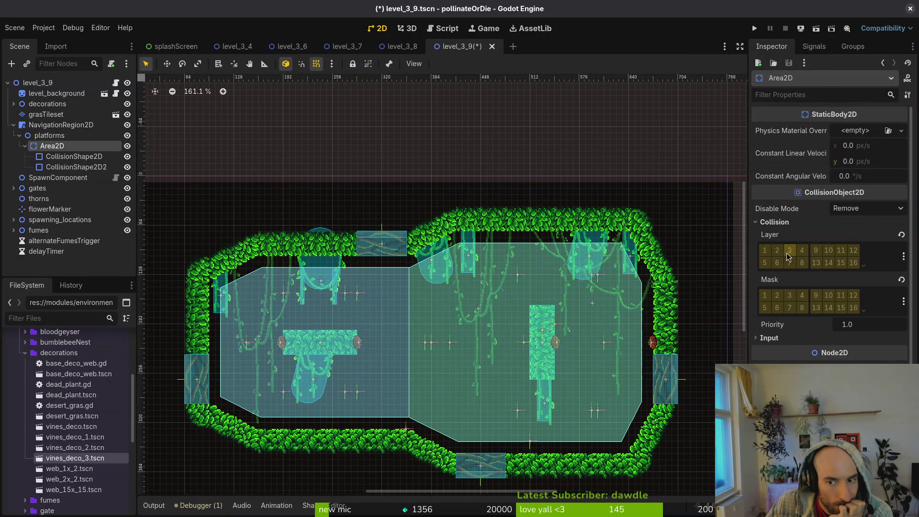
{"action": "key", "text": "ctrl+s"}
{"action": "left_click", "coordinate": [399, 47]}
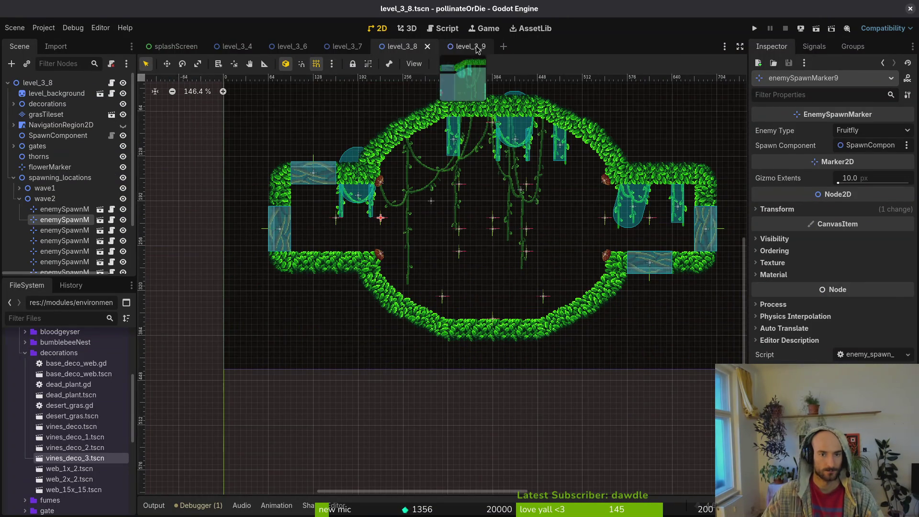
{"action": "left_click", "coordinate": [466, 46]}
Rebake level_3_9's navigation polygon around the platforms, collapse the platforms node, and bring up level_3_7
{"action": "left_click", "coordinate": [61, 125]}
{"action": "left_click", "coordinate": [522, 64]}
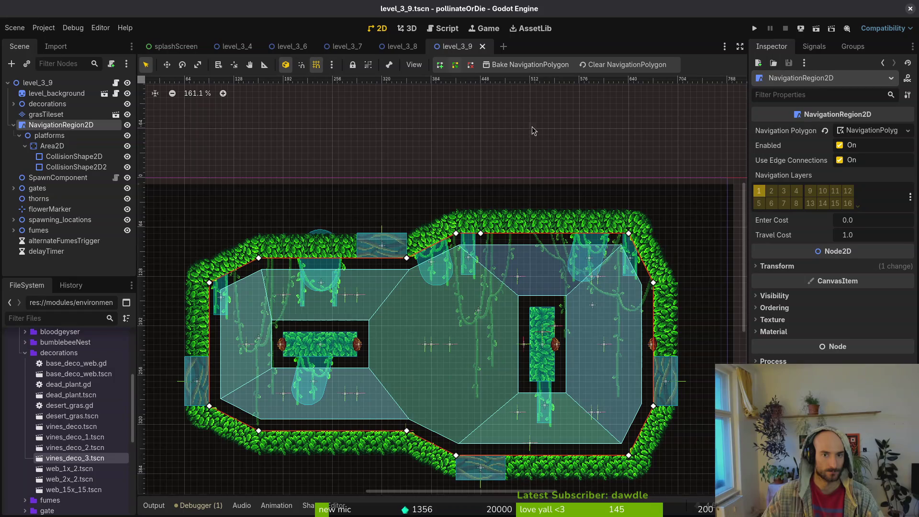
{"action": "scroll", "coordinate": [518, 311], "scroll_direction": "down", "scroll_amount": 3}
{"action": "left_click", "coordinate": [509, 312]}
{"action": "scroll", "coordinate": [389, 312], "scroll_direction": "up", "scroll_amount": 3}
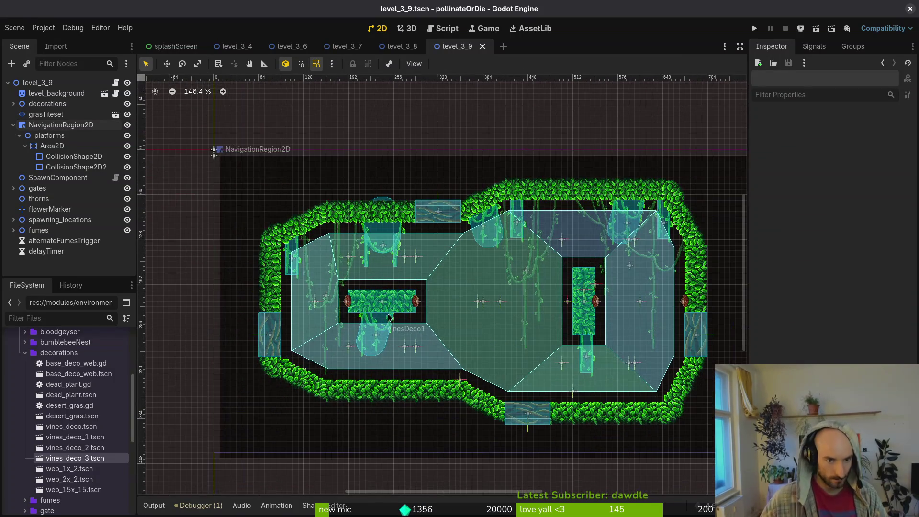
{"action": "left_click", "coordinate": [19, 136]}
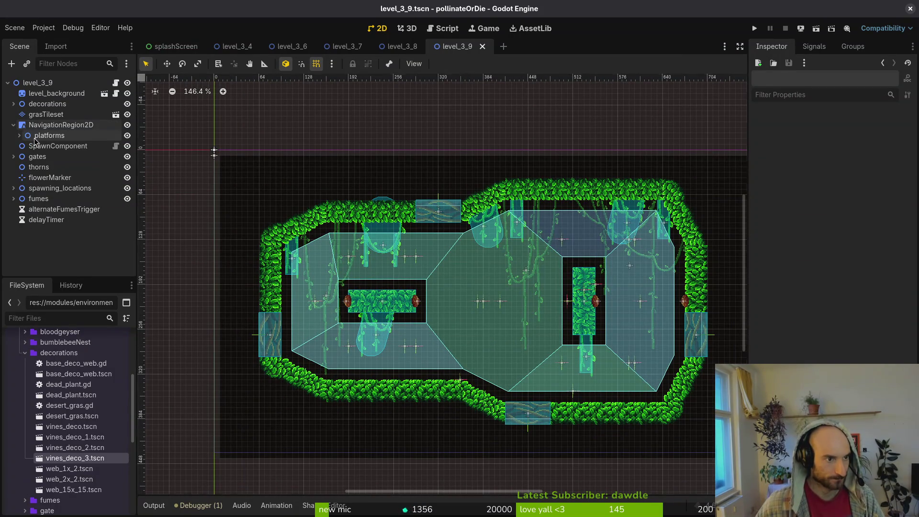
{"action": "left_click", "coordinate": [406, 47]}
{"action": "left_click", "coordinate": [347, 47]}
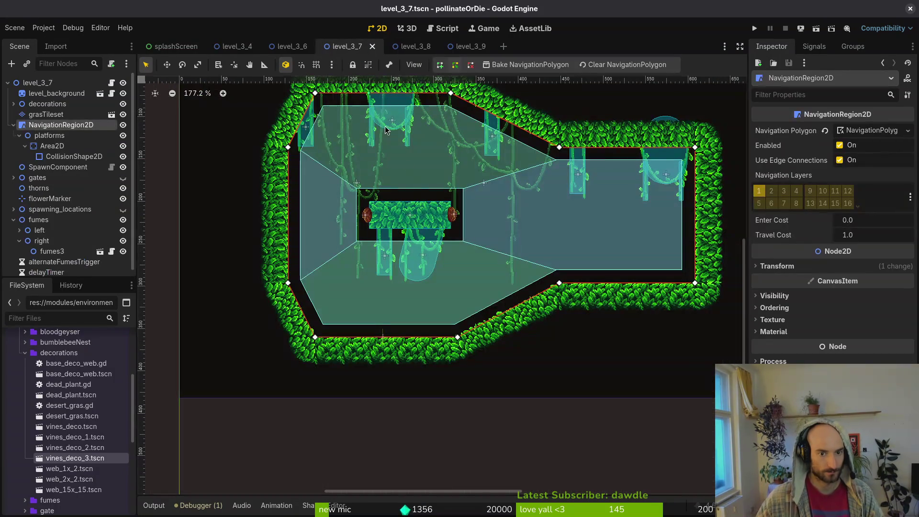
Compare the navigation outlines of level_3_6, level_3_7 and level_3_8 against level_3_9
{"action": "left_click", "coordinate": [293, 50]}
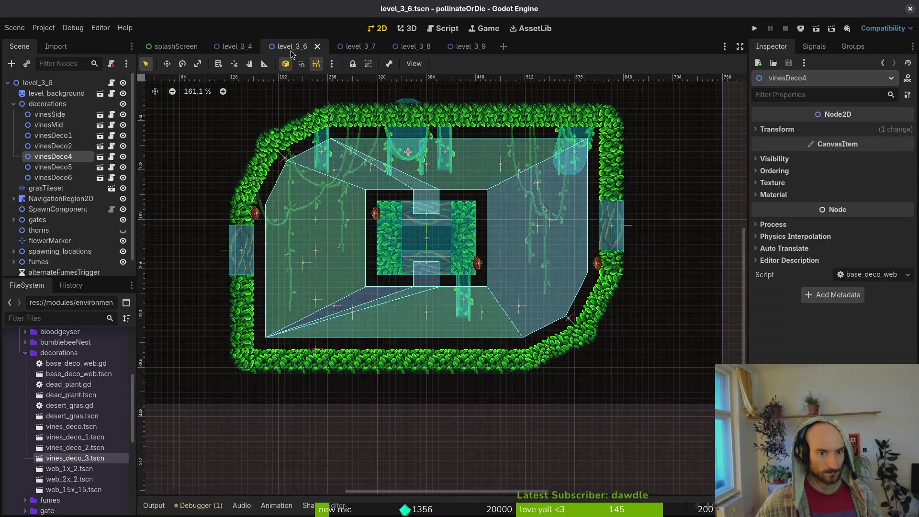
{"action": "left_click", "coordinate": [353, 48]}
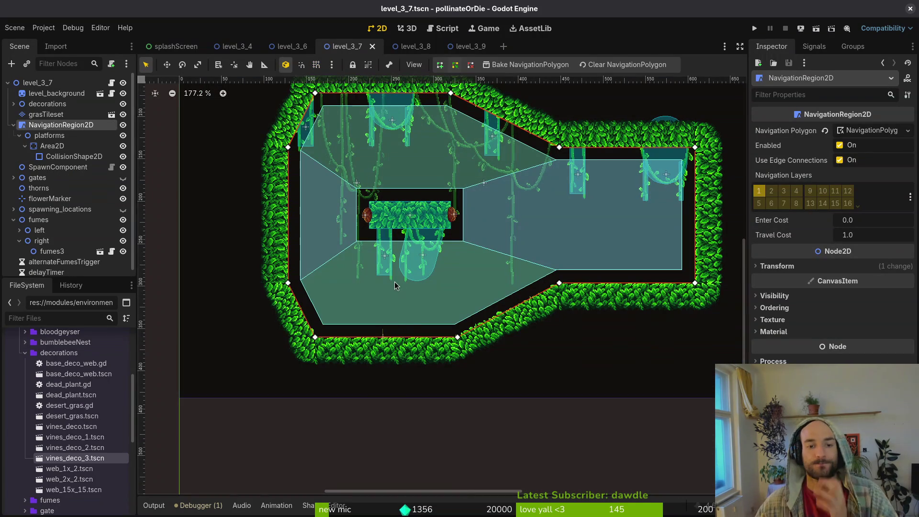
{"action": "left_click", "coordinate": [412, 47]}
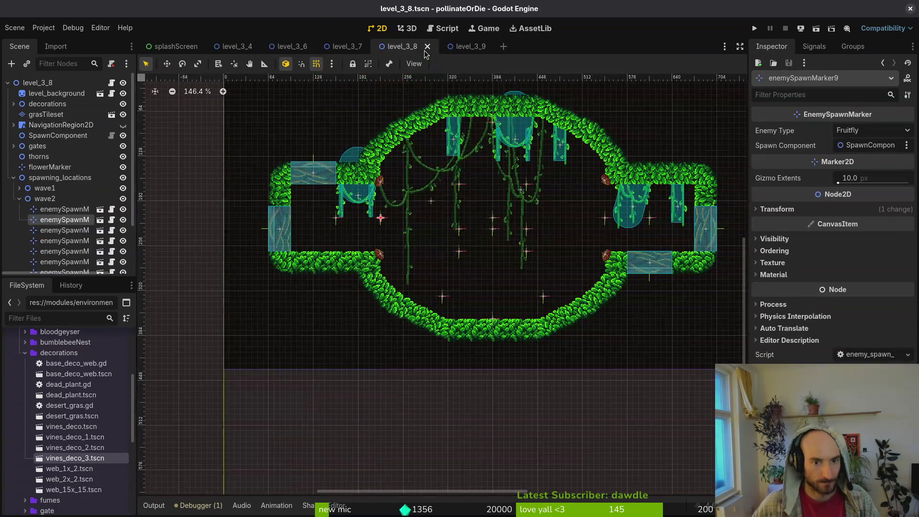
{"action": "left_click", "coordinate": [450, 48]}
{"action": "left_click", "coordinate": [393, 48]}
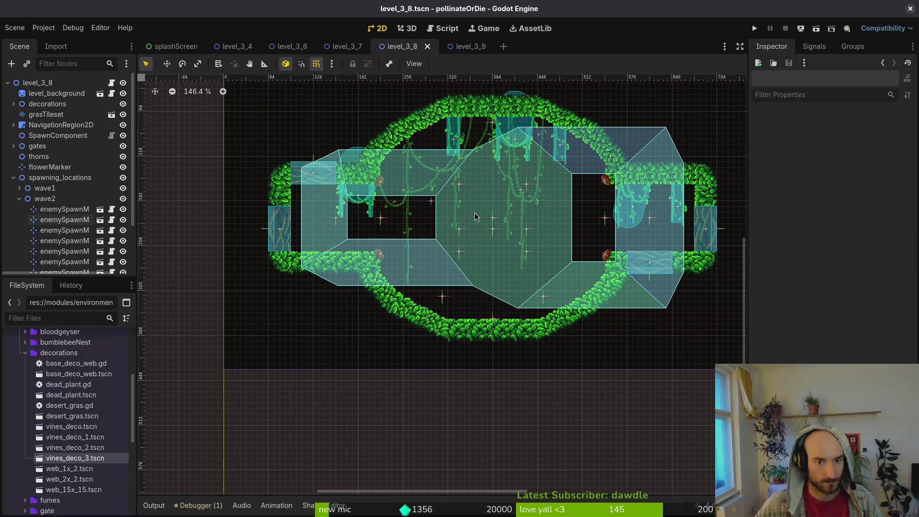
{"action": "left_click", "coordinate": [475, 213]}
{"action": "left_click", "coordinate": [467, 47]}
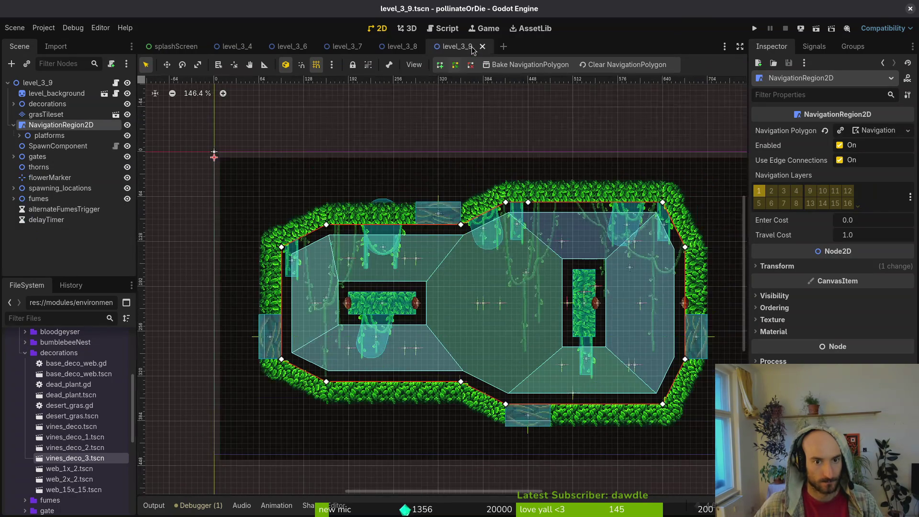
{"action": "left_click", "coordinate": [400, 48]}
{"action": "left_click", "coordinate": [342, 50]}
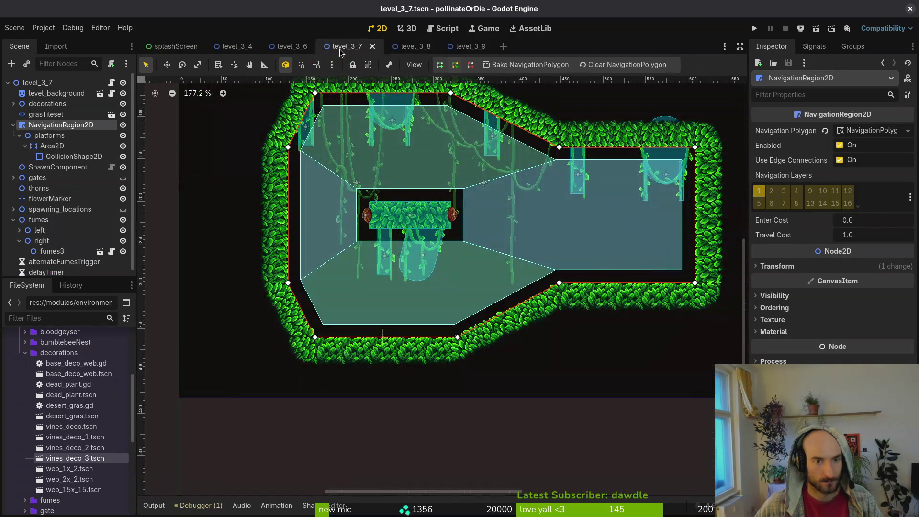
{"action": "left_click", "coordinate": [442, 48]}
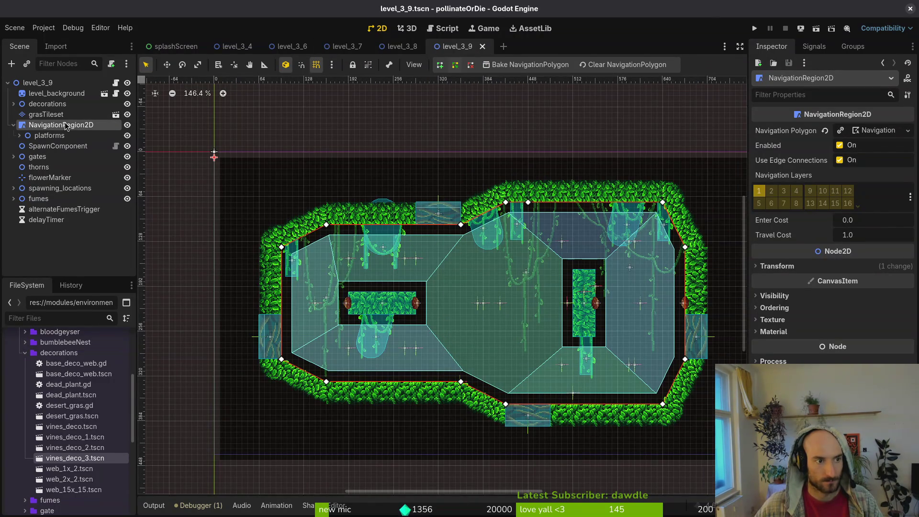
Replace level_3_9's navigation polygon from its property context menu, giving it an octagon outline
{"action": "left_click", "coordinate": [841, 130]}
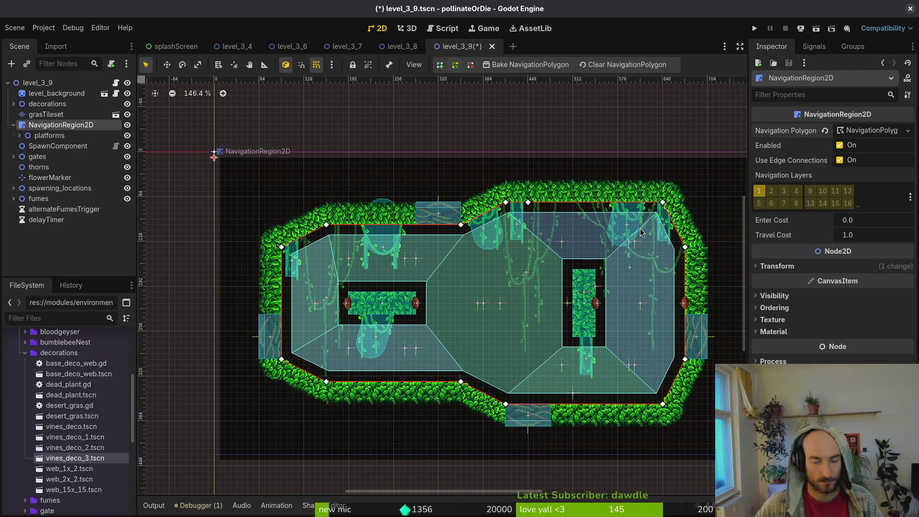
{"action": "key", "text": "ctrl+z"}
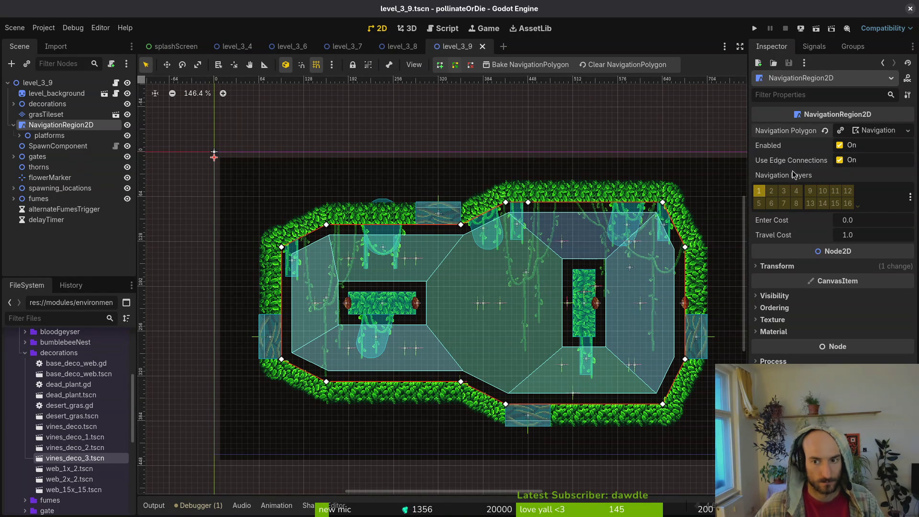
{"action": "left_click", "coordinate": [853, 135]}
{"action": "left_click", "coordinate": [816, 140]}
{"action": "right_click", "coordinate": [815, 142]}
{"action": "left_click", "coordinate": [816, 144]}
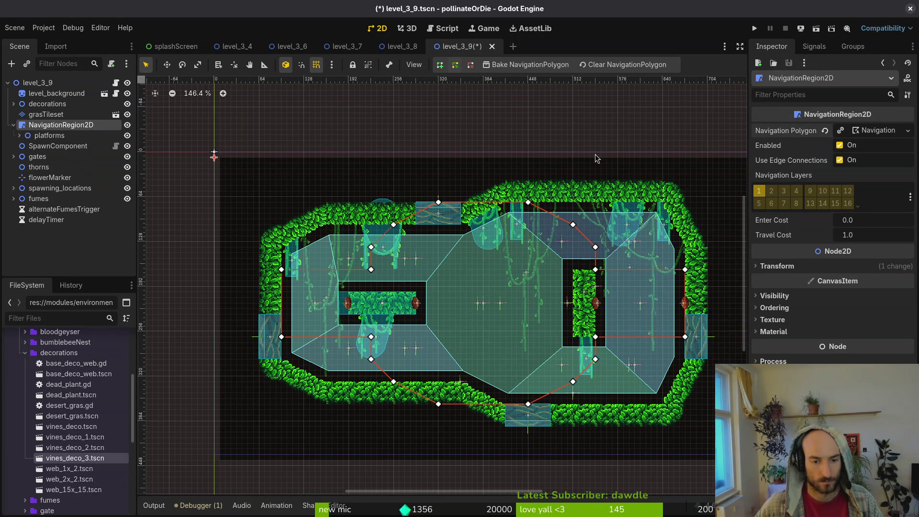
Undo the last change and toggle level_3_8's navigation region visibility to view the level
{"action": "key", "text": "ctrl+z"}
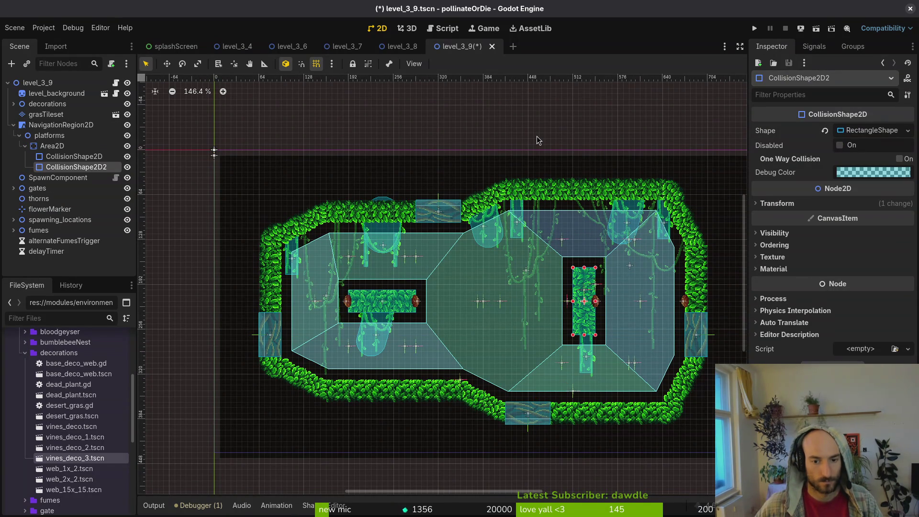
{"action": "left_click", "coordinate": [403, 47]}
{"action": "left_click_drag", "start_coordinate": [471, 204], "coordinate": [476, 223]}
{"action": "key", "text": "h"}
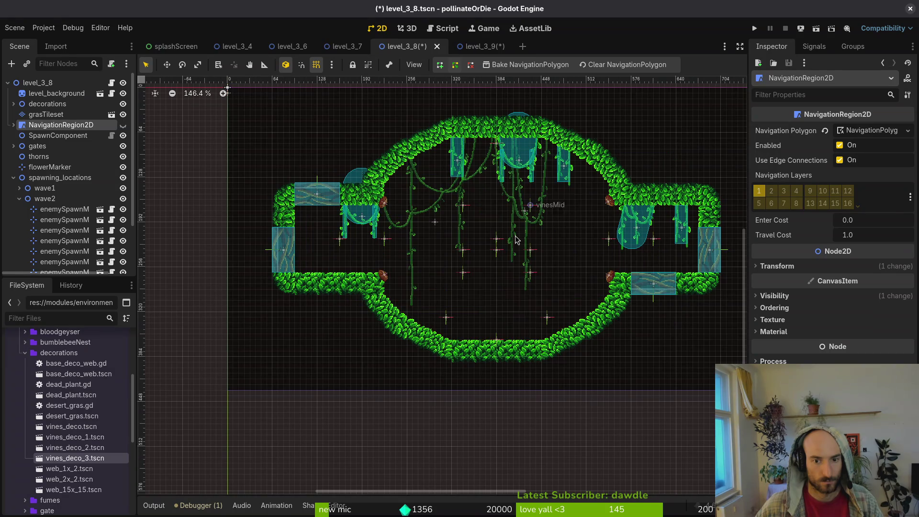
{"action": "left_click", "coordinate": [123, 126]}
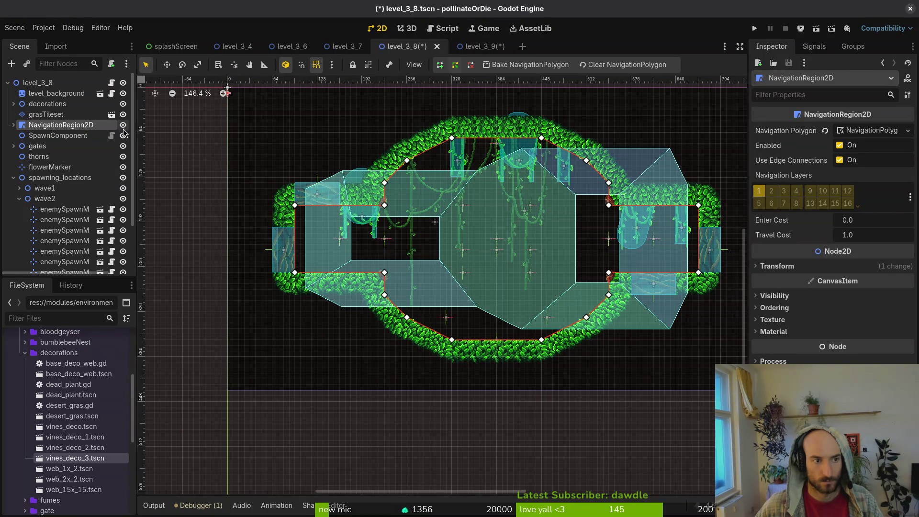
Save level_3_9, level_3_8 and level_3_7, ending back on level_3_9
{"action": "left_click", "coordinate": [481, 46]}
{"action": "key", "text": "ctrl+s"}
{"action": "left_click", "coordinate": [398, 46]}
{"action": "key", "text": "ctrl+s"}
{"action": "left_click", "coordinate": [348, 48]}
{"action": "key", "text": "ctrl+s"}
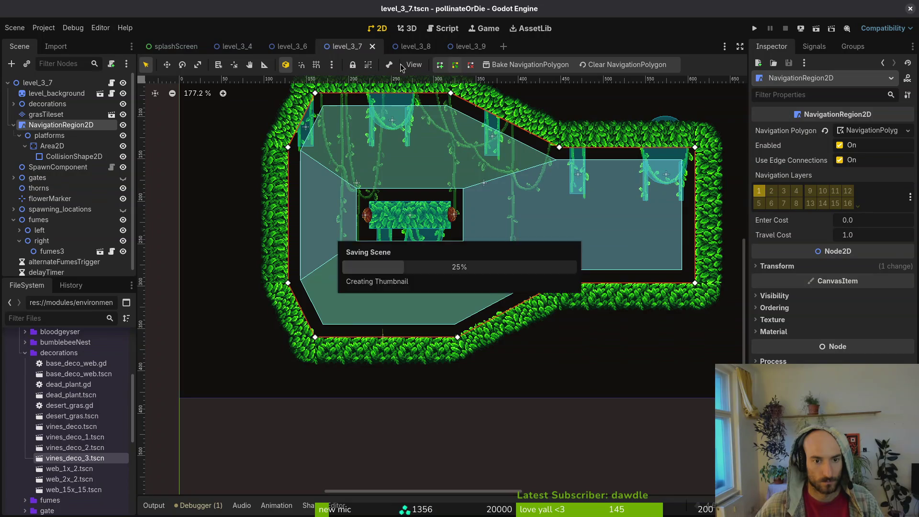
{"action": "left_click", "coordinate": [403, 46]}
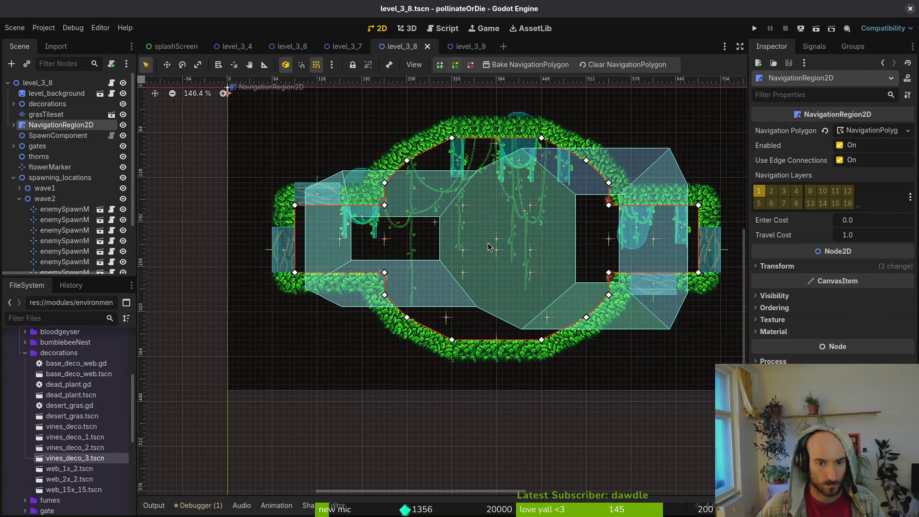
{"action": "scroll", "coordinate": [436, 210], "scroll_direction": "up", "scroll_amount": 3}
{"action": "scroll", "coordinate": [530, 192], "scroll_direction": "down", "scroll_amount": 2}
{"action": "key", "text": "ctrl+s"}
{"action": "left_click", "coordinate": [476, 49]}
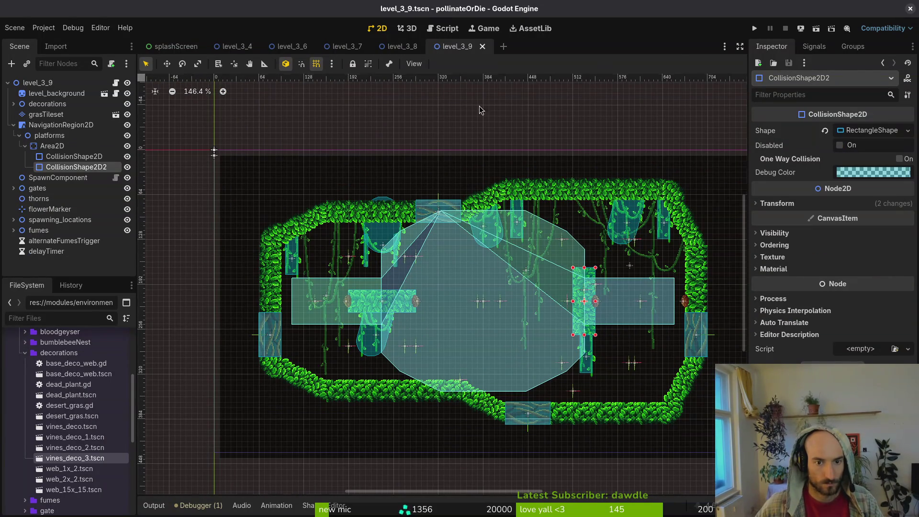
Make level_3_9's navigation polygon unique, then save both level_3_9 and level_3_8
{"action": "left_click", "coordinate": [506, 283]}
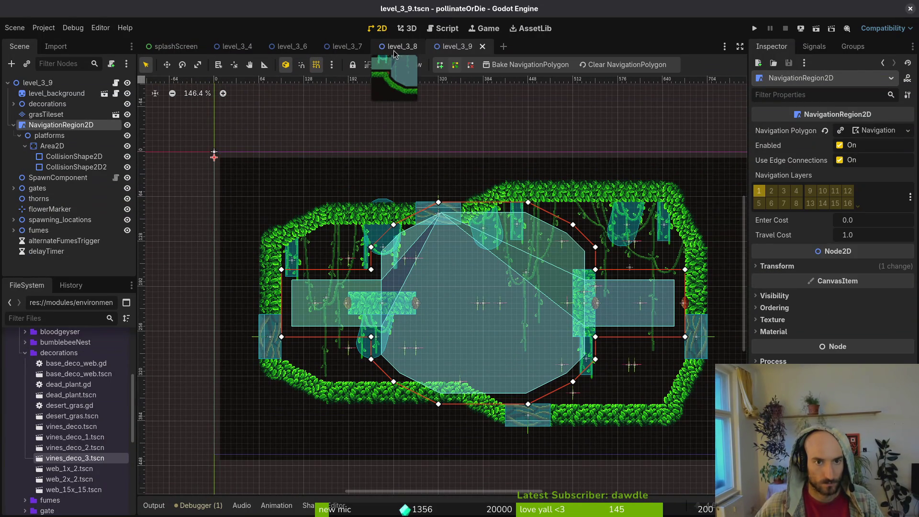
{"action": "left_click", "coordinate": [841, 133]}
{"action": "left_click", "coordinate": [396, 48]}
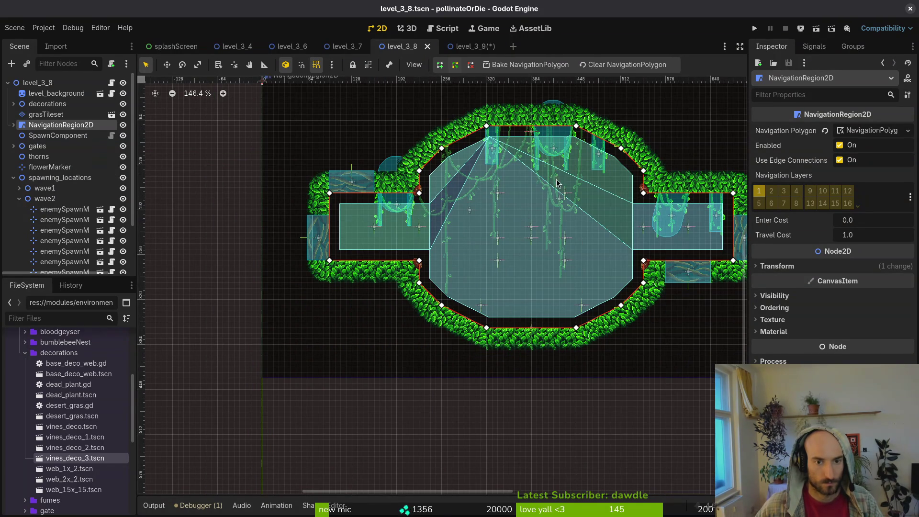
{"action": "left_click", "coordinate": [476, 50]}
{"action": "key", "text": "ctrl+s"}
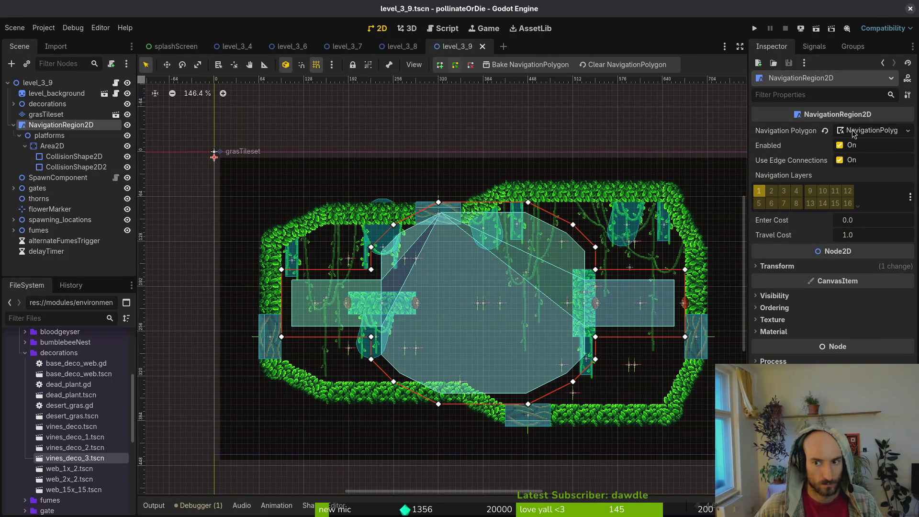
{"action": "left_click", "coordinate": [850, 132]}
{"action": "left_click", "coordinate": [860, 131]}
{"action": "left_click", "coordinate": [399, 48]}
{"action": "key", "text": "ctrl+s"}
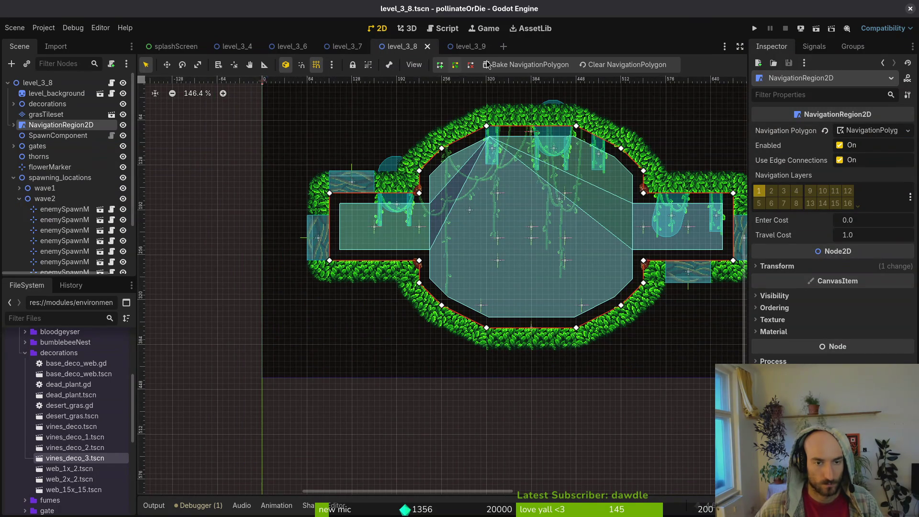
{"action": "left_click", "coordinate": [470, 46]}
Pull the top and right outline points onto the right wall and delete the inner points
{"action": "left_click_drag", "start_coordinate": [530, 204], "coordinate": [664, 204]}
{"action": "left_click_drag", "start_coordinate": [574, 225], "coordinate": [685, 242]}
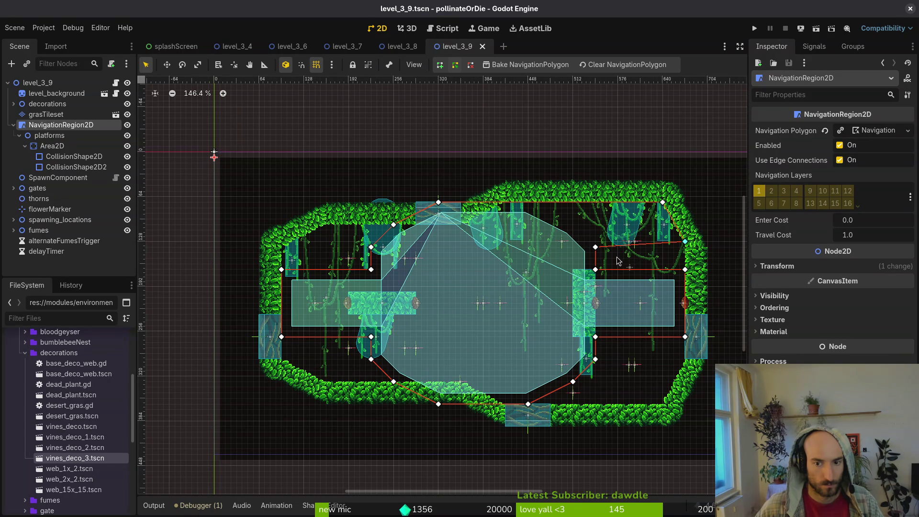
{"action": "right_click", "coordinate": [595, 247]}
{"action": "right_click", "coordinate": [596, 270]}
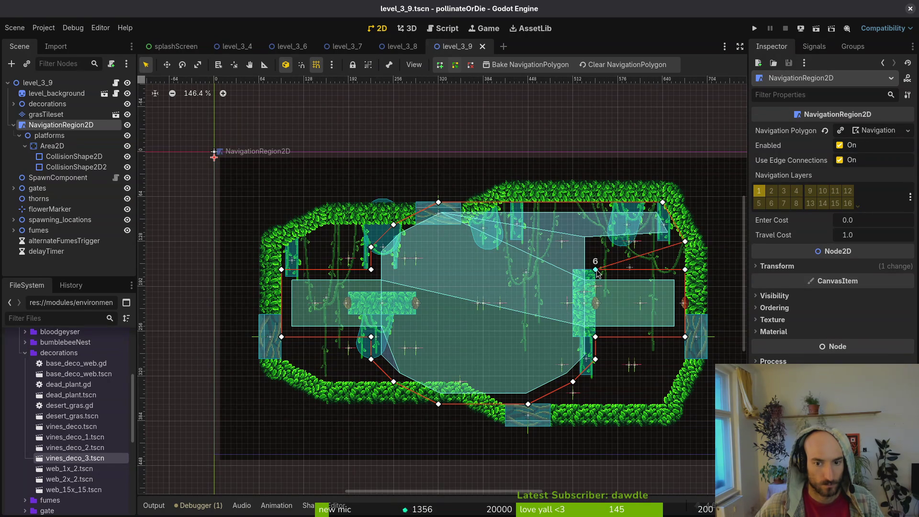
{"action": "right_click", "coordinate": [686, 270]}
Lower the right-wall point, rebake level_3_9's navigation mesh, and save level_3_8
{"action": "left_click_drag", "start_coordinate": [685, 337], "coordinate": [685, 365]}
{"action": "left_click", "coordinate": [531, 65]}
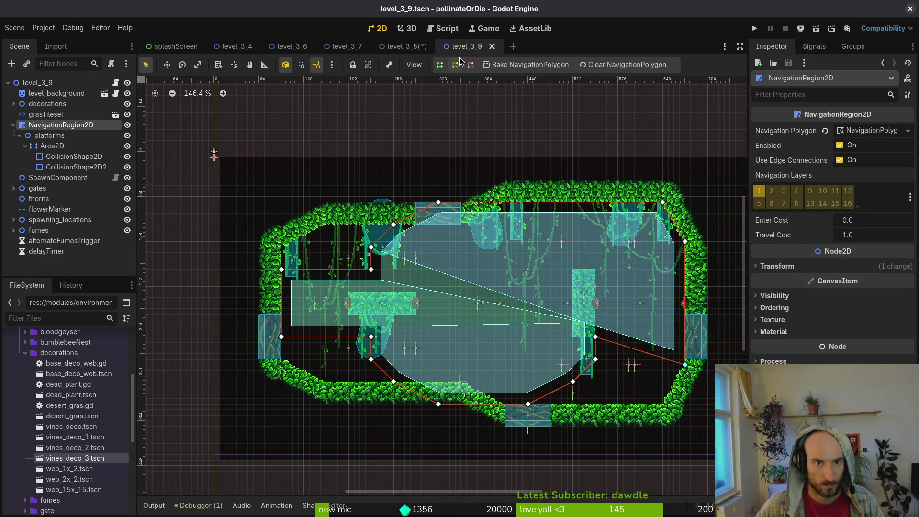
{"action": "left_click", "coordinate": [407, 47]}
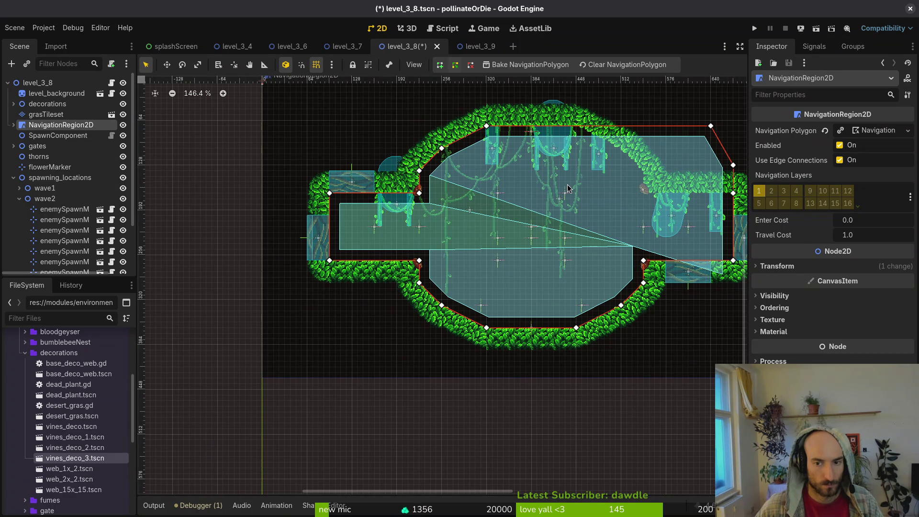
{"action": "key", "text": "ctrl+s"}
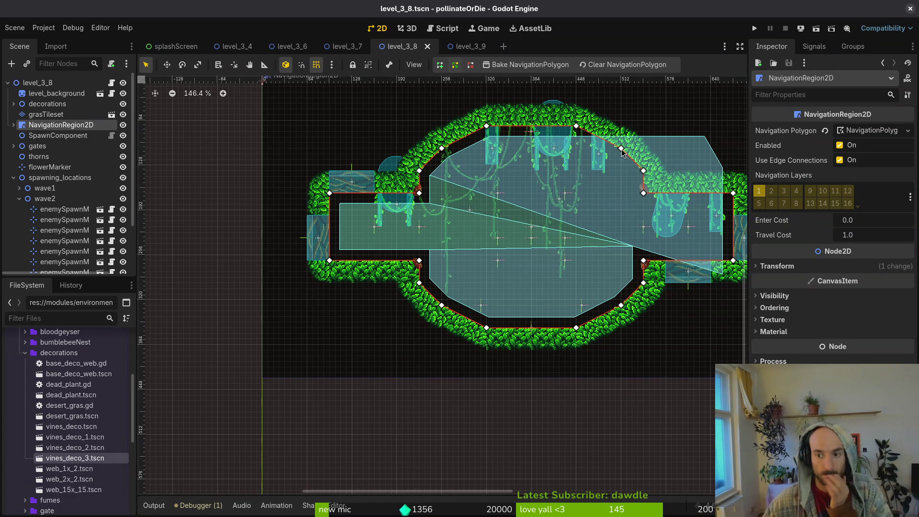
Rebake level_3_8's navigation mesh to its own layout and save level_3_8 and level_3_7
{"action": "left_click", "coordinate": [14, 125]}
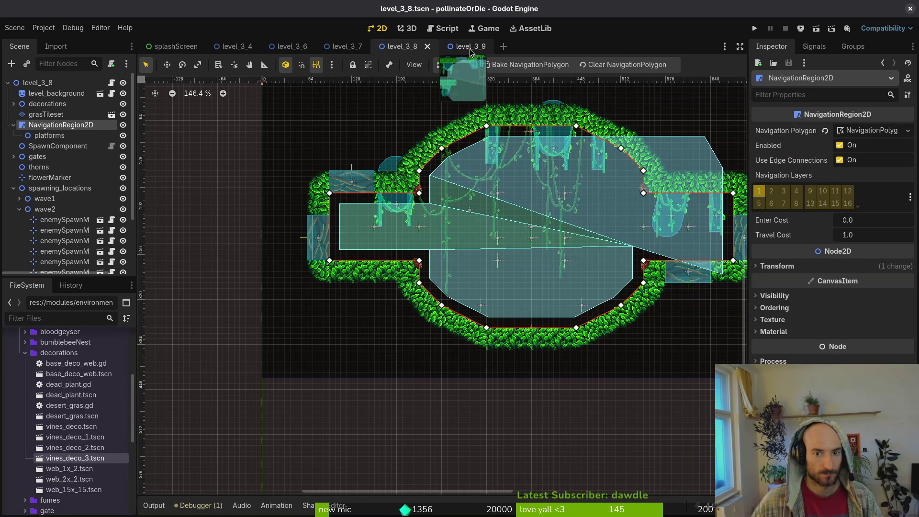
{"action": "left_click", "coordinate": [503, 67]}
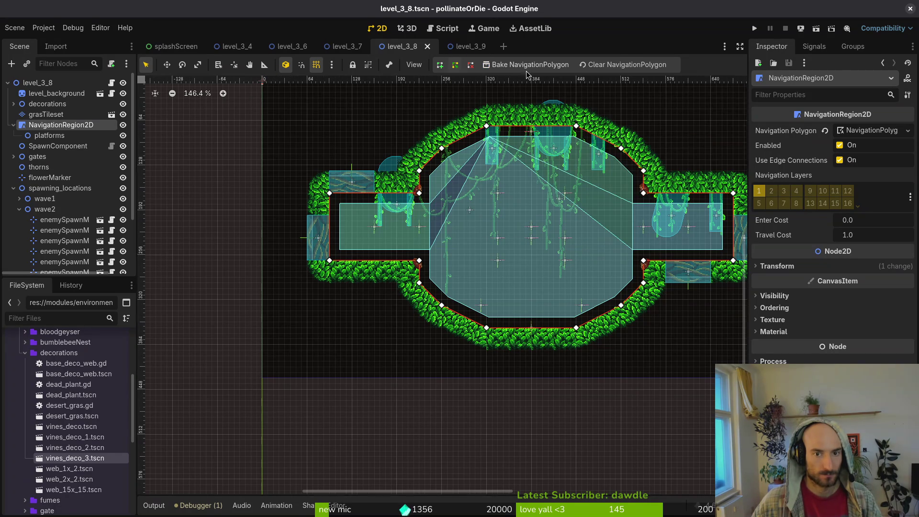
{"action": "left_click", "coordinate": [534, 82]}
{"action": "scroll", "coordinate": [509, 199], "scroll_direction": "up", "scroll_amount": 3}
{"action": "left_click", "coordinate": [510, 198]}
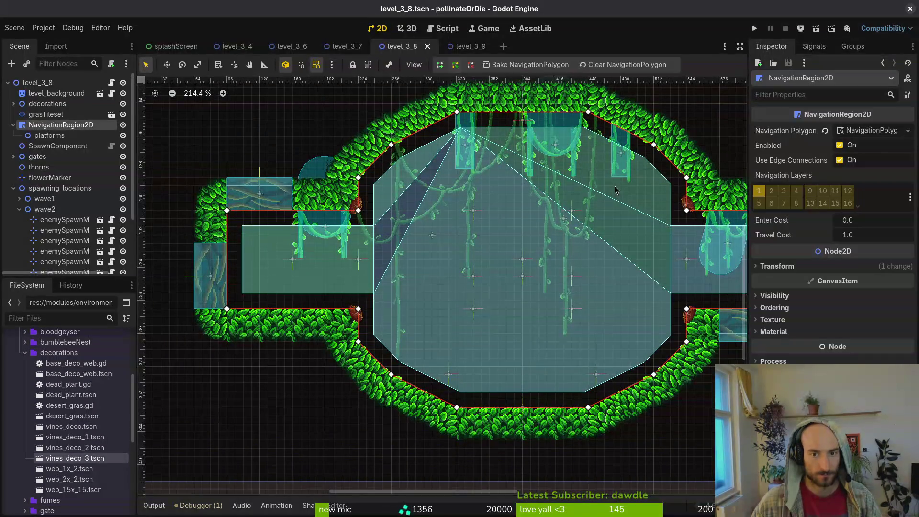
{"action": "key", "text": "ctrl+s"}
{"action": "left_click", "coordinate": [347, 46]}
{"action": "key", "text": "ctrl+s"}
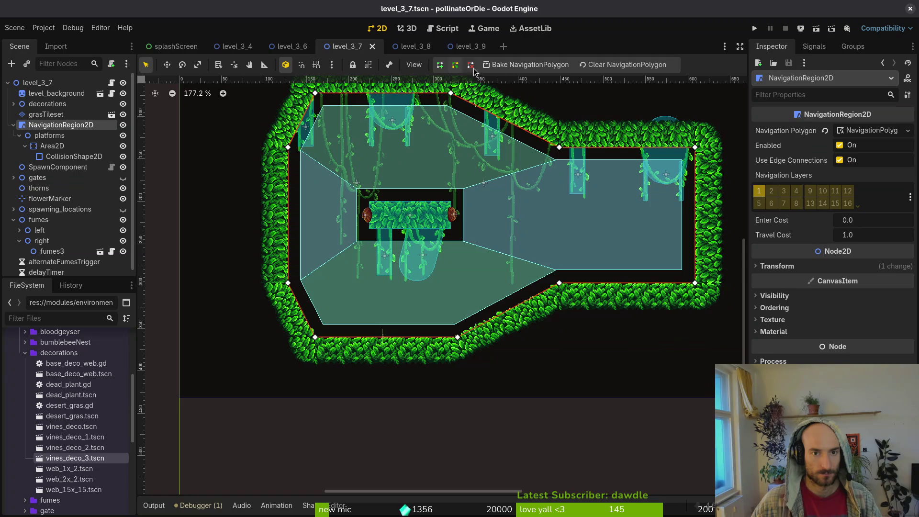
{"action": "left_click", "coordinate": [289, 46]}
{"action": "left_click", "coordinate": [462, 46]}
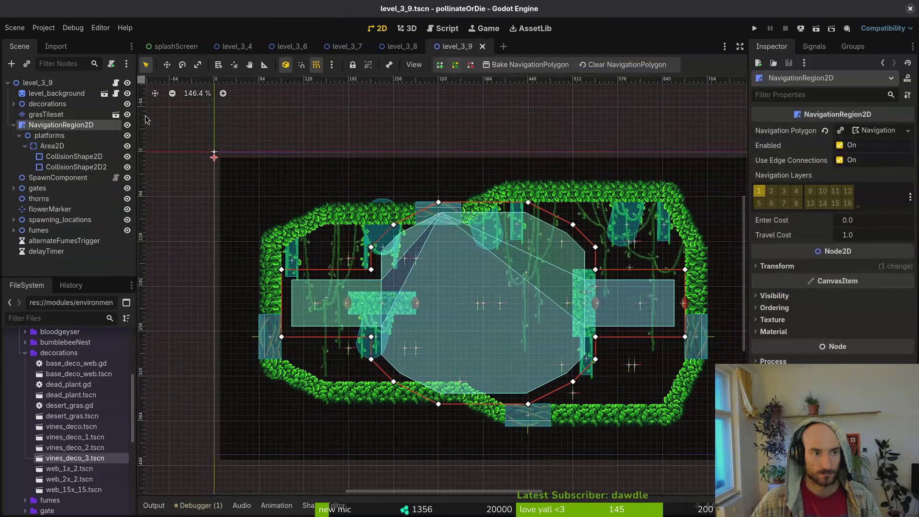
Delete level_3_9's NavigationRegion2D with its children and save the scene
{"action": "key", "text": "Delete"}
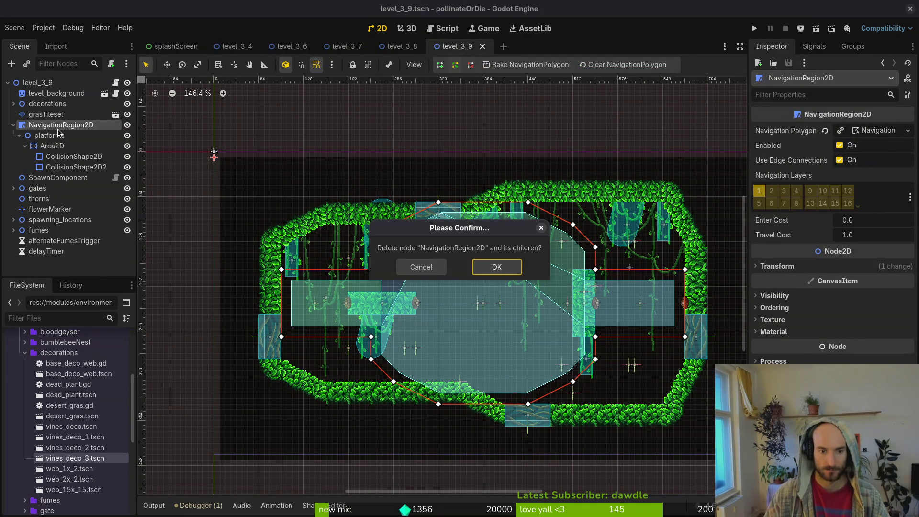
{"action": "key", "text": "Return"}
{"action": "left_click", "coordinate": [33, 83]}
{"action": "key", "text": "ctrl+s"}
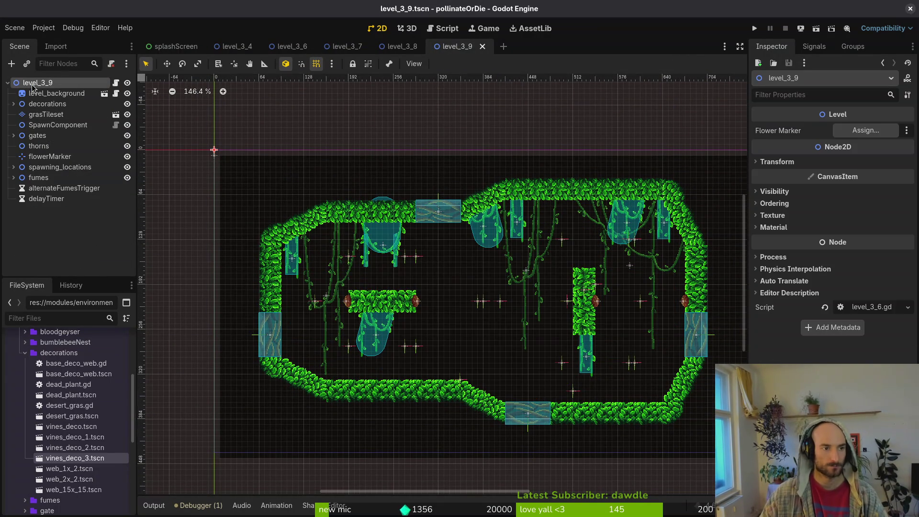
Add a new NavigationRegion2D (navreg) and place it just after grasTileset in the Scene tree
{"action": "key", "text": "ctrl+a"}
{"action": "type", "text": "navreg"}
{"action": "key", "text": "Return"}
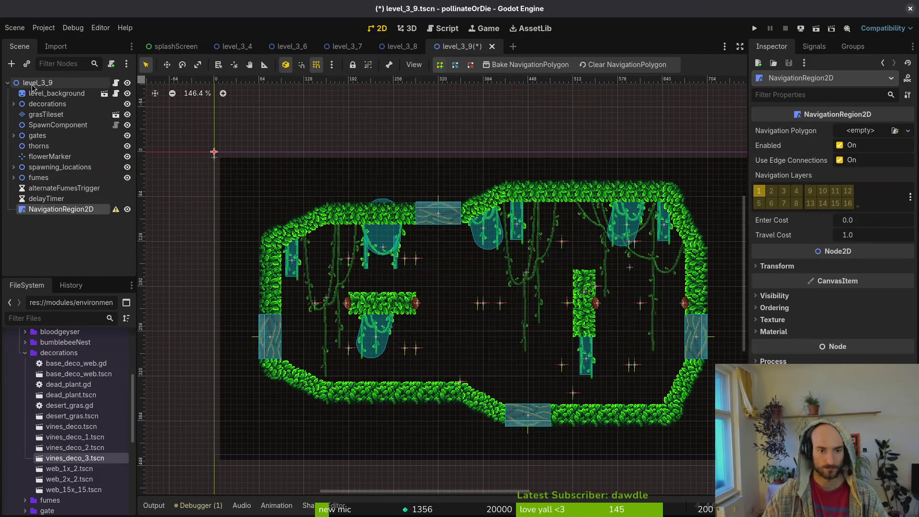
{"action": "left_click_drag", "start_coordinate": [75, 213], "coordinate": [60, 122]}
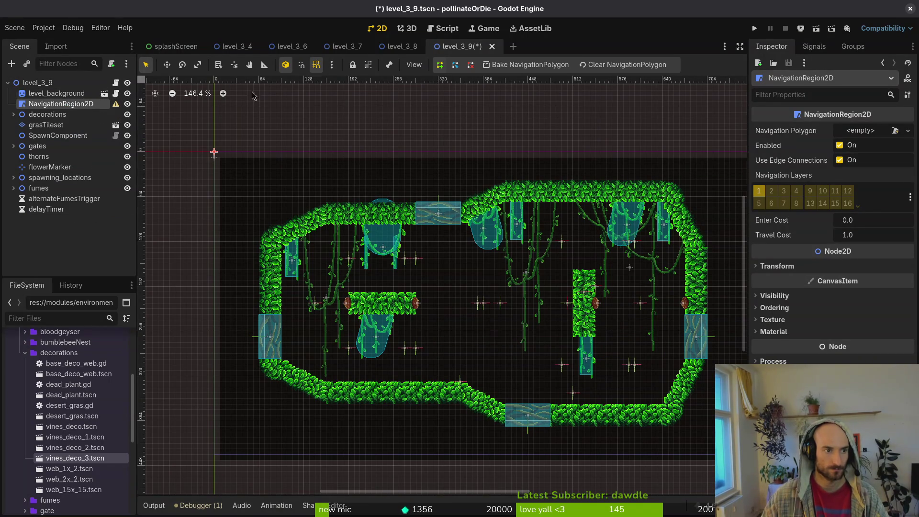
{"action": "left_click", "coordinate": [402, 47]}
{"action": "left_click", "coordinate": [459, 48]}
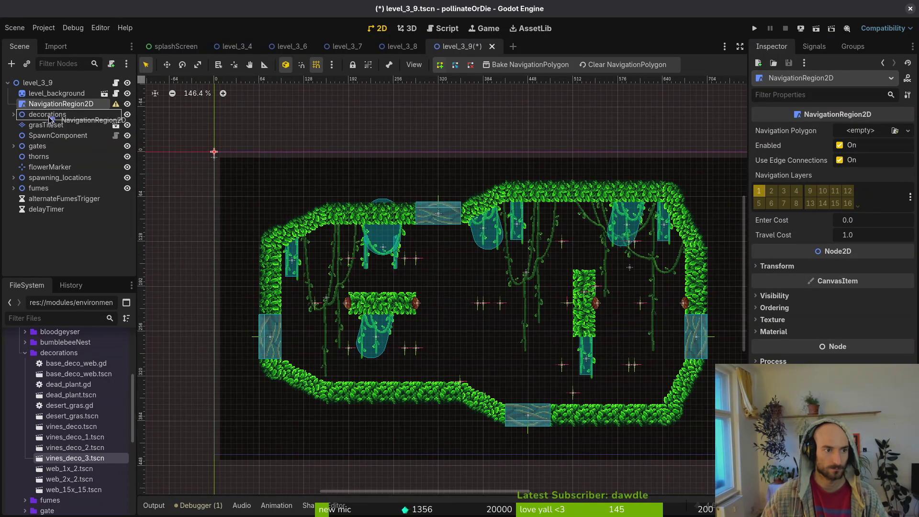
{"action": "left_click", "coordinate": [344, 48]}
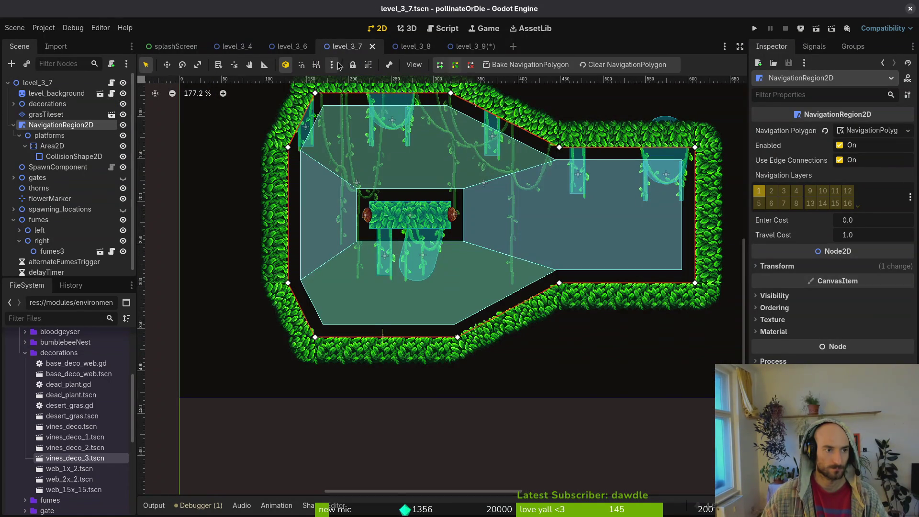
{"action": "left_click", "coordinate": [13, 126]}
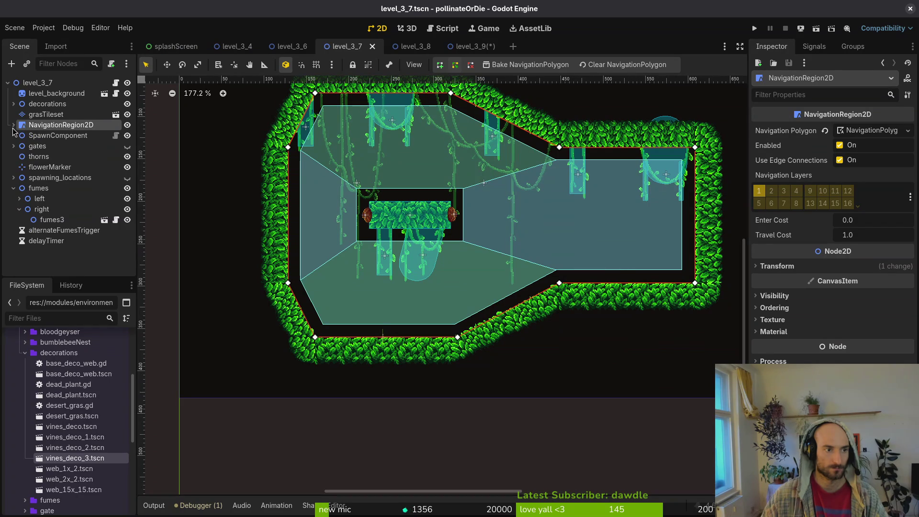
{"action": "mouse_move", "coordinate": [36, 128]}
{"action": "left_mouse_down"}
{"action": "mouse_move", "coordinate": [390, 47]}
{"action": "mouse_move", "coordinate": [460, 47]}
{"action": "mouse_move", "coordinate": [48, 117]}
{"action": "mouse_move", "coordinate": [48, 135]}
{"action": "left_mouse_up"}
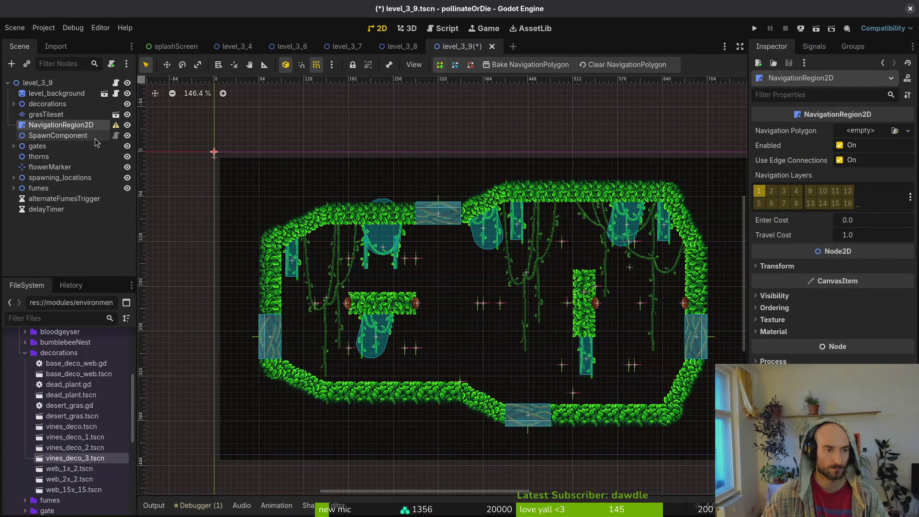
{"action": "left_click", "coordinate": [864, 131]}
Start a new navigation outline with points at the ledge corner, top wall and bottom-right corner
{"action": "left_click", "coordinate": [858, 156]}
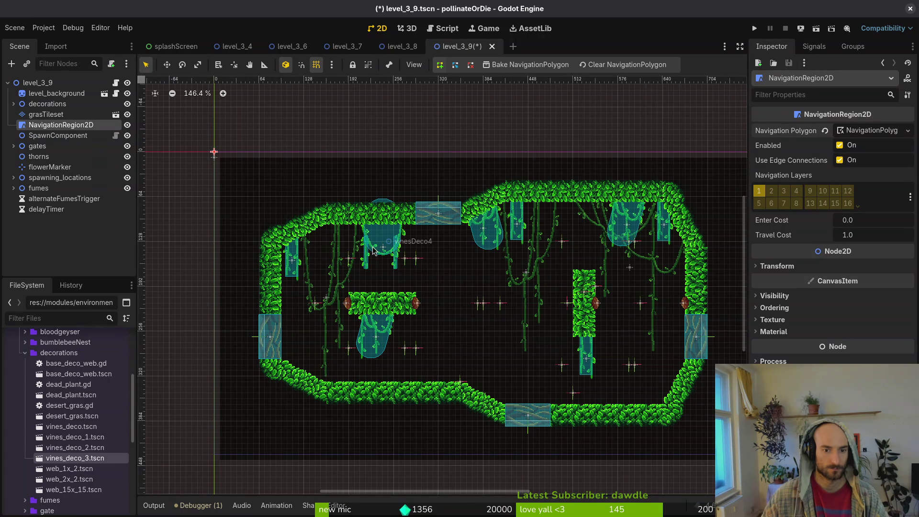
{"action": "scroll", "coordinate": [335, 229], "scroll_direction": "up", "scroll_amount": 4}
{"action": "left_click", "coordinate": [323, 224]}
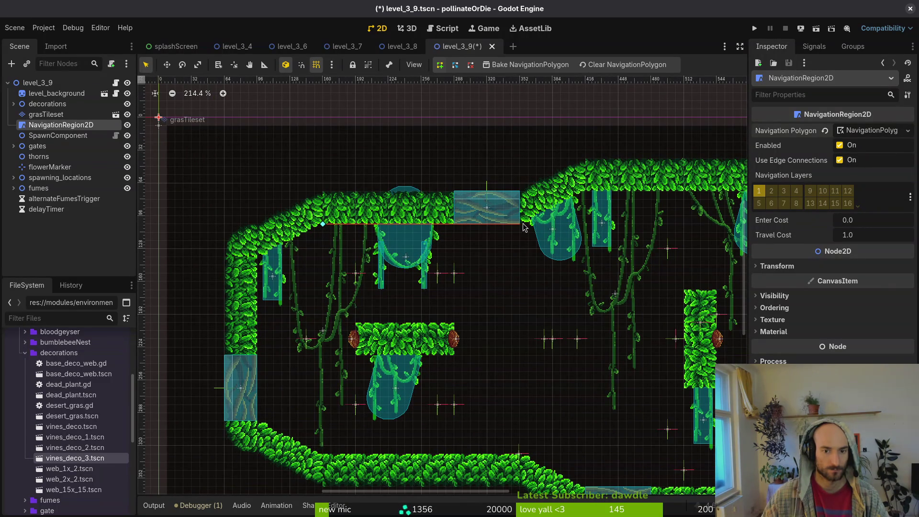
{"action": "scroll", "coordinate": [524, 226], "scroll_direction": "up", "scroll_amount": 10}
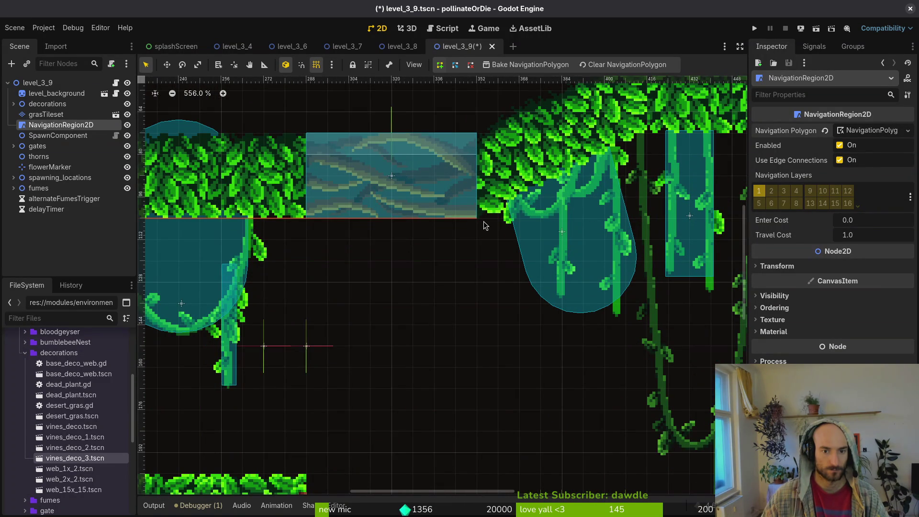
{"action": "left_click", "coordinate": [644, 128]}
{"action": "scroll", "coordinate": [645, 128], "scroll_direction": "down", "scroll_amount": 10}
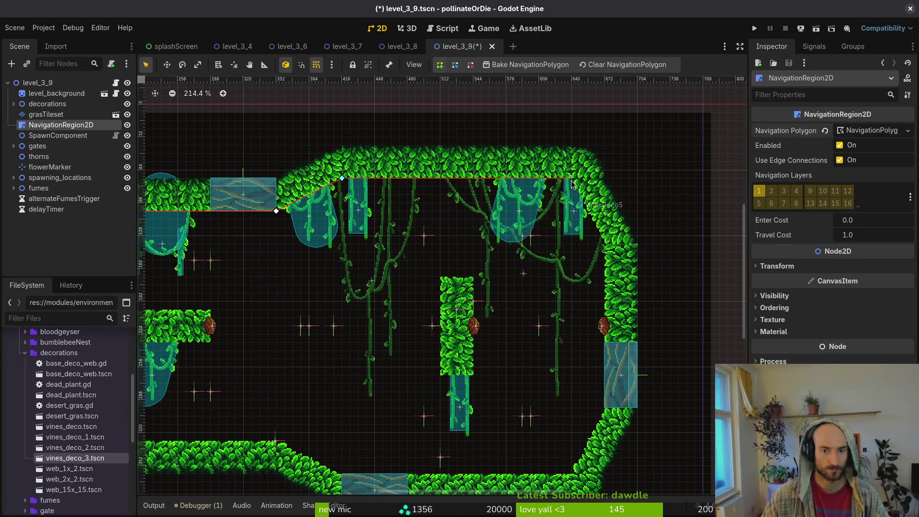
{"action": "left_click", "coordinate": [572, 178]}
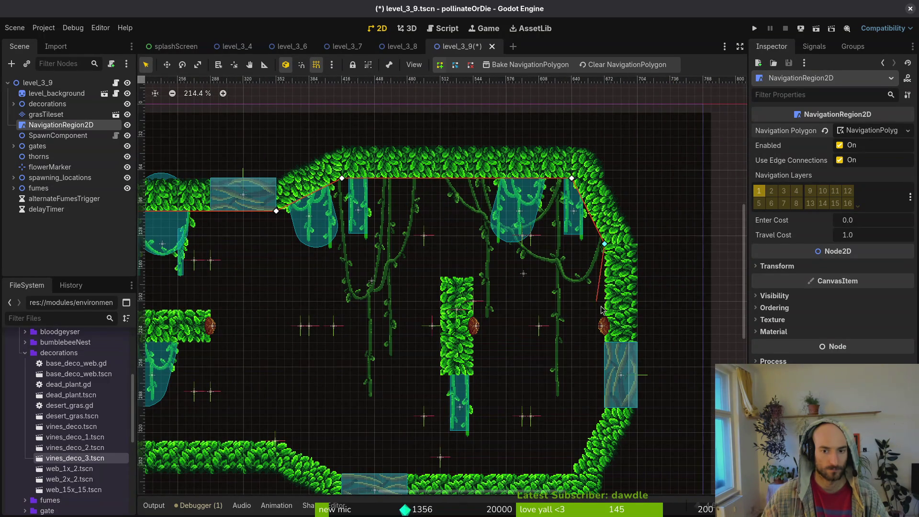
{"action": "left_click", "coordinate": [572, 473]}
{"action": "scroll", "coordinate": [574, 474], "scroll_direction": "down", "scroll_amount": 5}
{"action": "scroll", "coordinate": [574, 474], "scroll_direction": "left", "scroll_amount": 3}
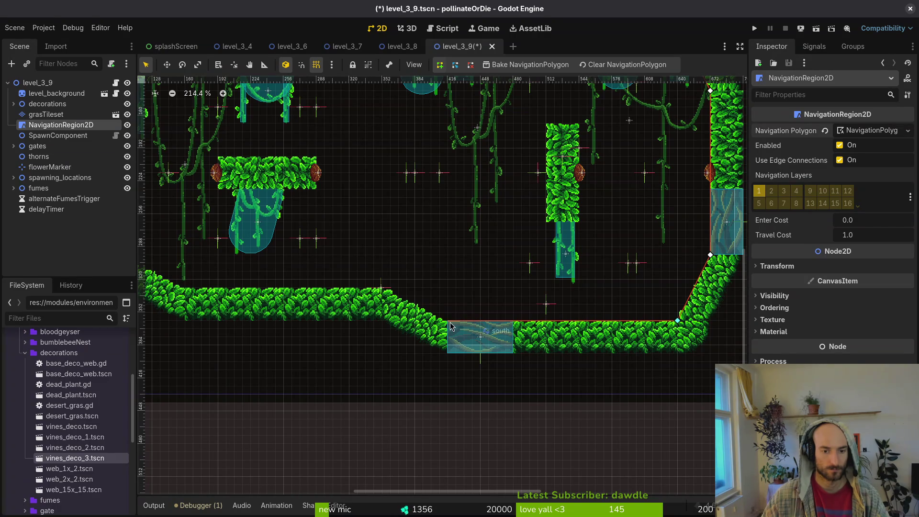
{"action": "key", "text": "ctrl+z"}
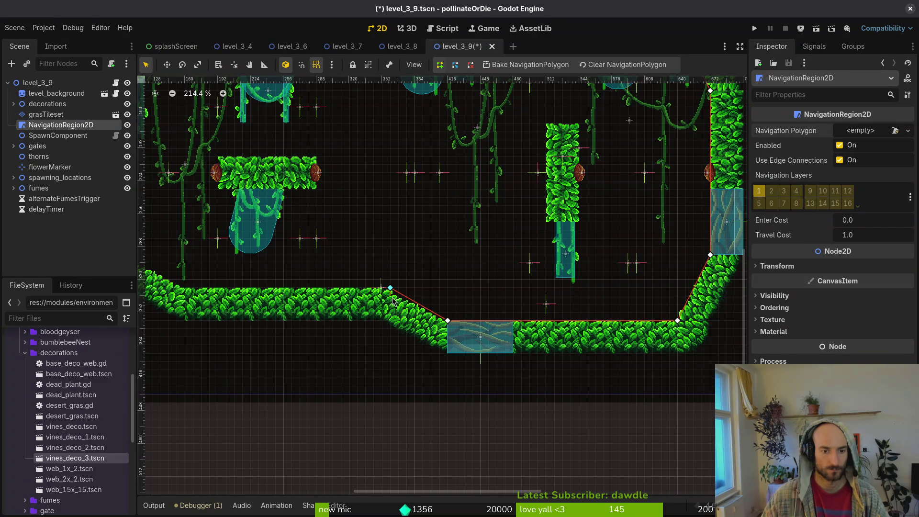
{"action": "scroll", "coordinate": [402, 294], "scroll_direction": "up", "scroll_amount": 4}
Add the slope-top point, assign a new NavigationPolygon, close the outline, and save level_3_9
{"action": "left_click", "coordinate": [387, 285]}
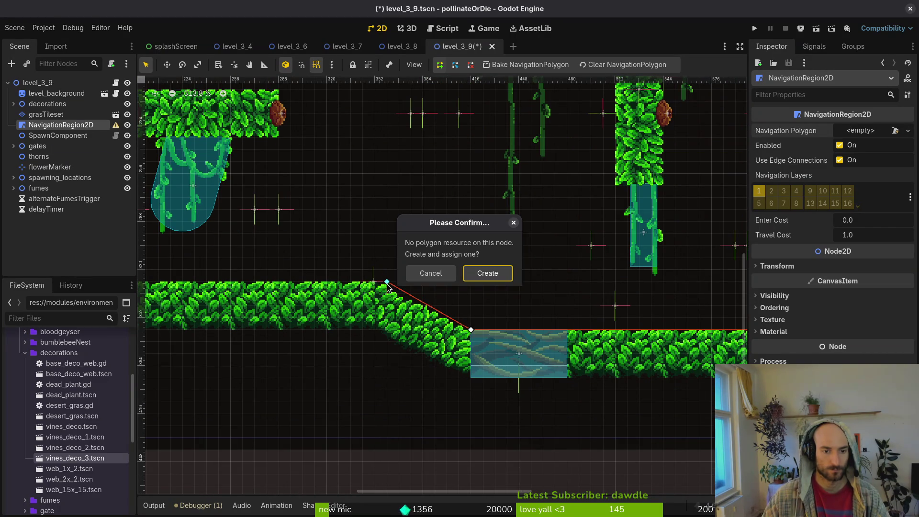
{"action": "left_click", "coordinate": [437, 273]}
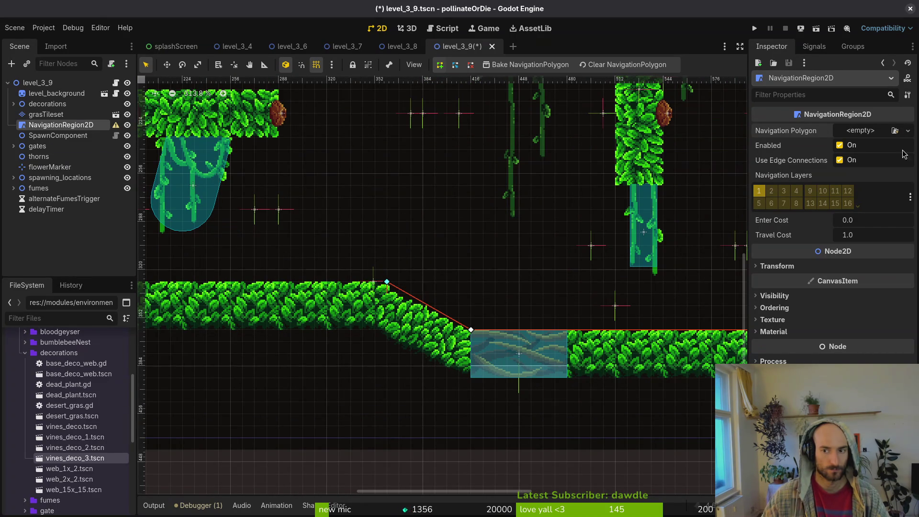
{"action": "scroll", "coordinate": [508, 236], "scroll_direction": "down", "scroll_amount": 2}
{"action": "left_click", "coordinate": [862, 134]}
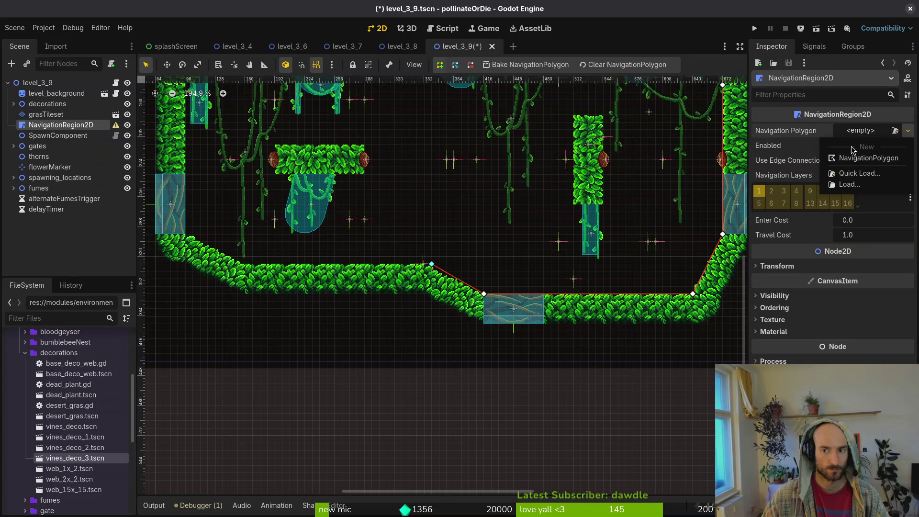
{"action": "left_click", "coordinate": [855, 159]}
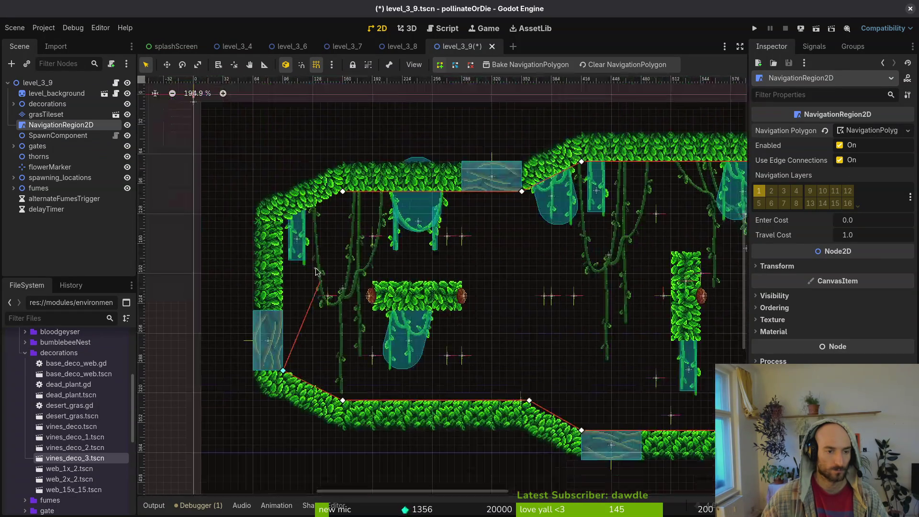
{"action": "left_click_drag", "start_coordinate": [187, 93], "coordinate": [285, 229]}
{"action": "left_click", "coordinate": [343, 192]}
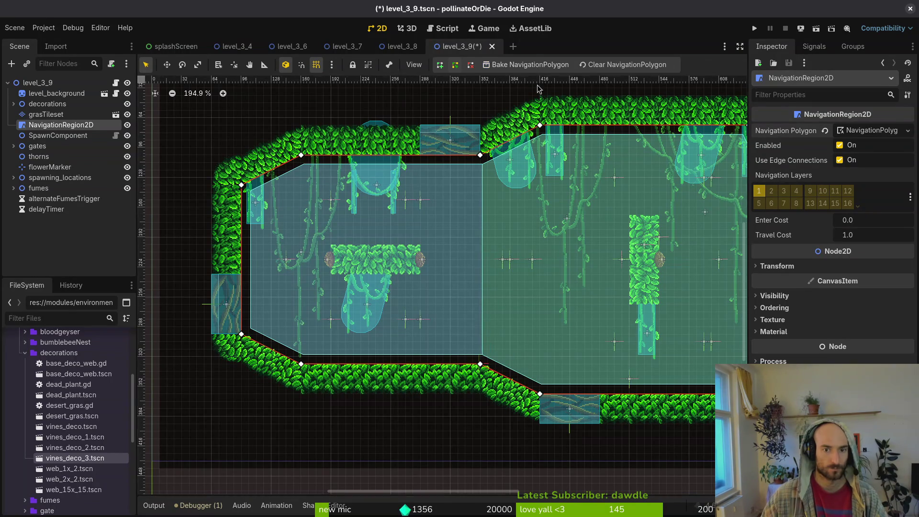
{"action": "scroll", "coordinate": [489, 210], "scroll_direction": "down", "scroll_amount": 4}
{"action": "key", "text": "ctrl+s"}
Add an Area2D under NavigationRegion2D with a CollisionShape2D child using a RectangleShape2D
{"action": "left_click", "coordinate": [27, 126]}
{"action": "key", "text": "ctrl+a"}
{"action": "type", "text": "are"}
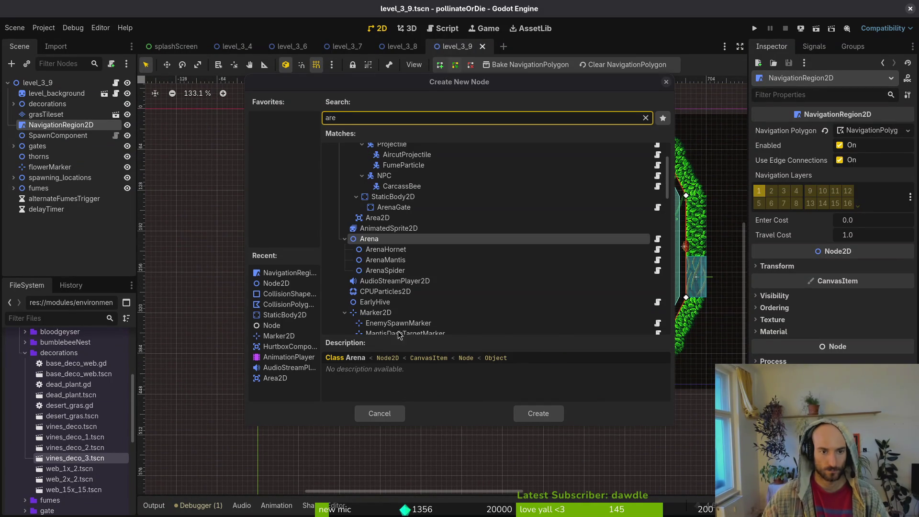
{"action": "left_click", "coordinate": [408, 125]}
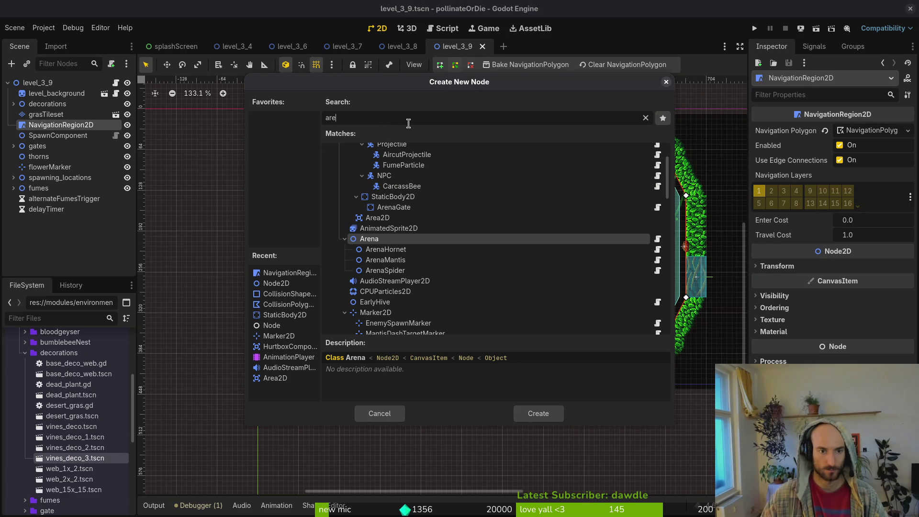
{"action": "type", "text": "a"}
{"action": "key", "text": "Return"}
{"action": "key", "text": "ctrl+a"}
{"action": "type", "text": "coll"}
{"action": "key", "text": "Return"}
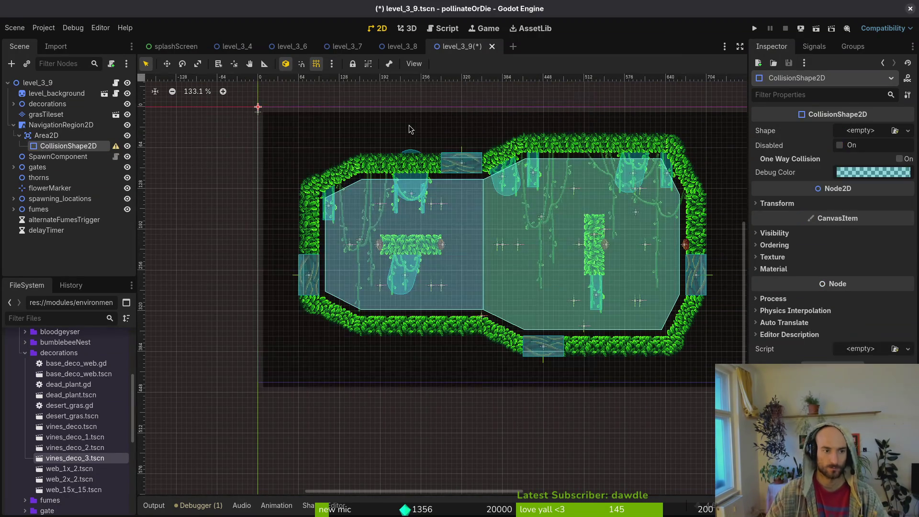
{"action": "left_click", "coordinate": [861, 130]}
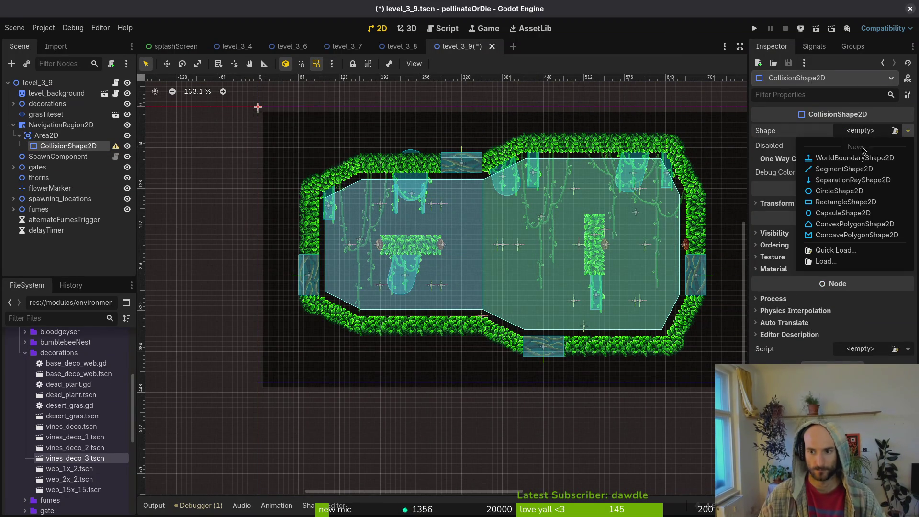
{"action": "left_click", "coordinate": [832, 190]}
Resize the rectangle collision shape to cover the T-shaped vine ledge
{"action": "scroll", "coordinate": [336, 191], "scroll_direction": "up", "scroll_amount": 2}
{"action": "scroll", "coordinate": [235, 101], "scroll_direction": "down", "scroll_amount": 4}
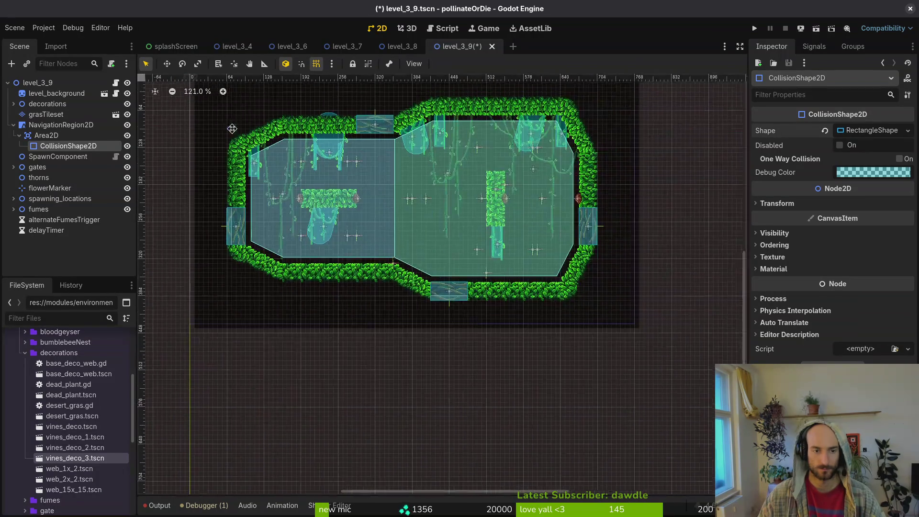
{"action": "mouse_move", "coordinate": [236, 143]}
{"action": "left_mouse_down"}
{"action": "mouse_move", "coordinate": [240, 223]}
{"action": "mouse_move", "coordinate": [240, 188]}
{"action": "mouse_move", "coordinate": [326, 229]}
{"action": "mouse_move", "coordinate": [378, 280]}
{"action": "mouse_move", "coordinate": [383, 273]}
{"action": "left_mouse_up"}
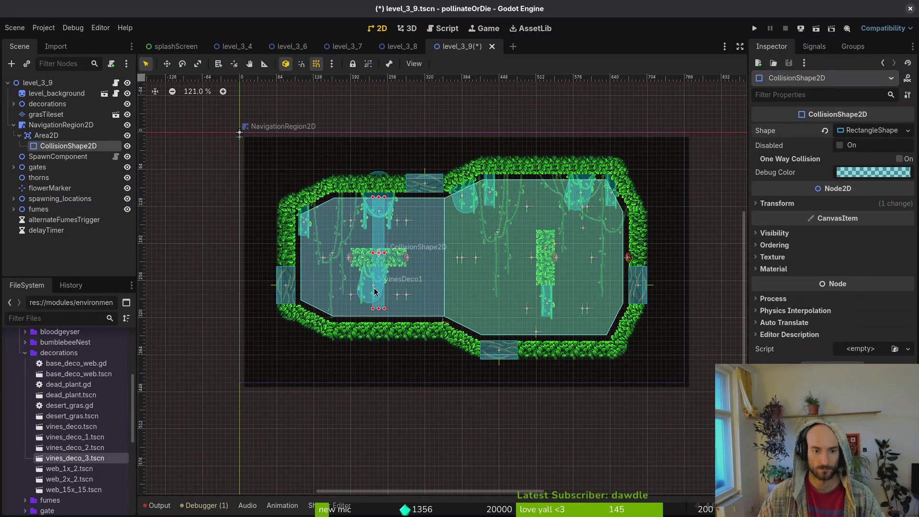
{"action": "scroll", "coordinate": [385, 261], "scroll_direction": "up", "scroll_amount": 9}
{"action": "left_click_drag", "start_coordinate": [391, 353], "coordinate": [444, 255]}
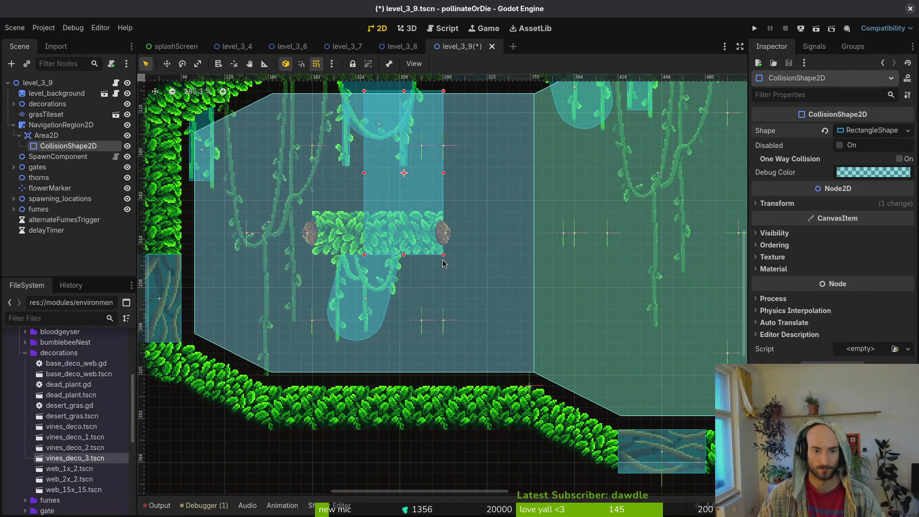
{"action": "scroll", "coordinate": [375, 164], "scroll_direction": "up", "scroll_amount": 2}
{"action": "mouse_move", "coordinate": [366, 110]}
{"action": "left_mouse_down"}
{"action": "mouse_move", "coordinate": [362, 144]}
{"action": "mouse_move", "coordinate": [314, 230]}
{"action": "left_mouse_up"}
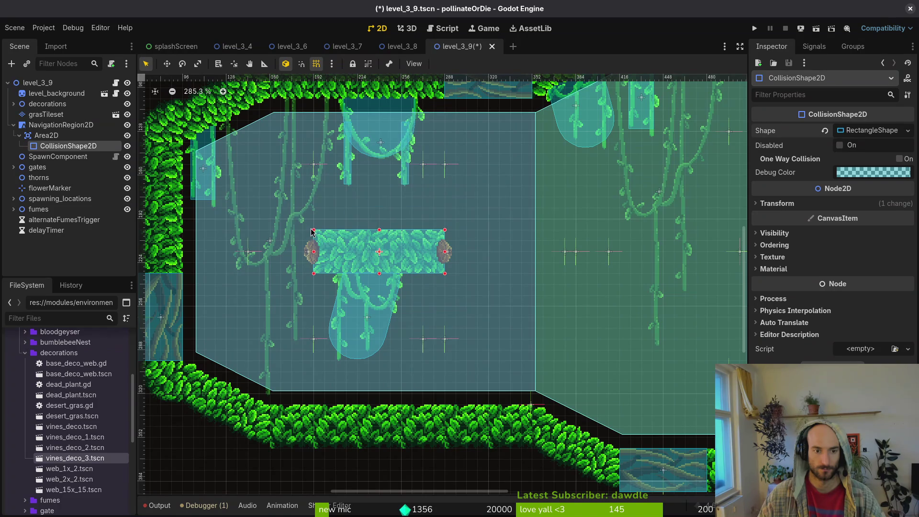
Duplicate the collision shape, fit the copy over the vine pillar, and save the scene
{"action": "key", "text": "ctrl+d"}
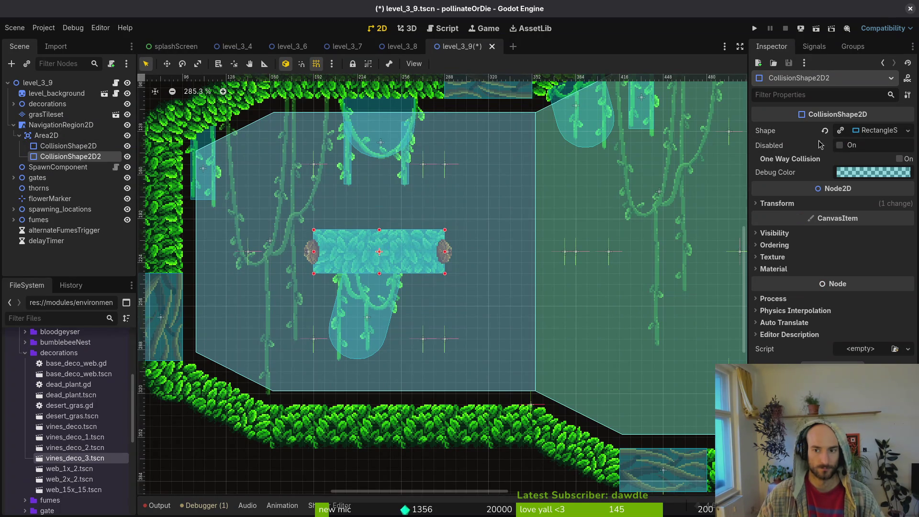
{"action": "scroll", "coordinate": [293, 263], "scroll_direction": "right", "scroll_amount": 5}
{"action": "mouse_move", "coordinate": [268, 247]}
{"action": "left_mouse_down"}
{"action": "mouse_move", "coordinate": [570, 257]}
{"action": "mouse_move", "coordinate": [583, 277]}
{"action": "left_mouse_up"}
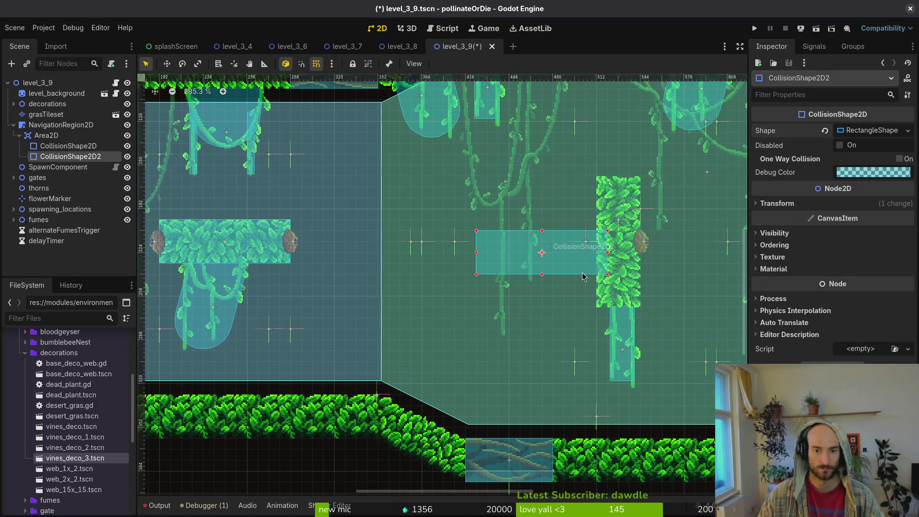
{"action": "mouse_move", "coordinate": [608, 231]}
{"action": "left_mouse_down"}
{"action": "mouse_move", "coordinate": [645, 191]}
{"action": "mouse_move", "coordinate": [634, 191]}
{"action": "left_mouse_up"}
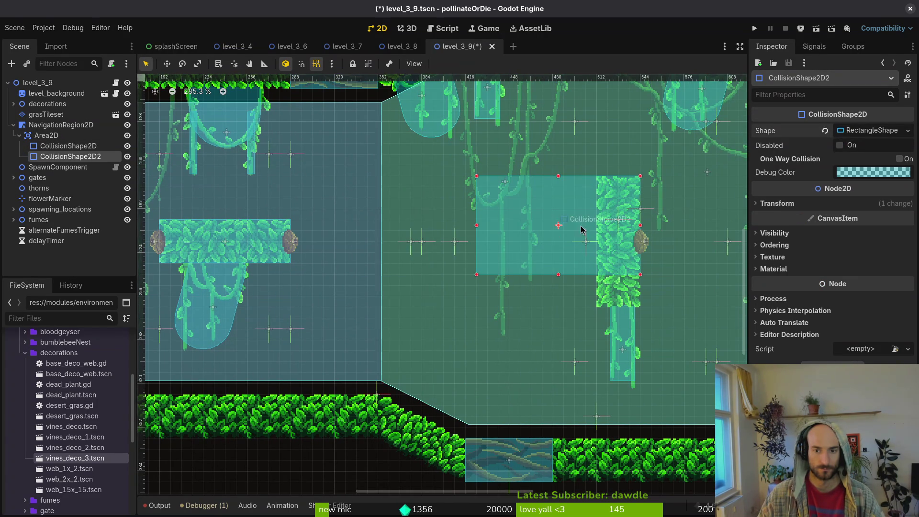
{"action": "mouse_move", "coordinate": [477, 276]}
{"action": "left_mouse_down"}
{"action": "mouse_move", "coordinate": [599, 299]}
{"action": "mouse_move", "coordinate": [587, 309]}
{"action": "left_mouse_up"}
{"action": "scroll", "coordinate": [587, 308], "scroll_direction": "down", "scroll_amount": 3}
{"action": "key", "text": "Escape"}
{"action": "key", "text": "ctrl+s"}
Check the Area2D's collision settings and collapse its children
{"action": "left_click", "coordinate": [46, 136]}
{"action": "left_click", "coordinate": [782, 257]}
{"action": "left_click", "coordinate": [783, 257]}
{"action": "left_click", "coordinate": [19, 136]}
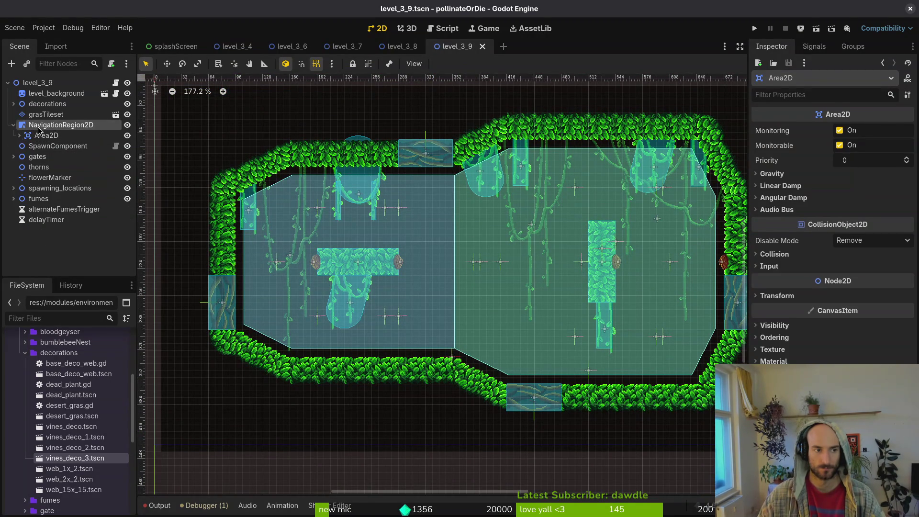
{"action": "left_click", "coordinate": [60, 125]}
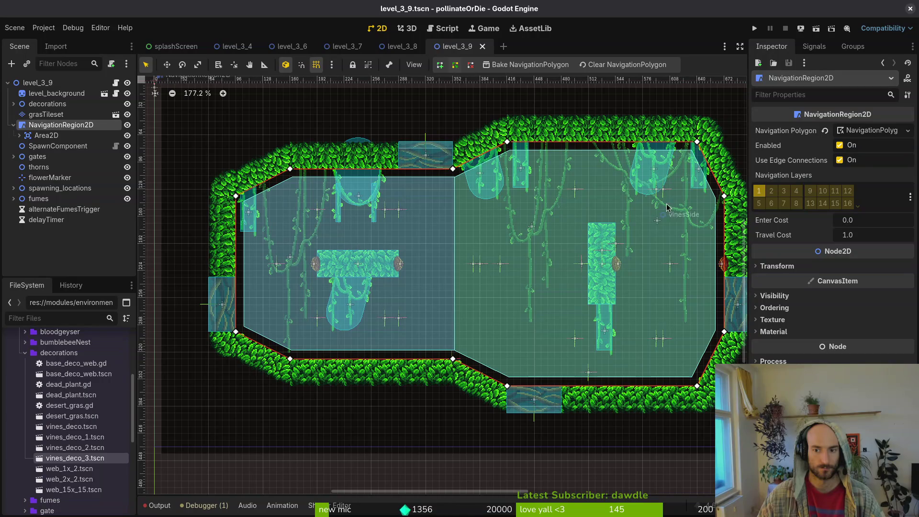
{"action": "scroll", "coordinate": [445, 242], "scroll_direction": "right", "scroll_amount": 2}
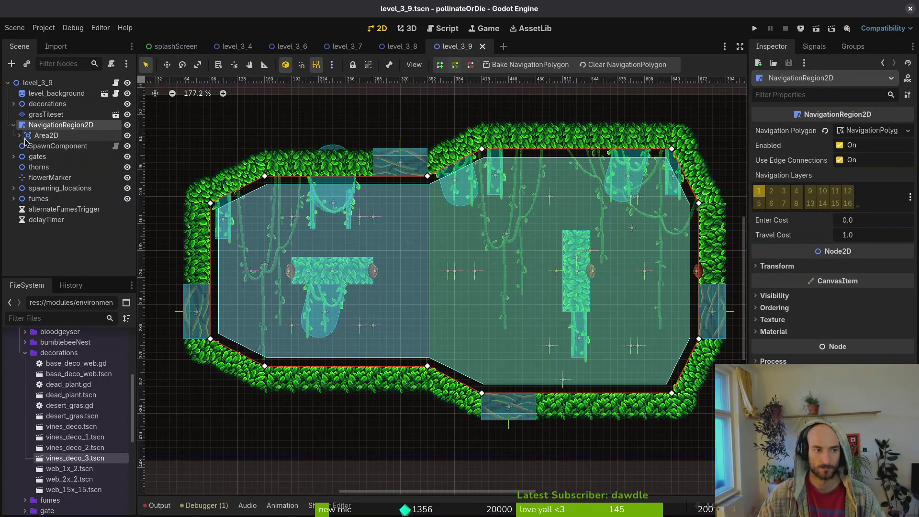
{"action": "left_click", "coordinate": [19, 136]}
{"action": "left_click", "coordinate": [70, 157]}
{"action": "left_click", "coordinate": [44, 137]}
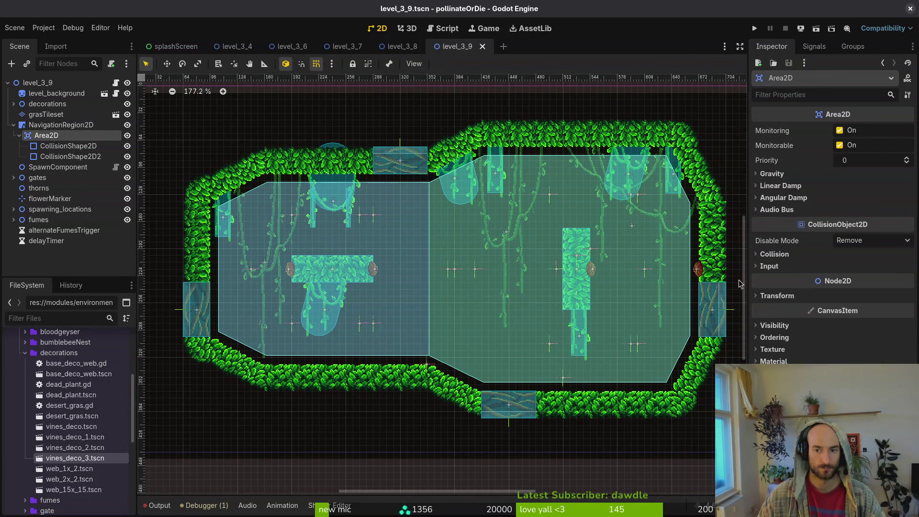
Rebake level_3_9's navigation polygon, turn off the Area2D's collision mask layer 1, and save
{"action": "left_click", "coordinate": [60, 125]}
{"action": "left_click", "coordinate": [527, 65]}
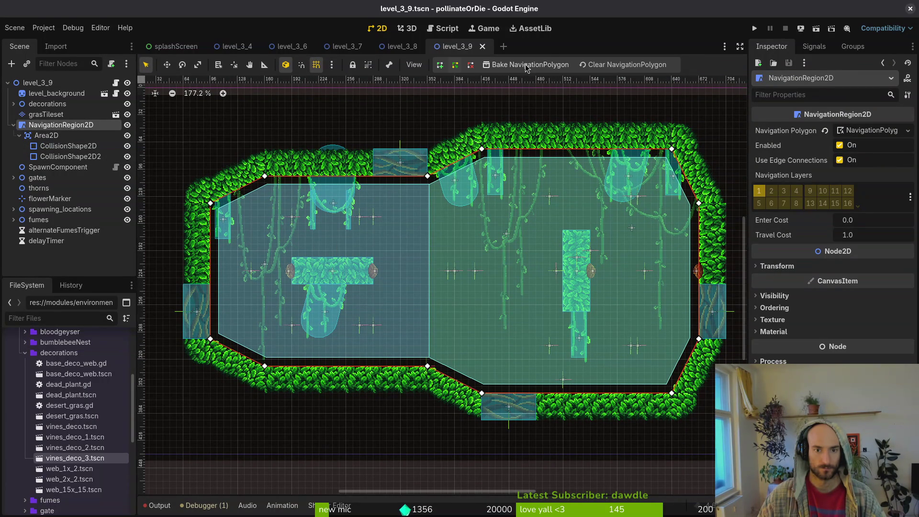
{"action": "left_click", "coordinate": [19, 136]}
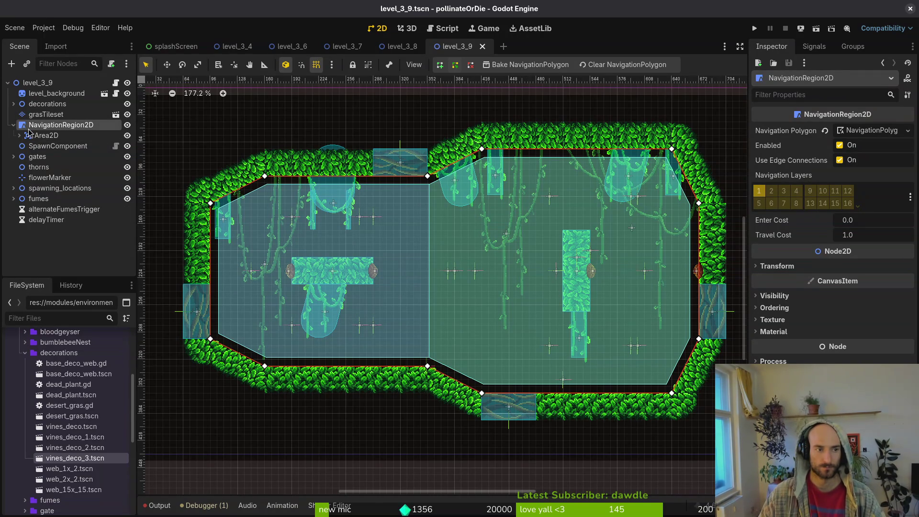
{"action": "left_click", "coordinate": [43, 135]}
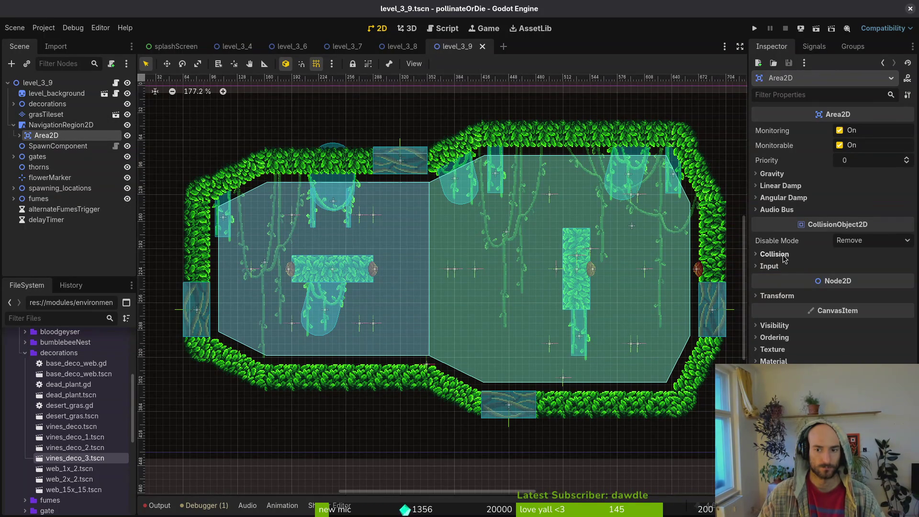
{"action": "left_click", "coordinate": [774, 254]}
{"action": "left_click", "coordinate": [767, 330]}
{"action": "key", "text": "ctrl+s"}
Review level_3_9's Area2D and navigation region, then switch to the level_3_8 scene
{"action": "left_click", "coordinate": [354, 225]}
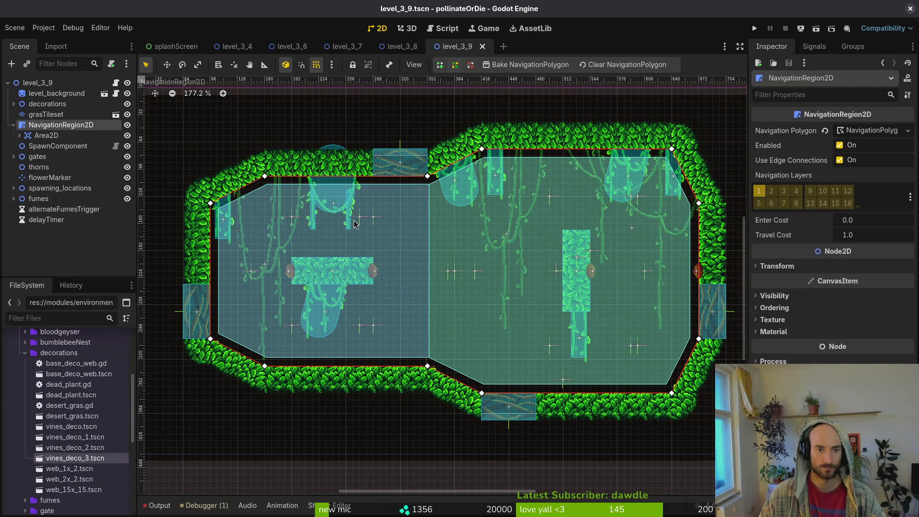
{"action": "key", "text": "Escape"}
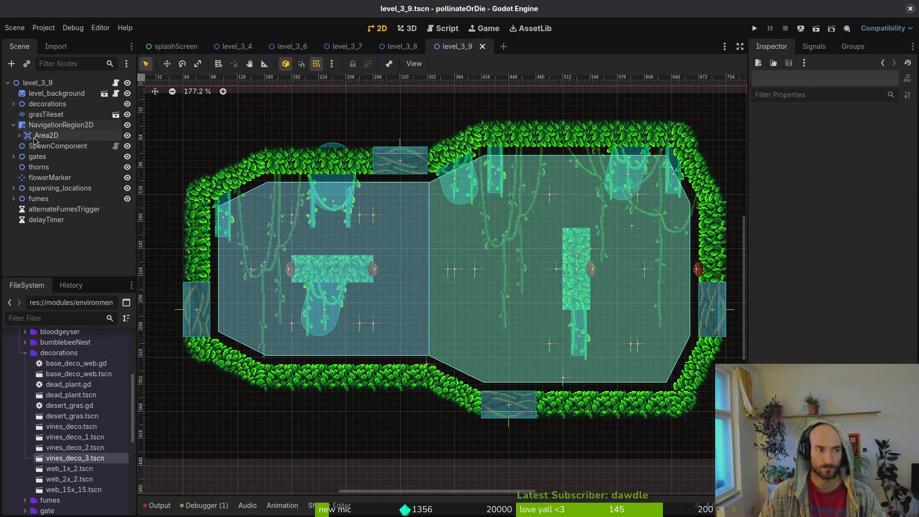
{"action": "left_click", "coordinate": [20, 136]}
{"action": "left_click", "coordinate": [28, 136]}
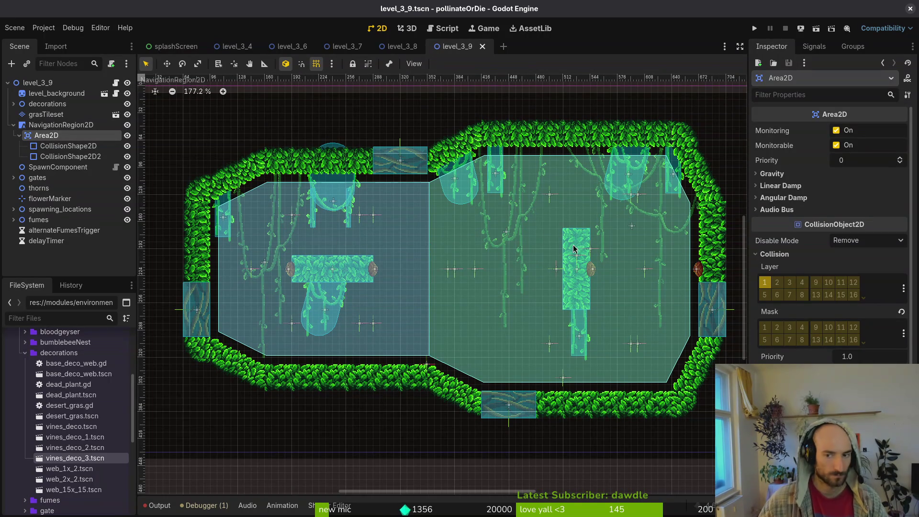
{"action": "left_click", "coordinate": [49, 125]}
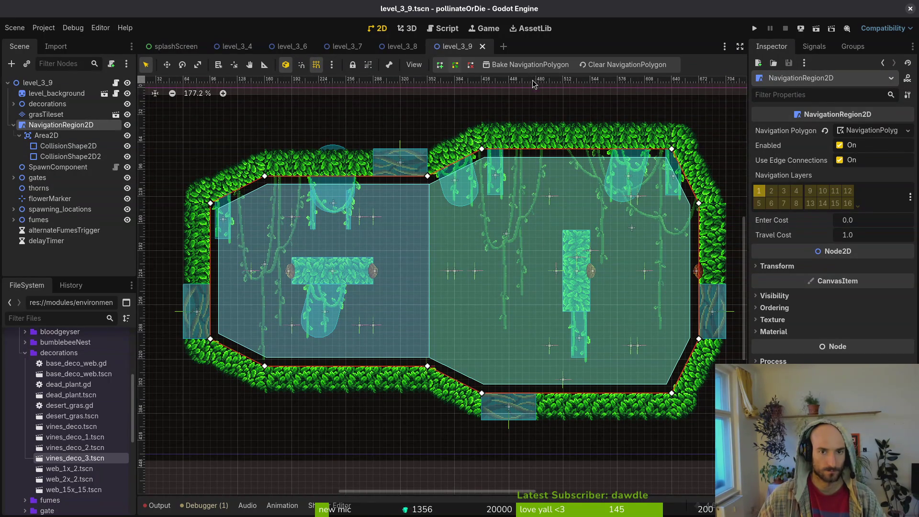
{"action": "left_click", "coordinate": [400, 46]}
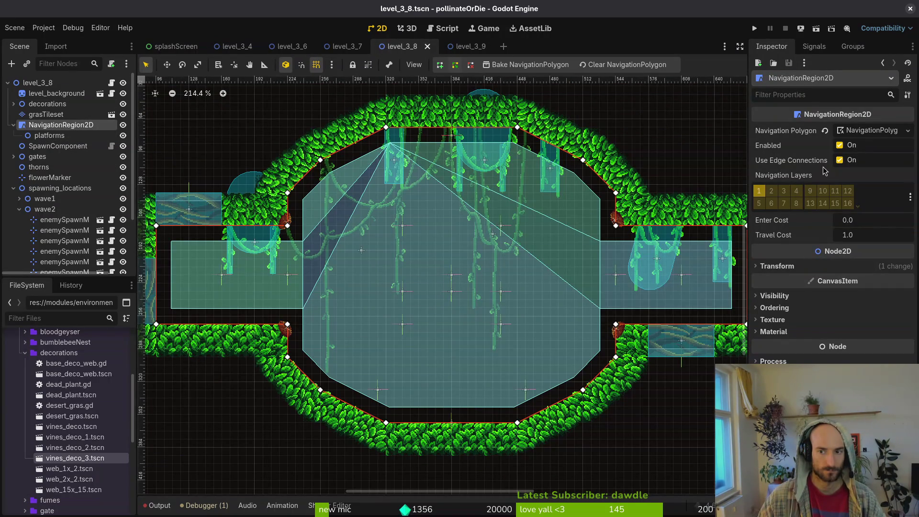
Look at level_3_8's platforms node, then return to level_3_9's Area2D
{"action": "left_click", "coordinate": [52, 136]}
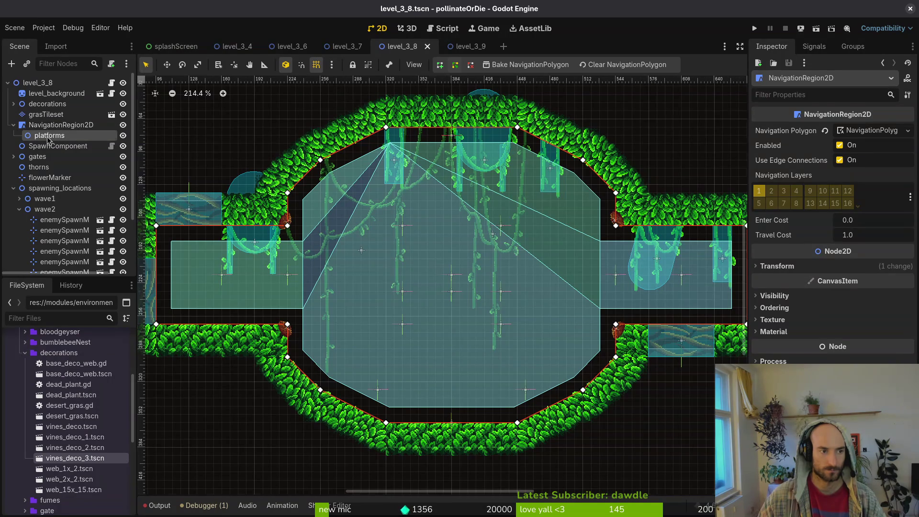
{"action": "left_click", "coordinate": [13, 125]}
{"action": "left_click", "coordinate": [457, 46]}
{"action": "left_click", "coordinate": [46, 136]}
Add a Node2D child named 'platforms' under NavigationRegion2D
{"action": "left_click", "coordinate": [43, 126]}
{"action": "key", "text": "ctrl+a"}
{"action": "type", "text": "node2d"}
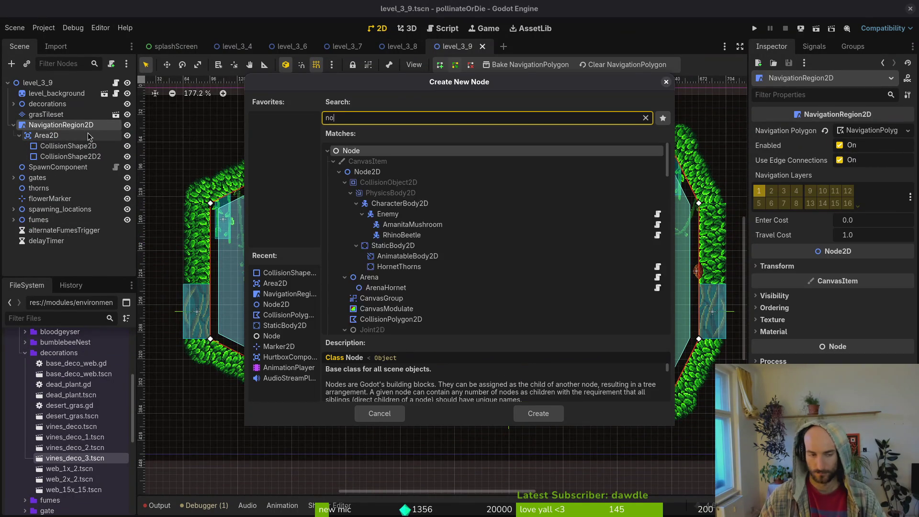
{"action": "key", "text": "Return"}
{"action": "key", "text": "F2"}
{"action": "type", "text": "platforms"}
{"action": "key", "text": "Return"}
Move the Area2D inside platforms and save, then compare against level_3_8 and level_3_7
{"action": "mouse_move", "coordinate": [87, 137]}
{"action": "left_mouse_down"}
{"action": "mouse_move", "coordinate": [53, 177]}
{"action": "mouse_move", "coordinate": [51, 167]}
{"action": "left_mouse_up"}
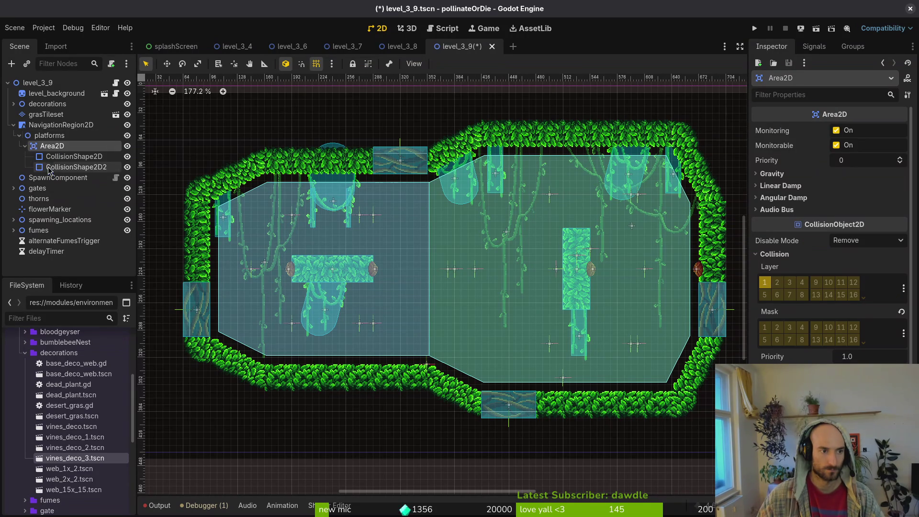
{"action": "left_click", "coordinate": [19, 135]}
{"action": "key", "text": "ctrl+s"}
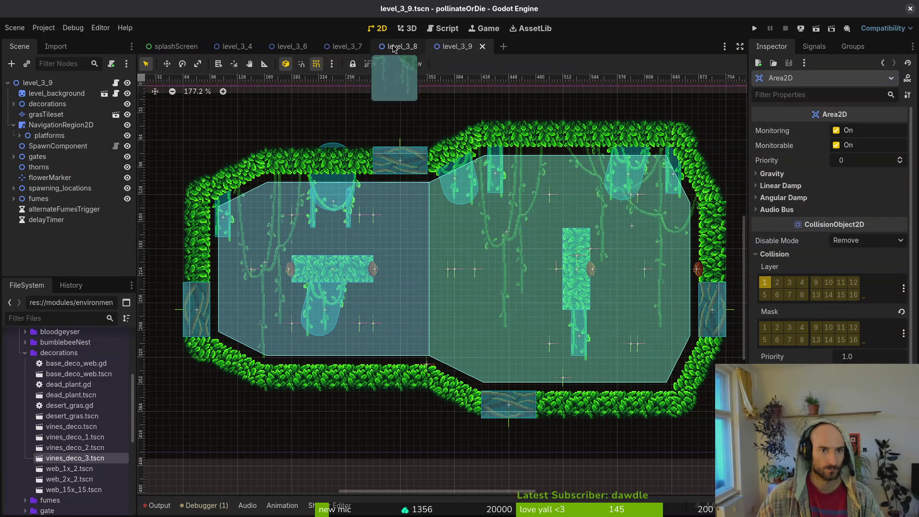
{"action": "left_click", "coordinate": [400, 46]}
{"action": "left_click", "coordinate": [352, 48]}
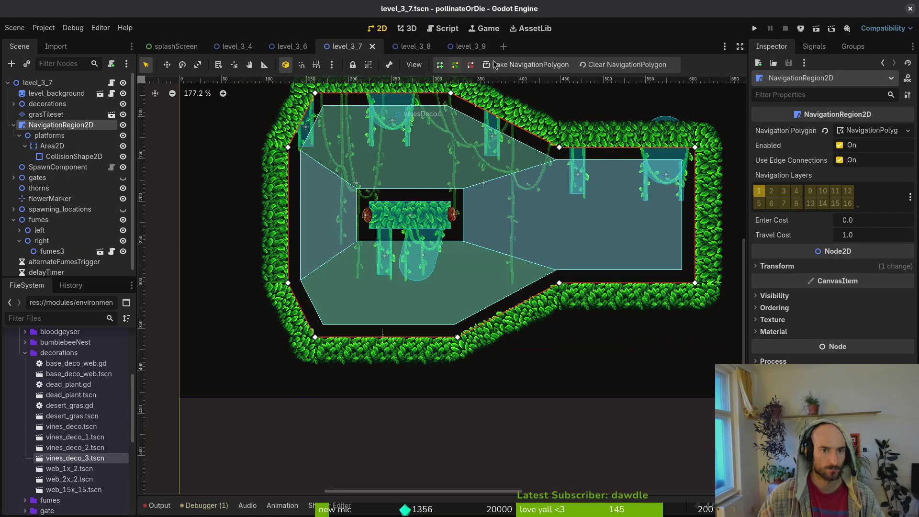
{"action": "left_click", "coordinate": [457, 46]}
{"action": "double_click", "coordinate": [72, 146]}
Change the Area2D's node type to StaticBody2D
{"action": "type", "text": "s"}
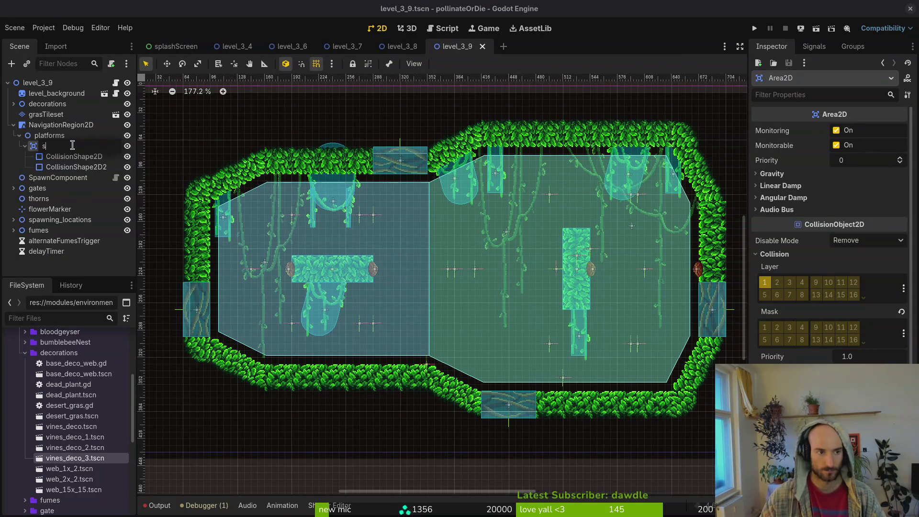
{"action": "key", "text": "Escape"}
{"action": "right_click", "coordinate": [72, 146]}
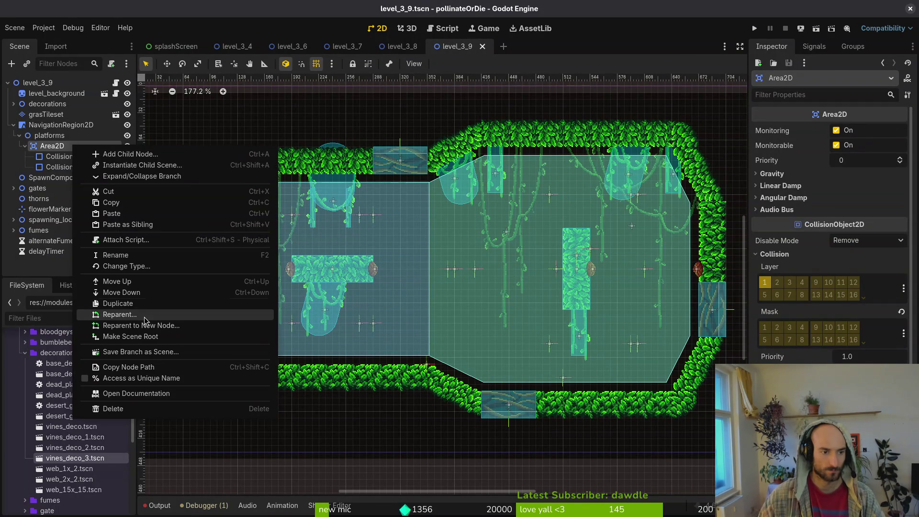
{"action": "left_click", "coordinate": [139, 266]}
{"action": "type", "text": "stat"}
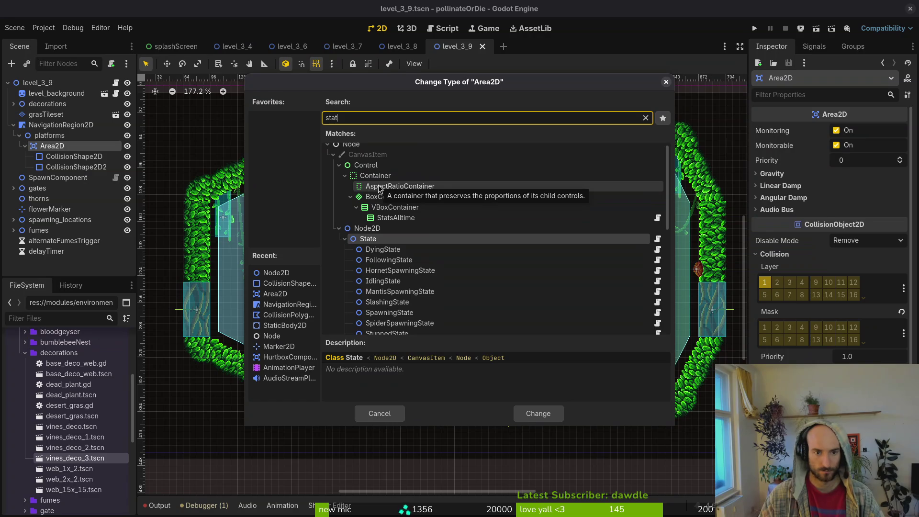
{"action": "type", "text": "i"}
{"action": "key", "text": "Return"}
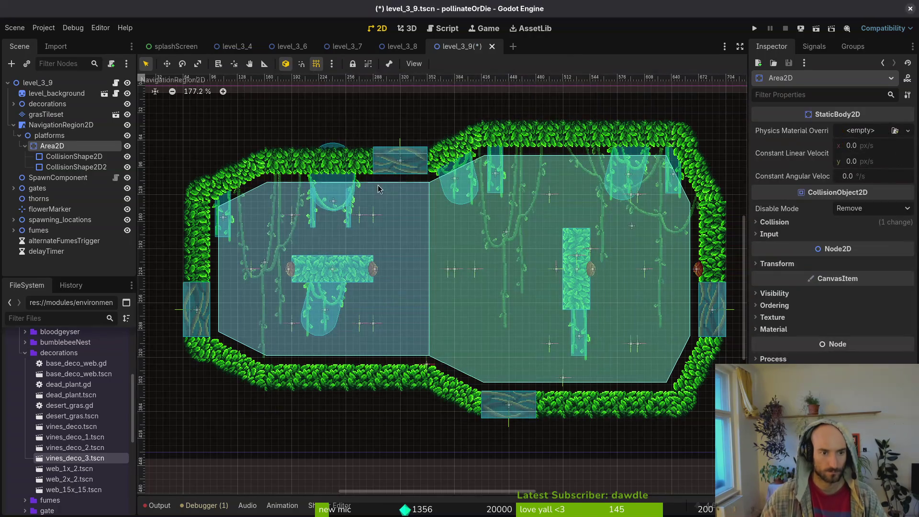
Move the body out of platforms, delete the platforms node, and rename the body staticBody
{"action": "left_click_drag", "start_coordinate": [52, 134], "coordinate": [47, 131]}
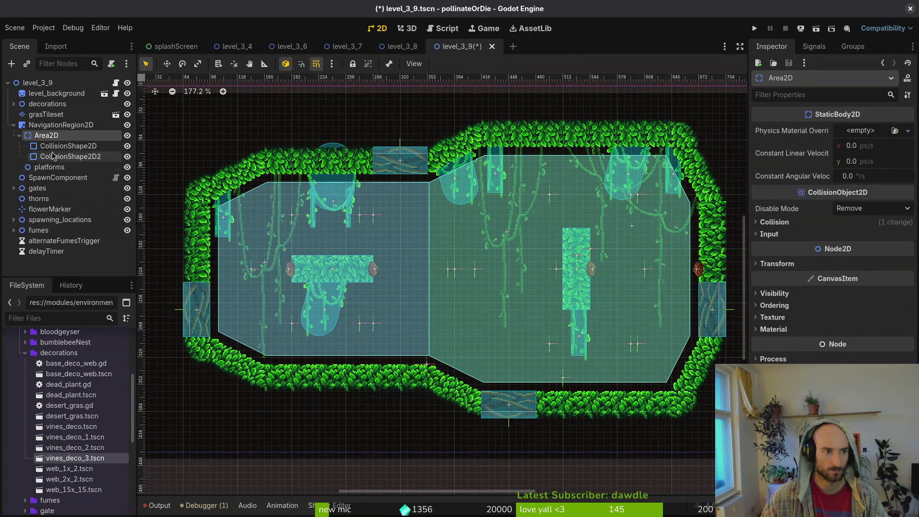
{"action": "left_click", "coordinate": [42, 168]}
{"action": "key", "text": "Delete"}
{"action": "key", "text": "Return"}
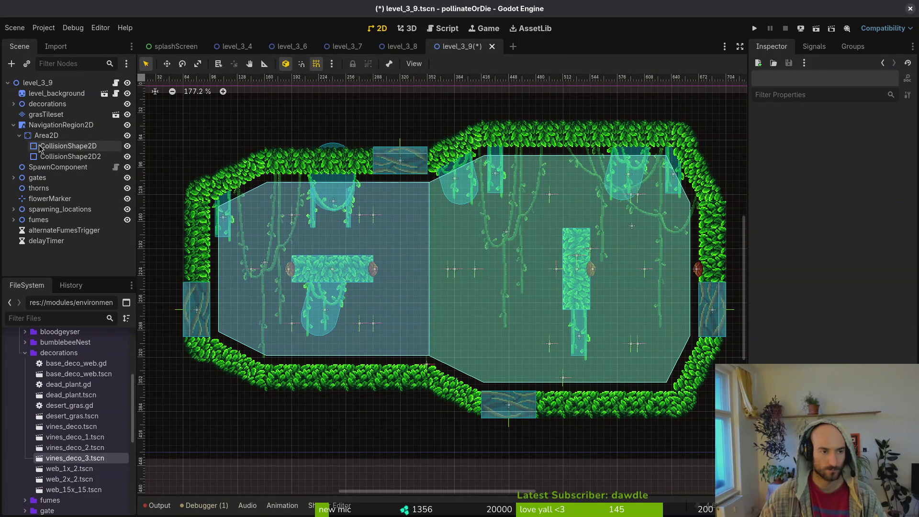
{"action": "left_click", "coordinate": [46, 136]}
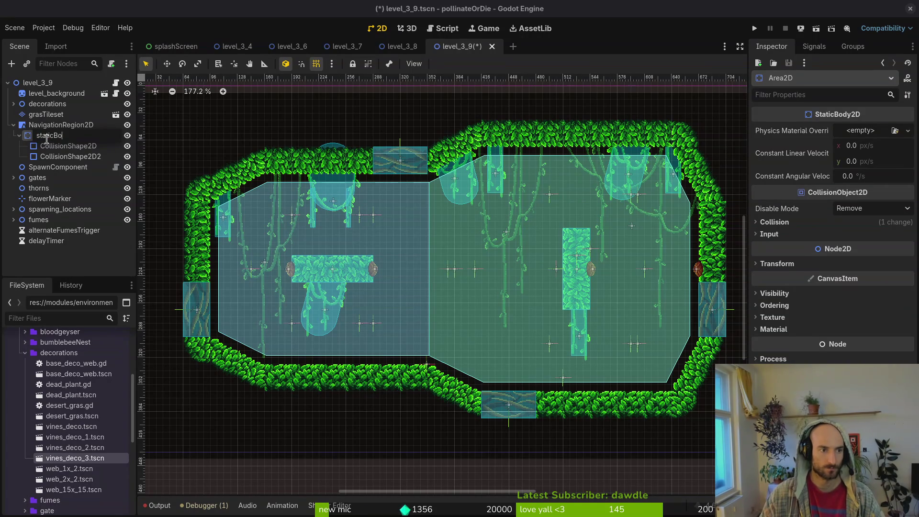
{"action": "type", "text": "dy"}
{"action": "key", "text": "Return"}
Rebake the navigation polygon around the obstacles and save level_3_9
{"action": "left_click", "coordinate": [61, 125]}
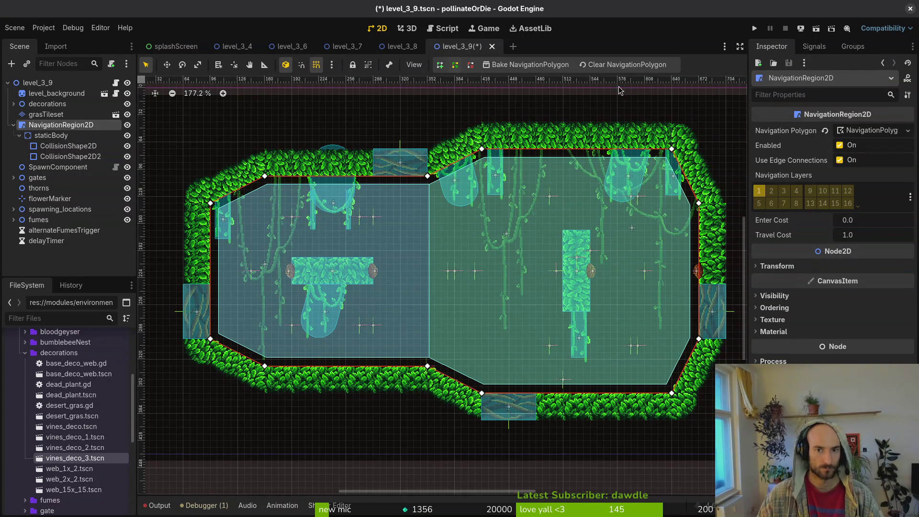
{"action": "left_click", "coordinate": [508, 65]}
{"action": "scroll", "coordinate": [551, 251], "scroll_direction": "down", "scroll_amount": 4}
{"action": "left_click", "coordinate": [551, 257]}
{"action": "key", "text": "ctrl+s"}
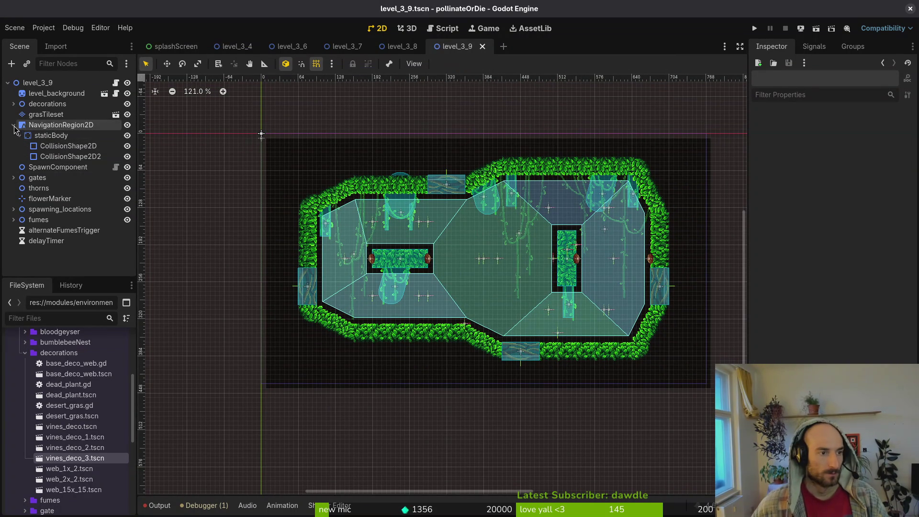
Compare the baked navigation across the level_3_8, level_3_7 and level_3_9 scenes
{"action": "left_click", "coordinate": [14, 125]}
{"action": "left_click", "coordinate": [394, 47]}
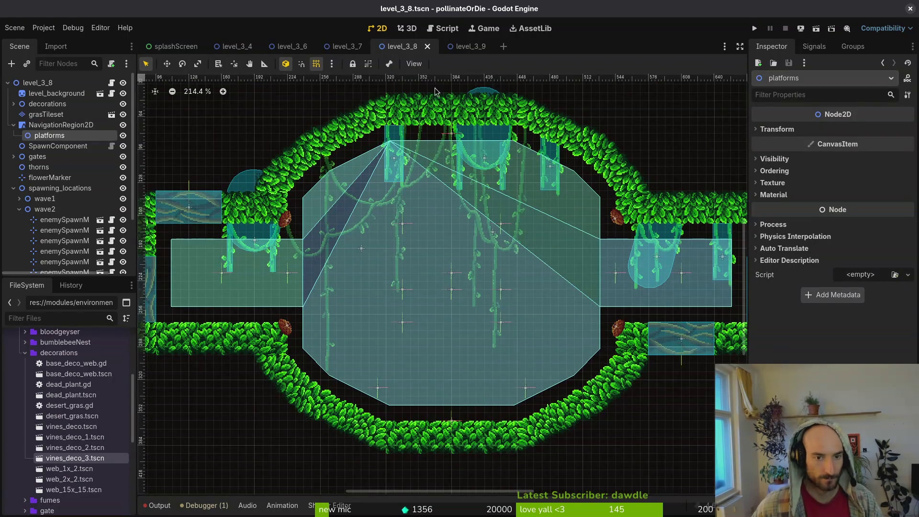
{"action": "left_click", "coordinate": [343, 47]}
{"action": "scroll", "coordinate": [501, 283], "scroll_direction": "down", "scroll_amount": 4}
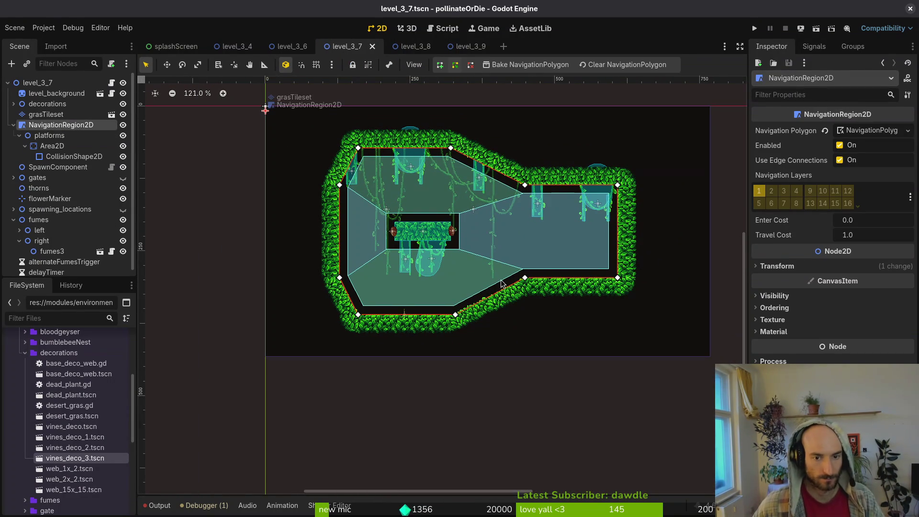
{"action": "left_click", "coordinate": [457, 46]}
{"action": "left_click", "coordinate": [348, 45]}
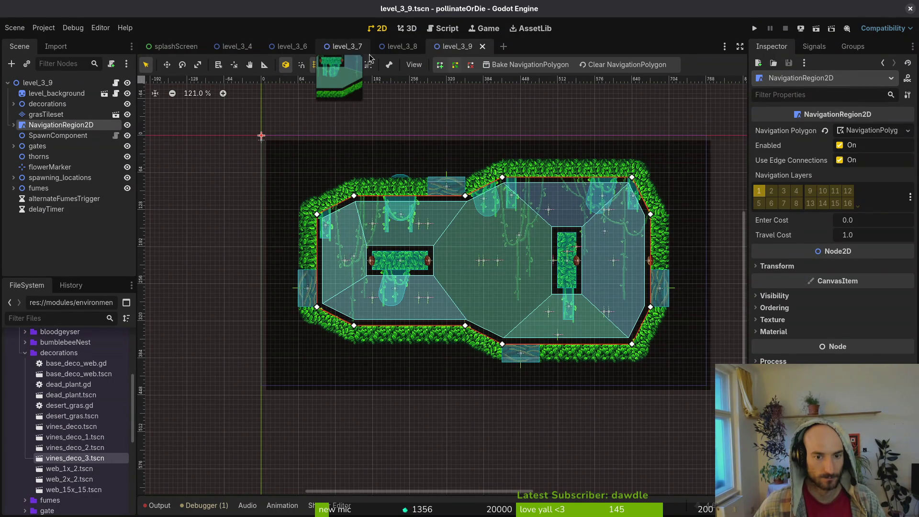
{"action": "left_click", "coordinate": [459, 51]}
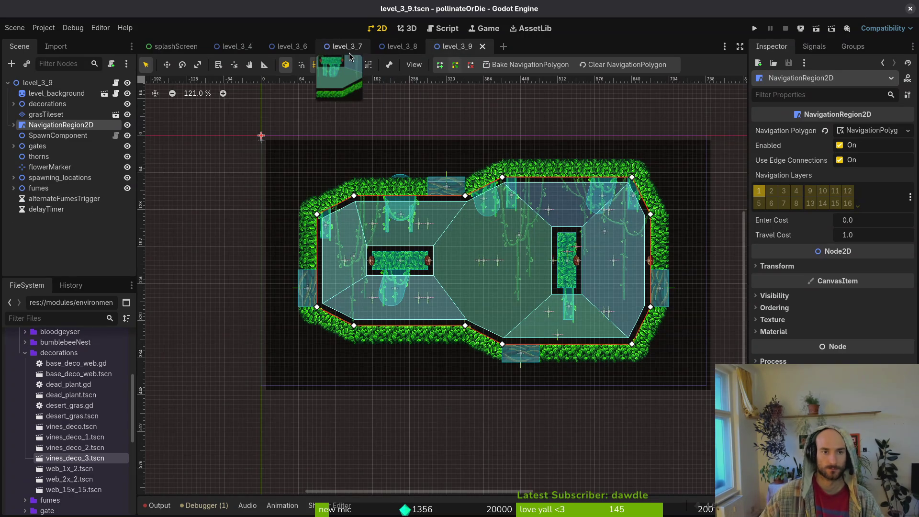
{"action": "left_click", "coordinate": [348, 47]}
Zoom out to show all of level_3_7 and select its grasTileset layer
{"action": "scroll", "coordinate": [642, 247], "scroll_direction": "up", "scroll_amount": 4}
{"action": "scroll", "coordinate": [540, 264], "scroll_direction": "left", "scroll_amount": 1}
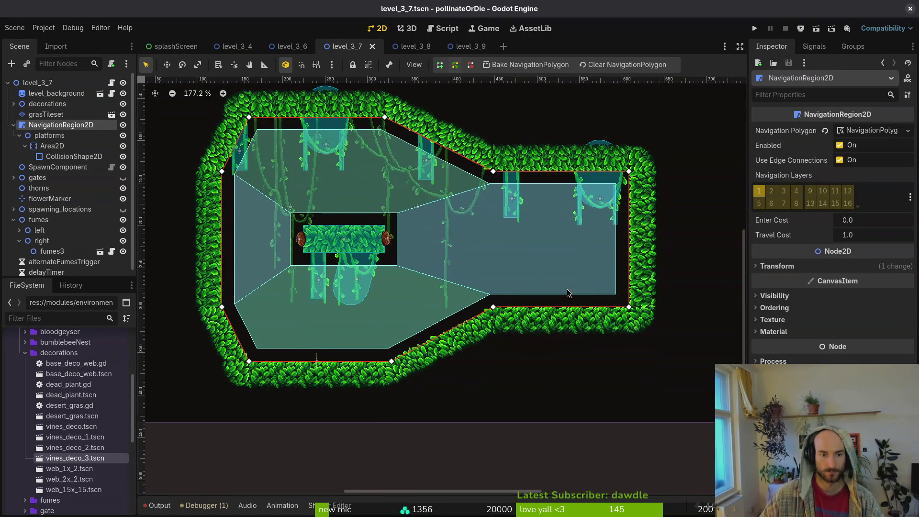
{"action": "scroll", "coordinate": [607, 261], "scroll_direction": "left", "scroll_amount": 1}
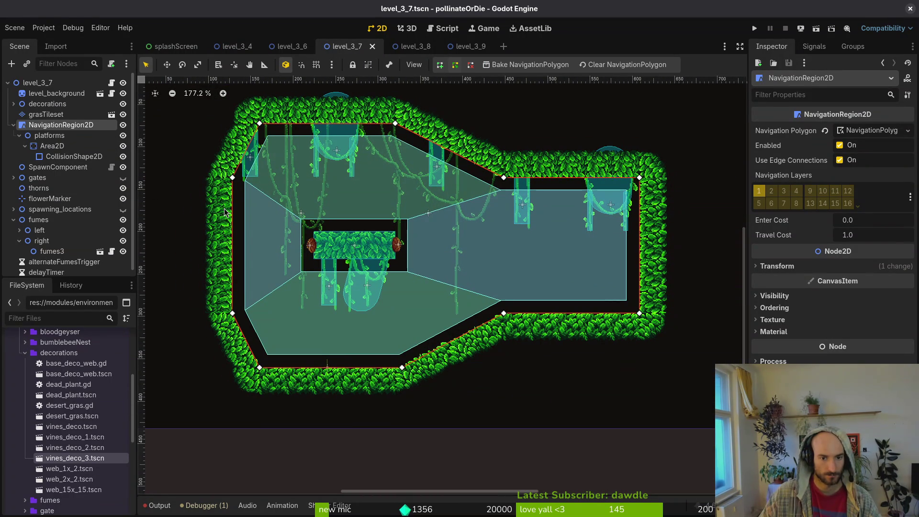
{"action": "scroll", "coordinate": [225, 212], "scroll_direction": "down", "scroll_amount": 5}
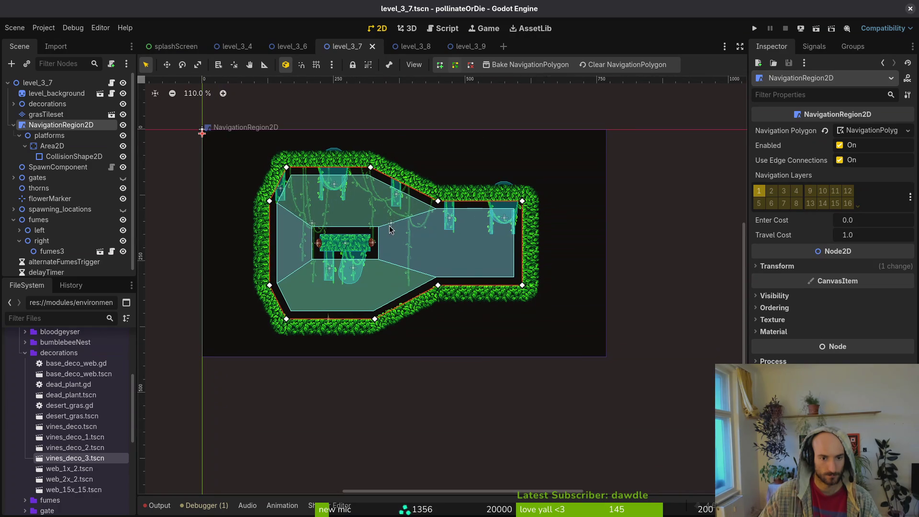
{"action": "left_click", "coordinate": [48, 114]}
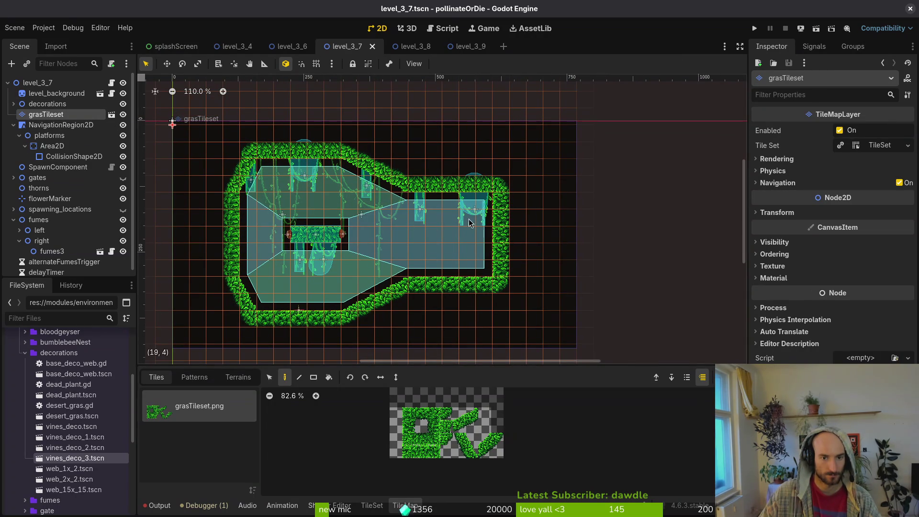
Try erasing grass tiles around the right-hand room, then undo it and reselect grasTileset
{"action": "mouse_move", "coordinate": [416, 189]}
{"action": "left_mouse_down"}
{"action": "mouse_move", "coordinate": [500, 204]}
{"action": "mouse_move", "coordinate": [496, 306]}
{"action": "mouse_move", "coordinate": [416, 294]}
{"action": "mouse_move", "coordinate": [354, 319]}
{"action": "left_mouse_up"}
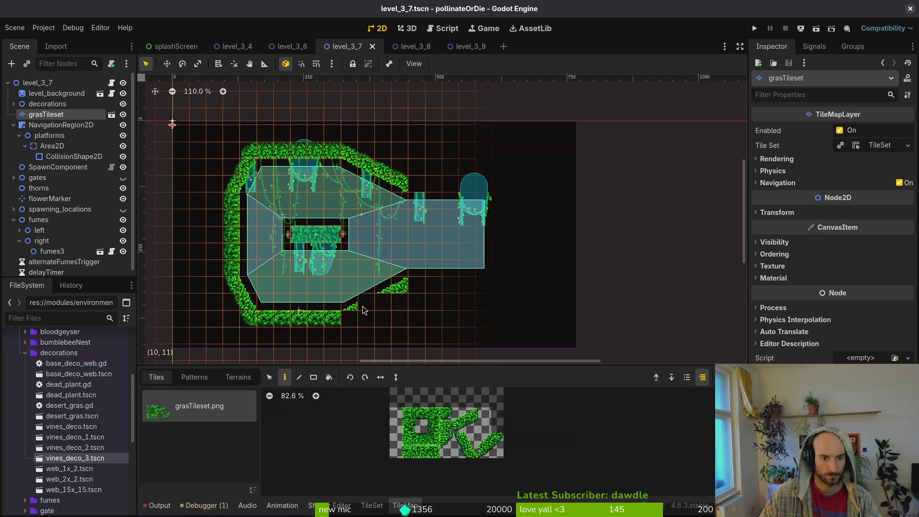
{"action": "scroll", "coordinate": [382, 307], "scroll_direction": "down", "scroll_amount": 2}
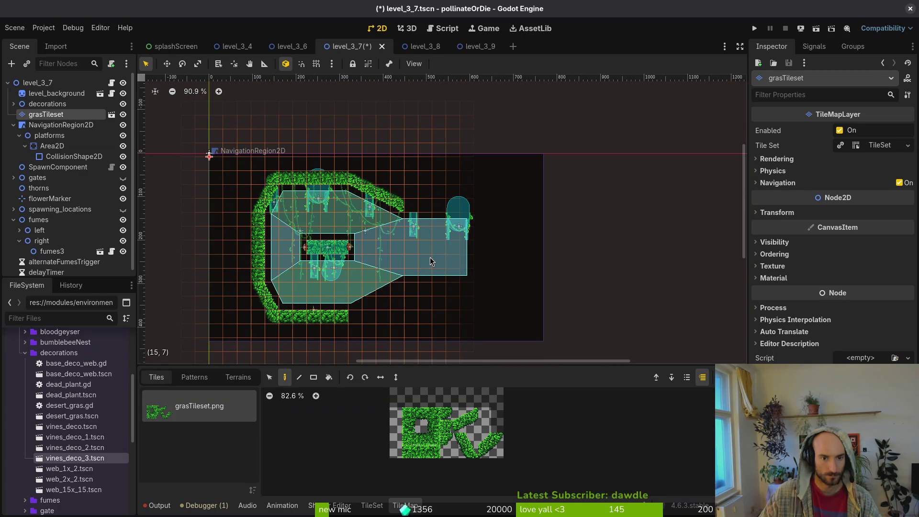
{"action": "key", "text": "ctrl+z"}
{"action": "scroll", "coordinate": [434, 255], "scroll_direction": "up", "scroll_amount": 4}
{"action": "key", "text": "Escape"}
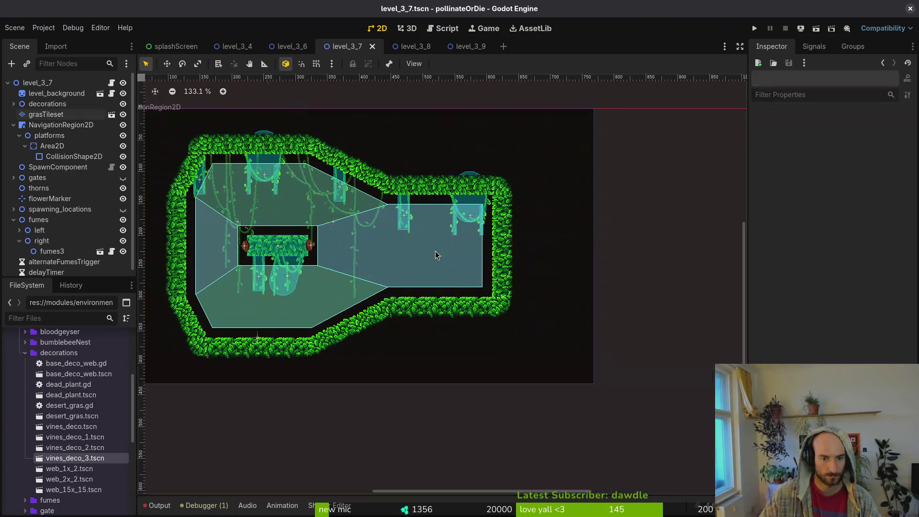
{"action": "left_click", "coordinate": [46, 115]}
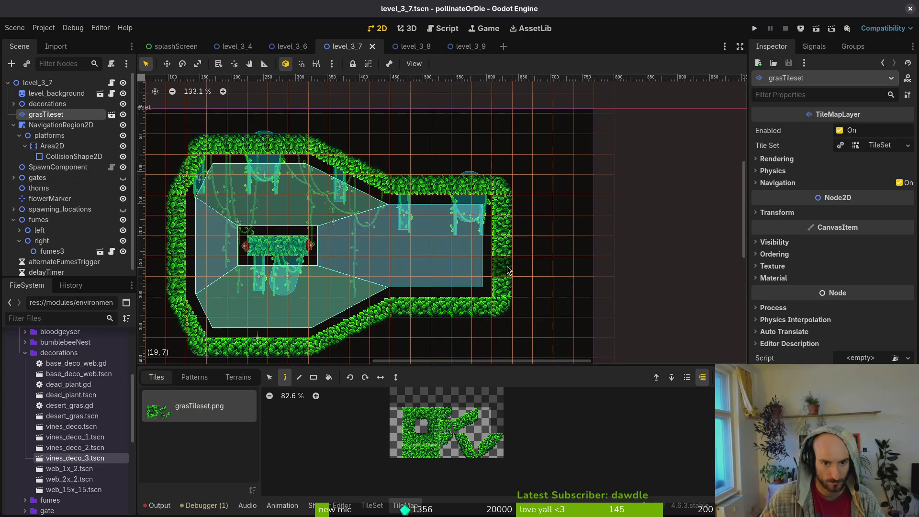
Erase the right-hand column of grass tiles and box-select a block of cave tiles
{"action": "scroll", "coordinate": [542, 228], "scroll_direction": "left", "scroll_amount": 3}
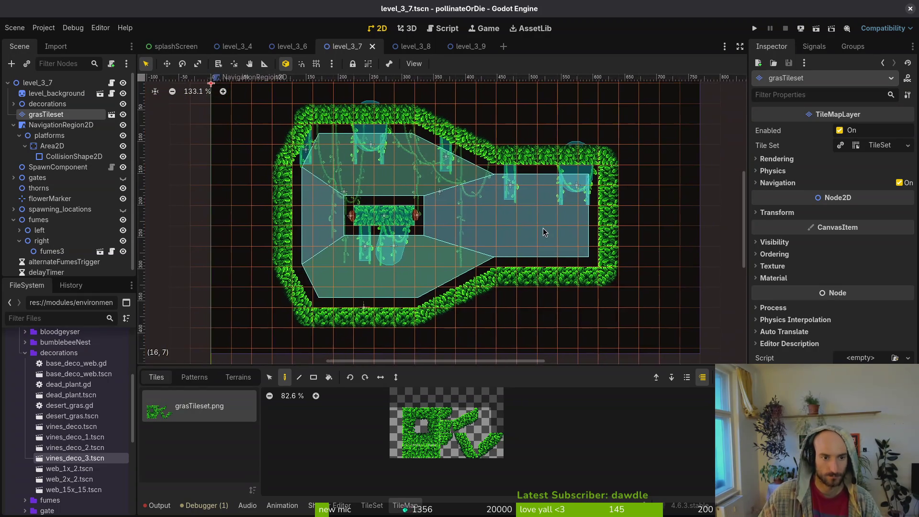
{"action": "scroll", "coordinate": [544, 239], "scroll_direction": "down", "scroll_amount": 3}
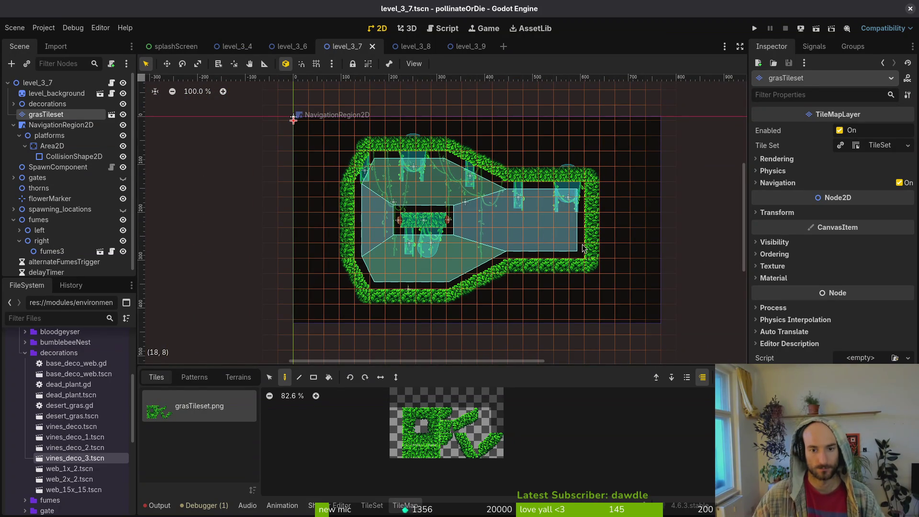
{"action": "scroll", "coordinate": [621, 321], "scroll_direction": "up", "scroll_amount": 4}
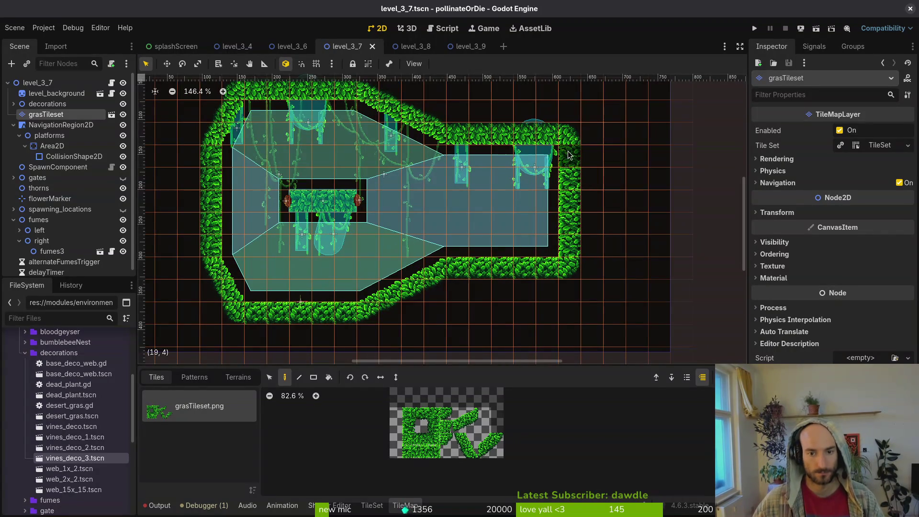
{"action": "mouse_move", "coordinate": [567, 141]}
{"action": "left_mouse_down"}
{"action": "mouse_move", "coordinate": [570, 257]}
{"action": "mouse_move", "coordinate": [557, 297]}
{"action": "left_mouse_up"}
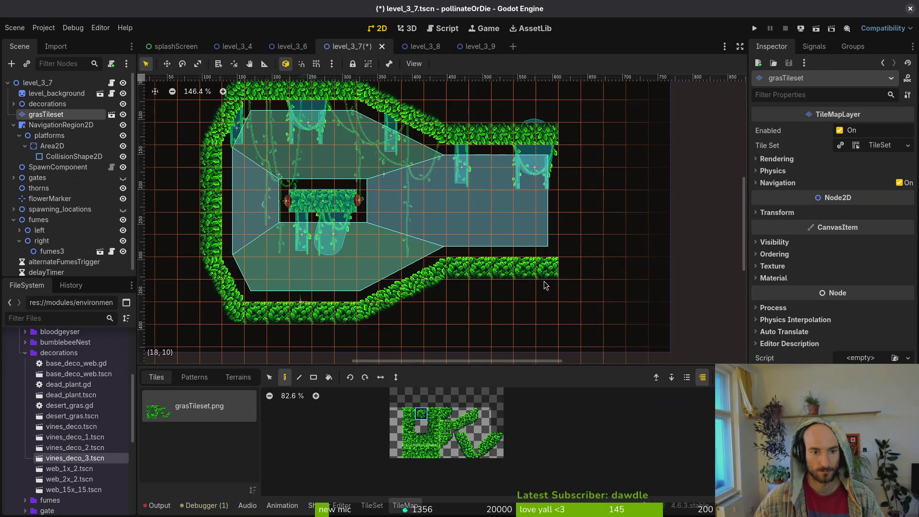
{"action": "scroll", "coordinate": [469, 211], "scroll_direction": "up", "scroll_amount": 2}
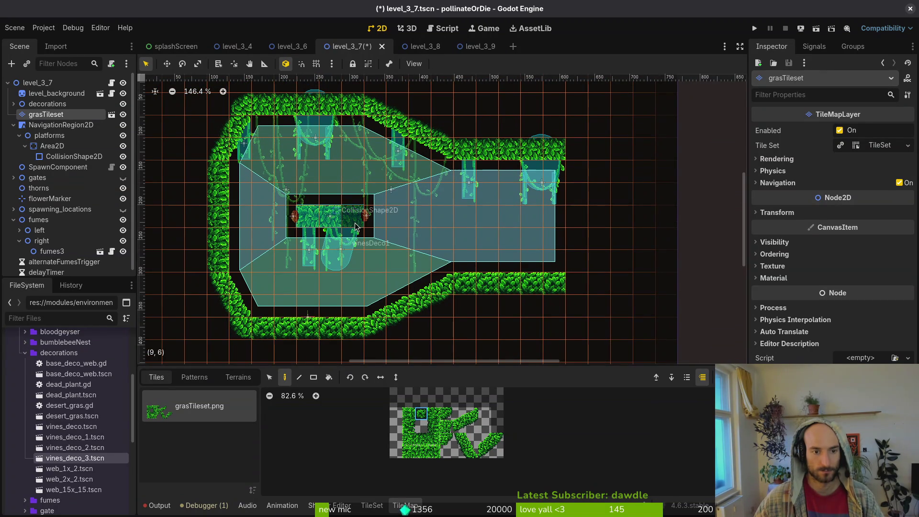
{"action": "left_click", "coordinate": [270, 377]}
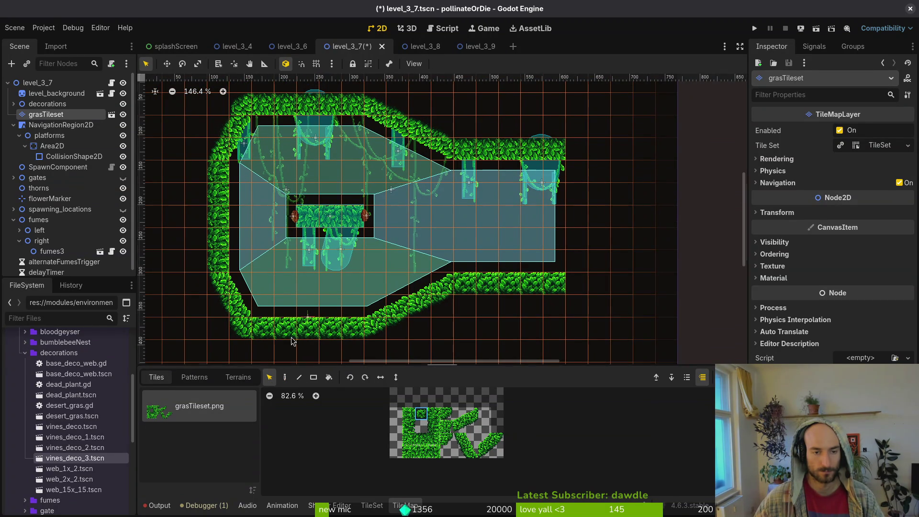
{"action": "mouse_move", "coordinate": [374, 94]}
{"action": "left_mouse_down"}
{"action": "mouse_move", "coordinate": [460, 250]}
{"action": "mouse_move", "coordinate": [523, 332]}
{"action": "left_mouse_up"}
{"action": "left_click", "coordinate": [635, 288]}
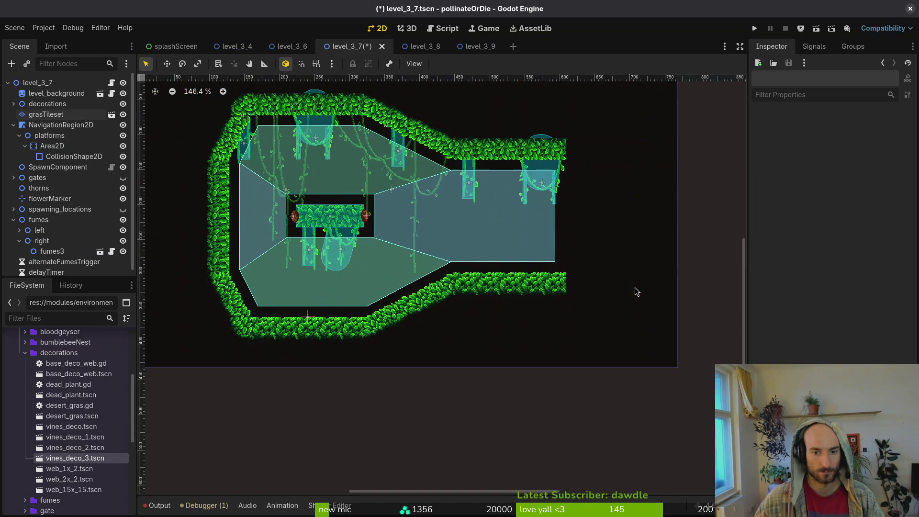
{"action": "key", "text": "ctrl+s"}
Box-select the right cave section's grass tiles and shift them further right
{"action": "left_click", "coordinate": [46, 114]}
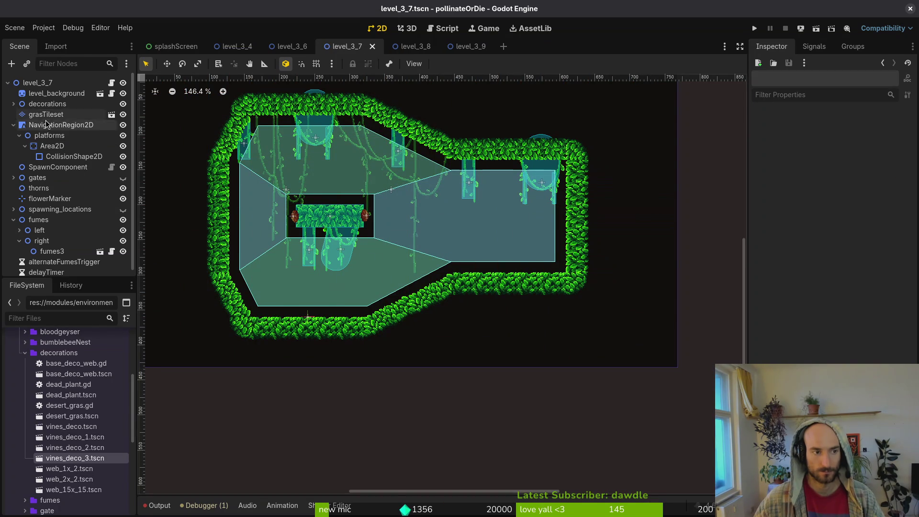
{"action": "left_click", "coordinate": [270, 378]}
{"action": "mouse_move", "coordinate": [368, 96]}
{"action": "left_mouse_down"}
{"action": "mouse_move", "coordinate": [536, 324]}
{"action": "mouse_move", "coordinate": [611, 293]}
{"action": "left_mouse_up"}
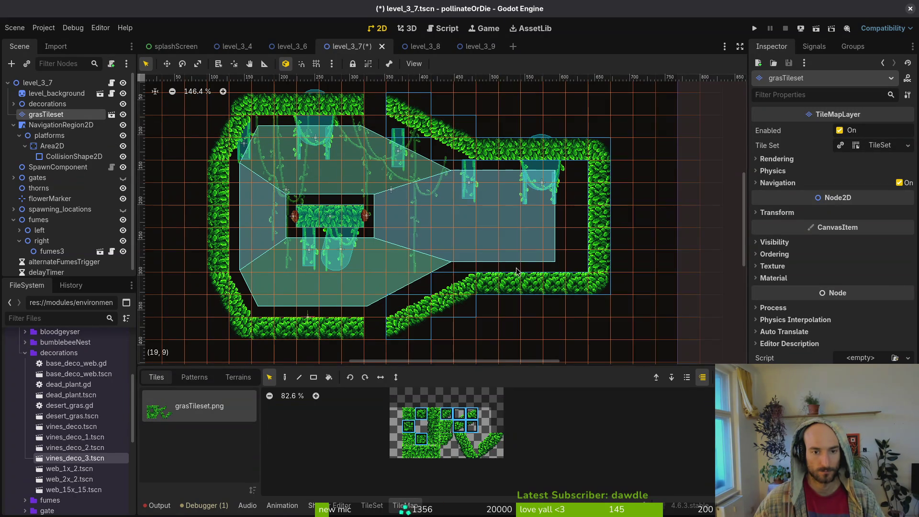
{"action": "left_click", "coordinate": [527, 344]}
{"action": "left_click", "coordinate": [416, 117]}
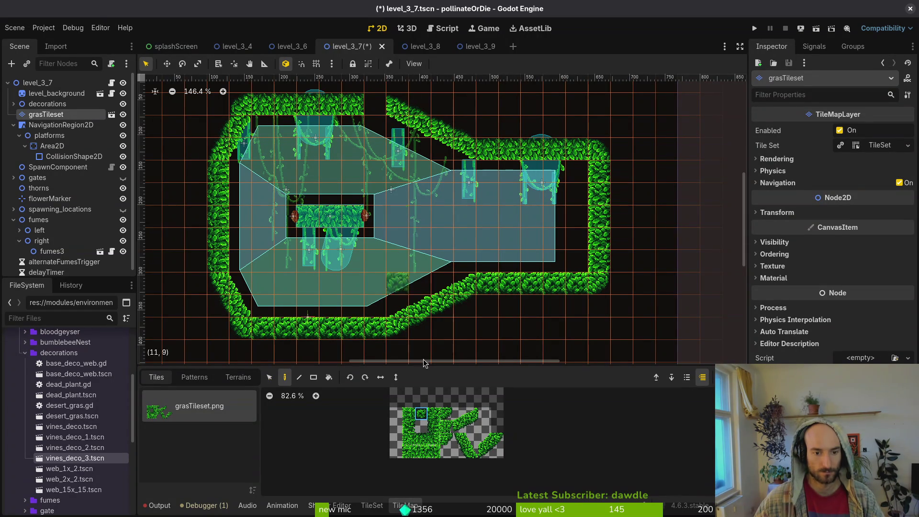
{"action": "key", "text": "Escape"}
{"action": "scroll", "coordinate": [547, 395], "scroll_direction": "up", "scroll_amount": 5}
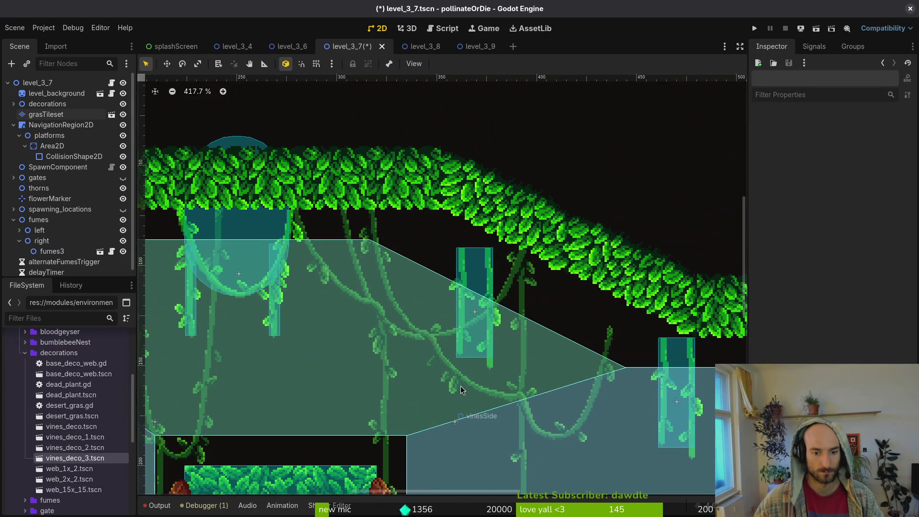
With grid snap on, drag the navigation polygon's ceiling, corner and floor vertices right to the widened walls
{"action": "left_click", "coordinate": [461, 386]}
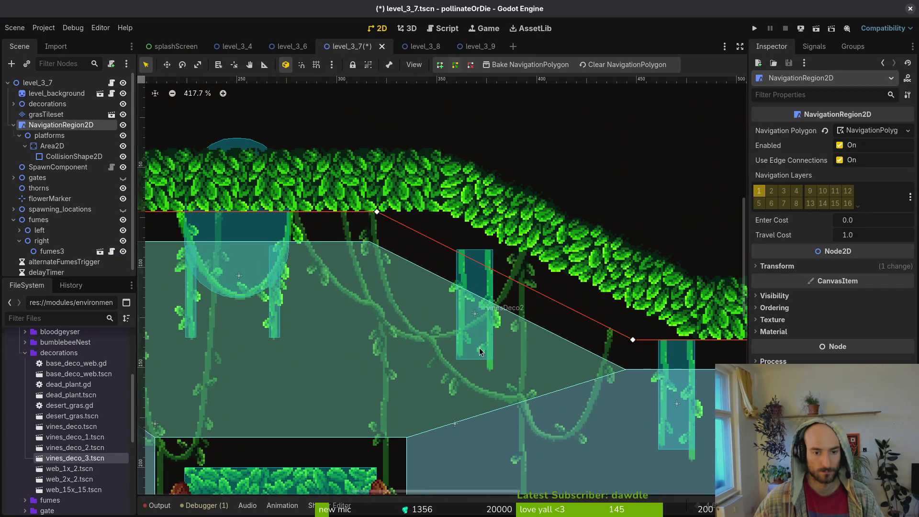
{"action": "scroll", "coordinate": [479, 354], "scroll_direction": "right", "scroll_amount": 4}
{"action": "key", "text": "shift+g"}
{"action": "left_click_drag", "start_coordinate": [529, 325], "coordinate": [593, 324]}
{"action": "left_click_drag", "start_coordinate": [272, 195], "coordinate": [338, 195]}
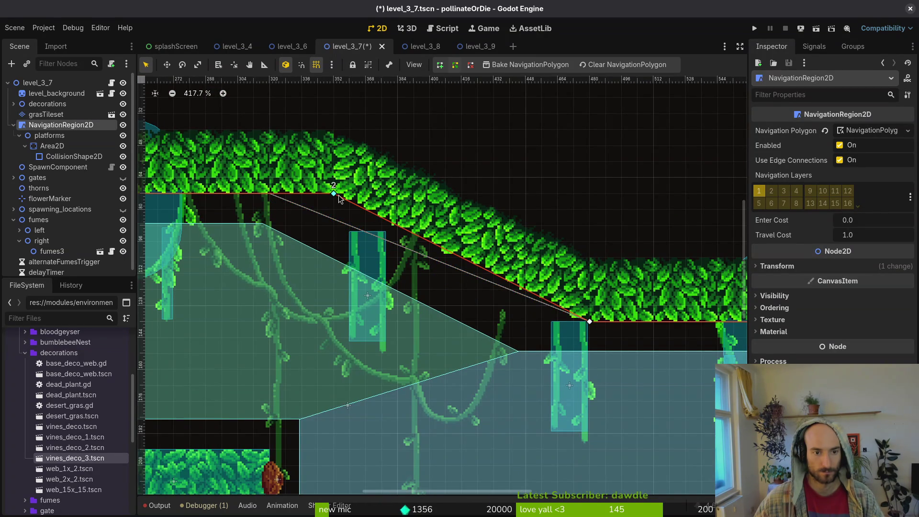
{"action": "scroll", "coordinate": [337, 197], "scroll_direction": "up", "scroll_amount": 3}
{"action": "scroll", "coordinate": [346, 179], "scroll_direction": "down", "scroll_amount": 6}
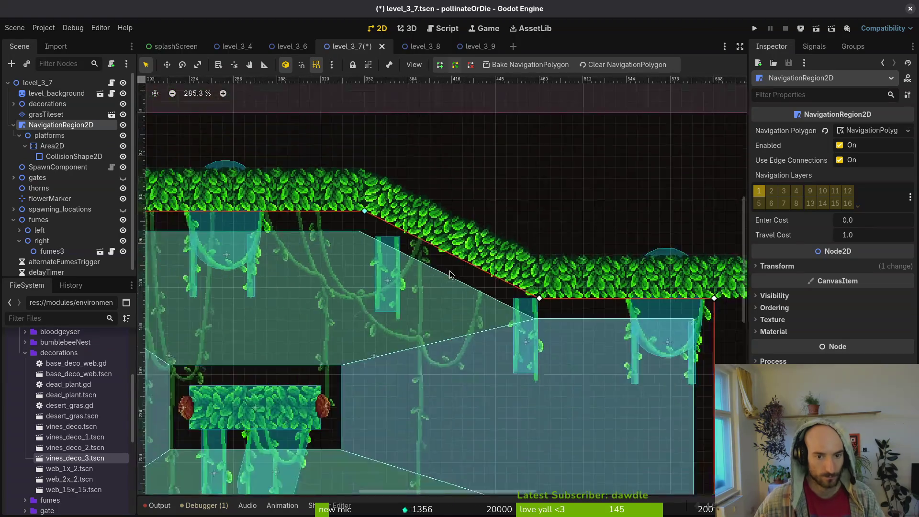
{"action": "left_click_drag", "start_coordinate": [516, 210], "coordinate": [513, 214]}
{"action": "left_click_drag", "start_coordinate": [479, 392], "coordinate": [504, 393]}
{"action": "left_click_drag", "start_coordinate": [297, 391], "coordinate": [328, 390]}
{"action": "scroll", "coordinate": [329, 391], "scroll_direction": "up", "scroll_amount": 2}
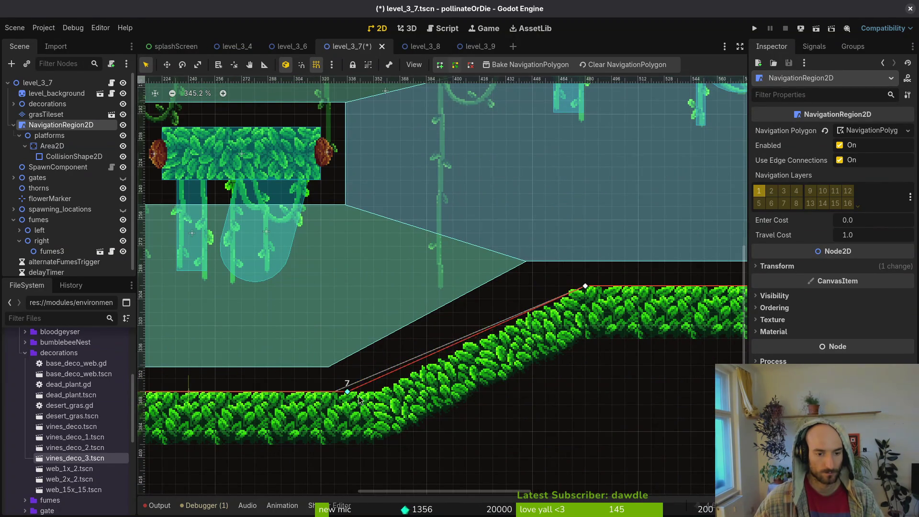
Save the level and rebake the navigation polygon for the widened cave
{"action": "left_click", "coordinate": [389, 351]}
{"action": "scroll", "coordinate": [390, 335], "scroll_direction": "down", "scroll_amount": 5}
{"action": "key", "text": "ctrl+s"}
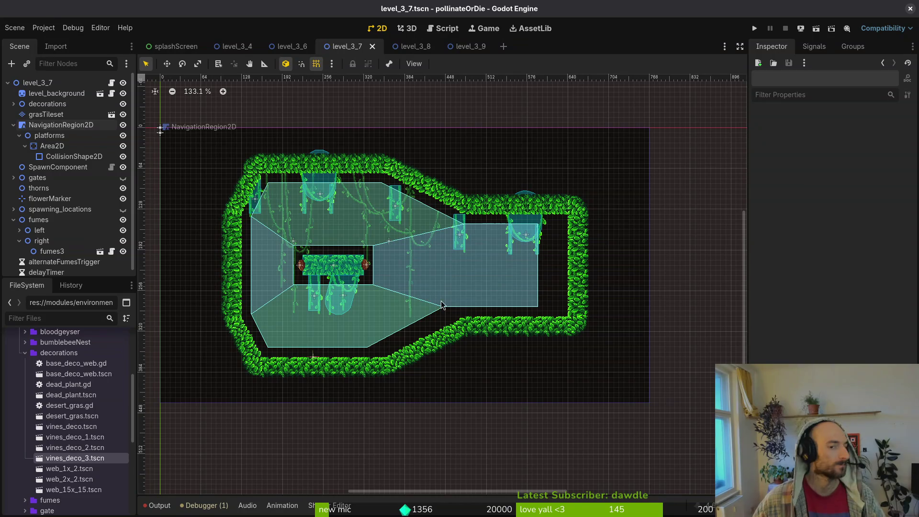
{"action": "left_click", "coordinate": [404, 329]}
{"action": "left_click", "coordinate": [513, 64]}
Hide the navigation region in the editor and collapse its branch
{"action": "left_click", "coordinate": [464, 270]}
{"action": "scroll", "coordinate": [467, 230], "scroll_direction": "up", "scroll_amount": 4}
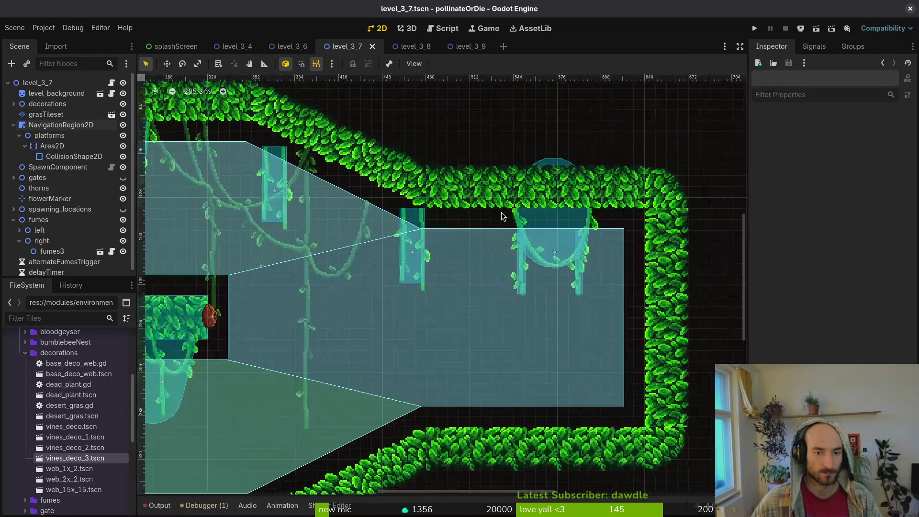
{"action": "left_click_drag", "start_coordinate": [408, 225], "coordinate": [435, 225]}
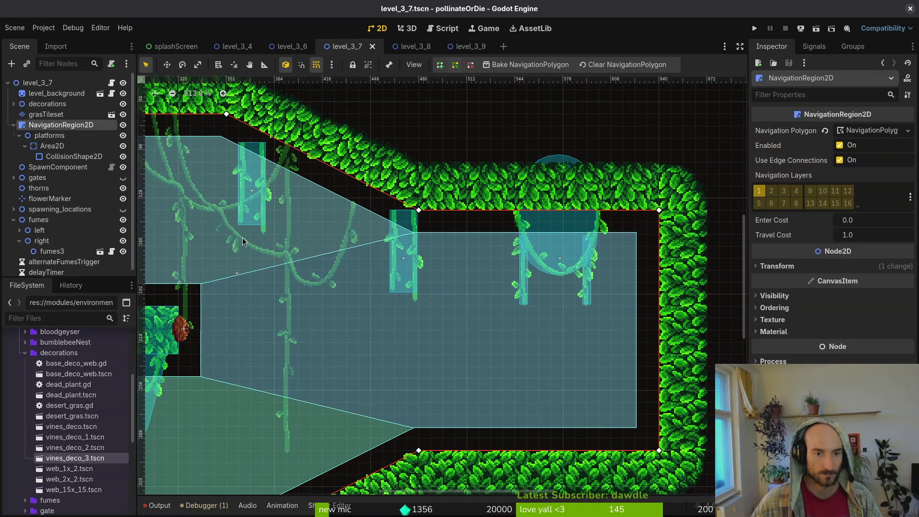
{"action": "left_click", "coordinate": [434, 225]}
{"action": "left_click", "coordinate": [123, 124]}
{"action": "left_click", "coordinate": [14, 125]}
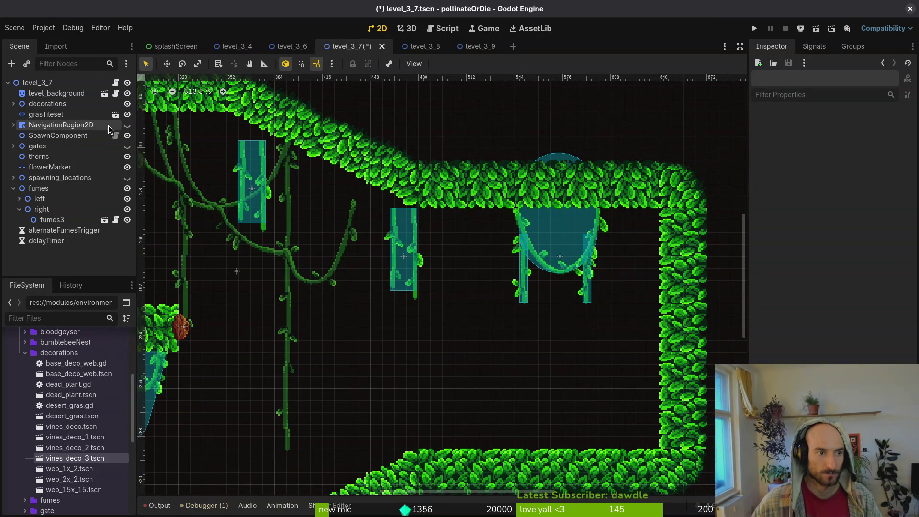
Save, expand the decorations group, and shift the vinesDeco5 and vinesDeco3 webs to the right
{"action": "key", "text": "ctrl+s"}
{"action": "left_click", "coordinate": [2, 103]}
{"action": "left_click", "coordinate": [13, 104]}
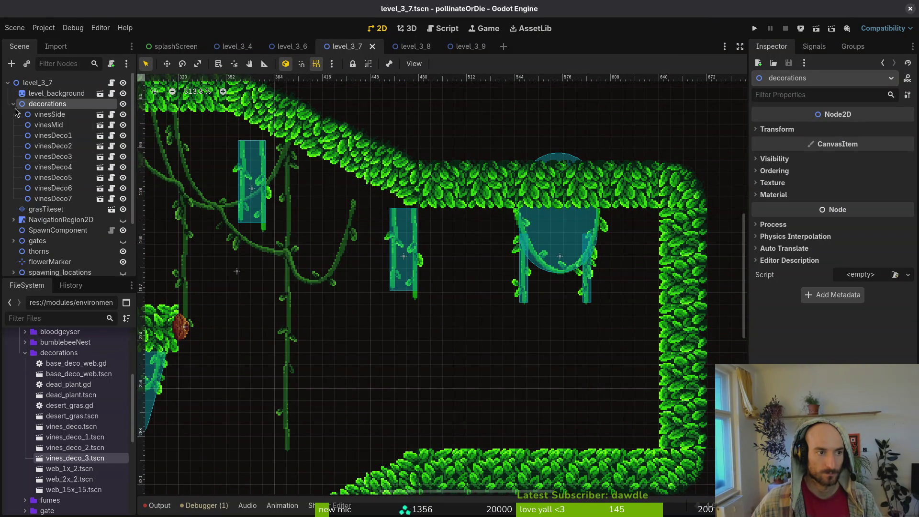
{"action": "left_click_drag", "start_coordinate": [409, 237], "coordinate": [437, 237]}
{"action": "mouse_move", "coordinate": [550, 270]}
{"action": "left_mouse_down"}
{"action": "mouse_move", "coordinate": [589, 271]}
{"action": "mouse_move", "coordinate": [521, 272]}
{"action": "mouse_move", "coordinate": [617, 275]}
{"action": "left_mouse_up"}
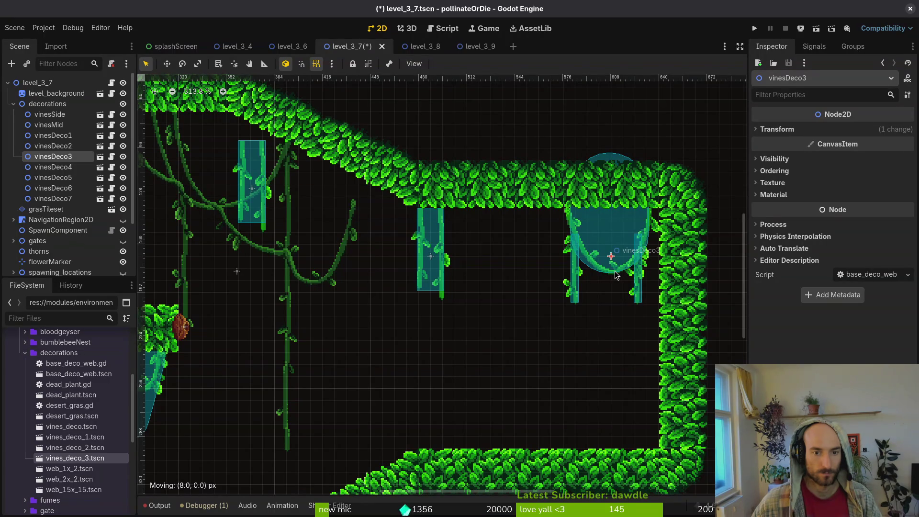
{"action": "mouse_move", "coordinate": [616, 276]}
{"action": "left_mouse_down"}
{"action": "mouse_move", "coordinate": [471, 277]}
{"action": "mouse_move", "coordinate": [450, 294]}
{"action": "mouse_move", "coordinate": [637, 301]}
{"action": "left_mouse_up"}
{"action": "left_click", "coordinate": [444, 300]}
{"action": "scroll", "coordinate": [596, 209], "scroll_direction": "up", "scroll_amount": 4}
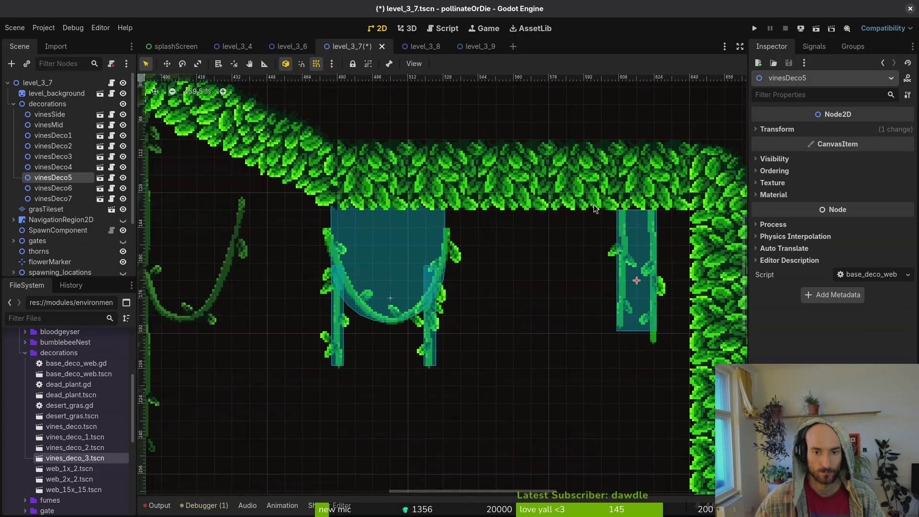
{"action": "mouse_move", "coordinate": [427, 287]}
{"action": "left_mouse_down"}
{"action": "mouse_move", "coordinate": [445, 288]}
{"action": "mouse_move", "coordinate": [447, 271]}
{"action": "left_mouse_up"}
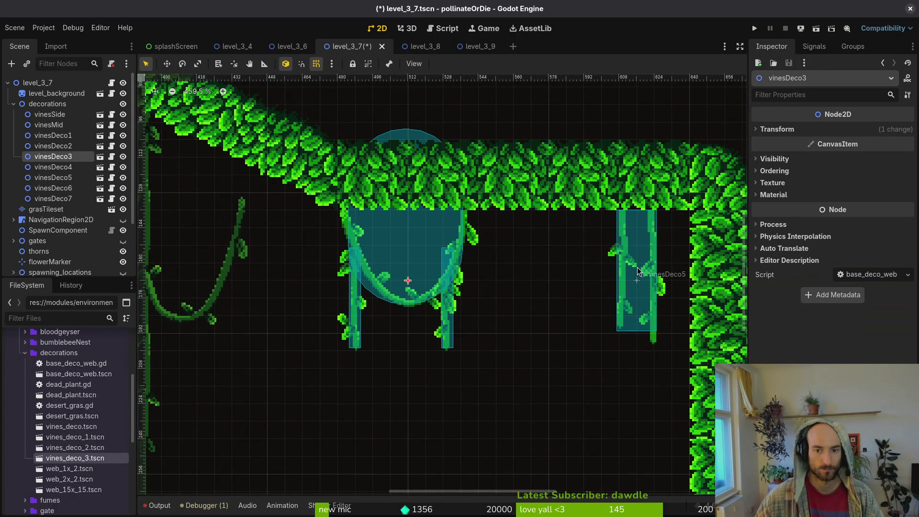
{"action": "mouse_move", "coordinate": [653, 277]}
{"action": "left_mouse_down"}
{"action": "mouse_move", "coordinate": [670, 284]}
{"action": "mouse_move", "coordinate": [655, 281]}
{"action": "left_mouse_up"}
With grid snapping off, nudge vinesSide right and move vinesDeco2 right and slightly up
{"action": "key", "text": "shift+g"}
{"action": "key", "text": "shift+g"}
{"action": "scroll", "coordinate": [649, 280], "scroll_direction": "up", "scroll_amount": 2}
{"action": "scroll", "coordinate": [654, 290], "scroll_direction": "up", "scroll_amount": 2}
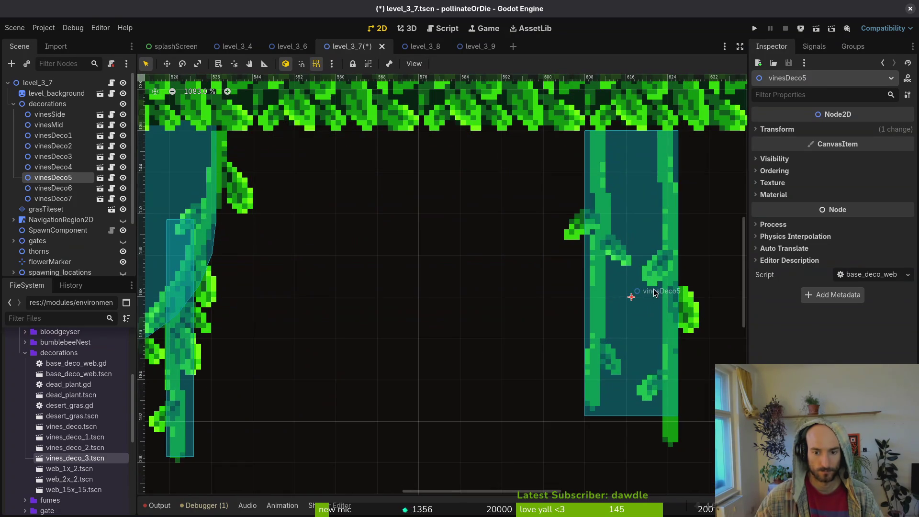
{"action": "scroll", "coordinate": [649, 292], "scroll_direction": "down", "scroll_amount": 6}
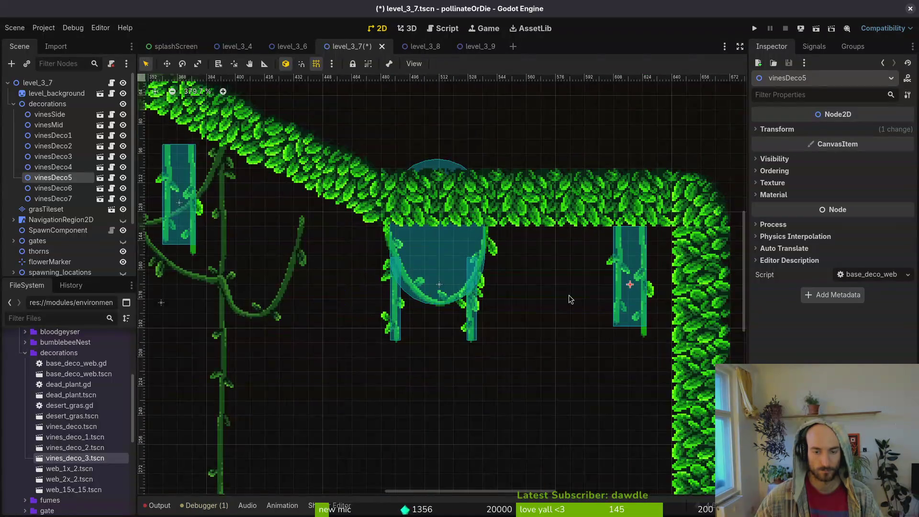
{"action": "scroll", "coordinate": [645, 262], "scroll_direction": "up", "scroll_amount": 1}
{"action": "scroll", "coordinate": [527, 287], "scroll_direction": "up", "scroll_amount": 3}
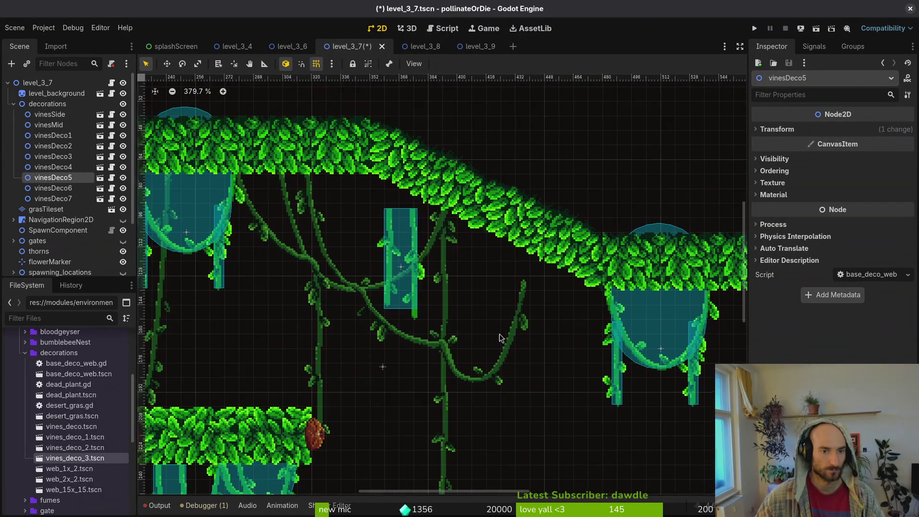
{"action": "left_click", "coordinate": [387, 329]}
{"action": "mouse_move", "coordinate": [389, 330]}
{"action": "left_mouse_down"}
{"action": "mouse_move", "coordinate": [415, 334]}
{"action": "mouse_move", "coordinate": [414, 348]}
{"action": "mouse_move", "coordinate": [446, 331]}
{"action": "left_mouse_up"}
{"action": "left_click_drag", "start_coordinate": [394, 257], "coordinate": [428, 255]}
{"action": "scroll", "coordinate": [428, 255], "scroll_direction": "down", "scroll_amount": 5}
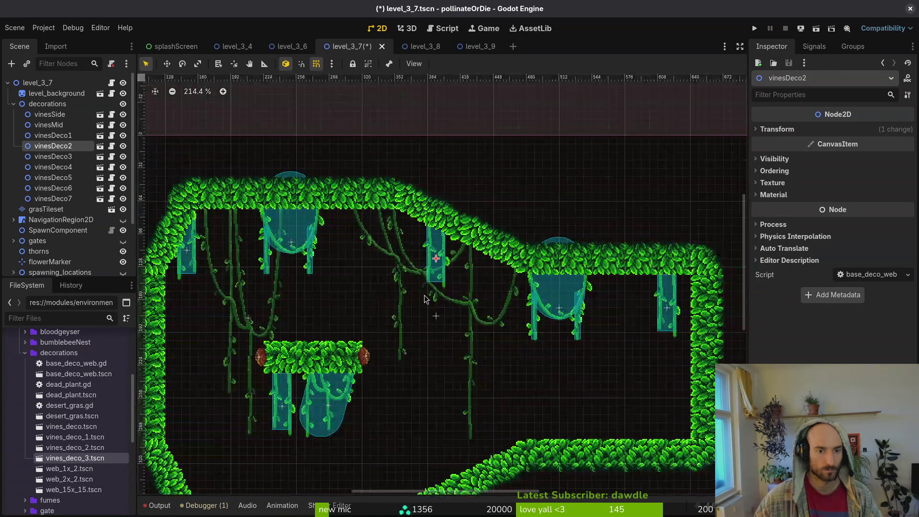
{"action": "scroll", "coordinate": [421, 258], "scroll_direction": "up", "scroll_amount": 3}
Check the vinesMid vines, leave them in place, and save level_3_7
{"action": "left_click", "coordinate": [369, 249]}
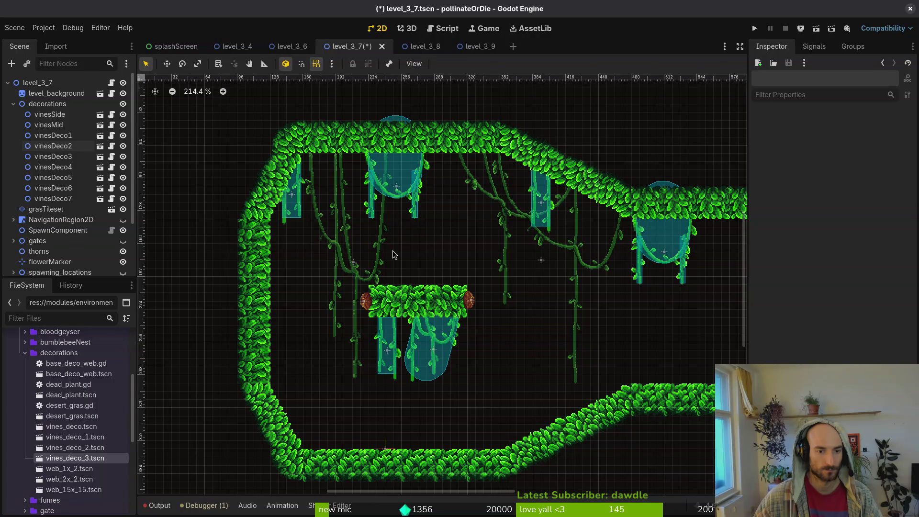
{"action": "left_click", "coordinate": [352, 252]}
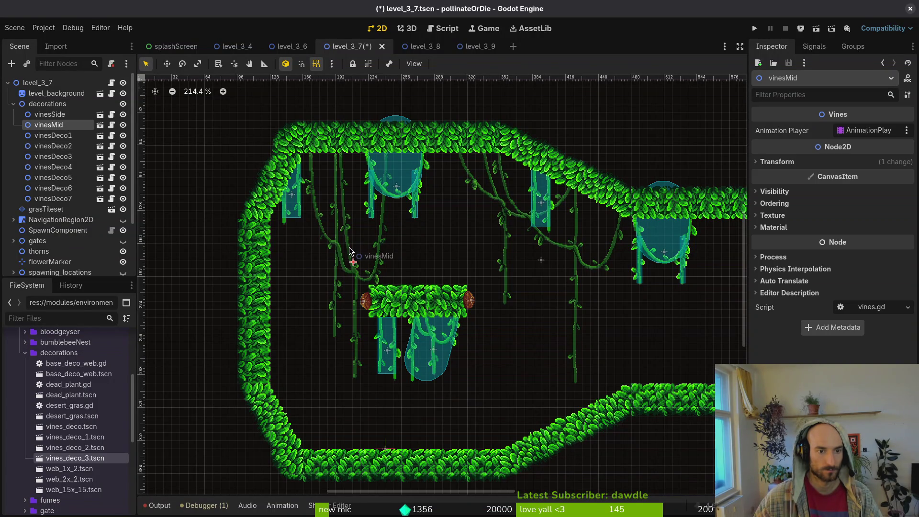
{"action": "left_click", "coordinate": [465, 271]}
{"action": "scroll", "coordinate": [465, 271], "scroll_direction": "down", "scroll_amount": 2}
{"action": "key", "text": "ctrl+s"}
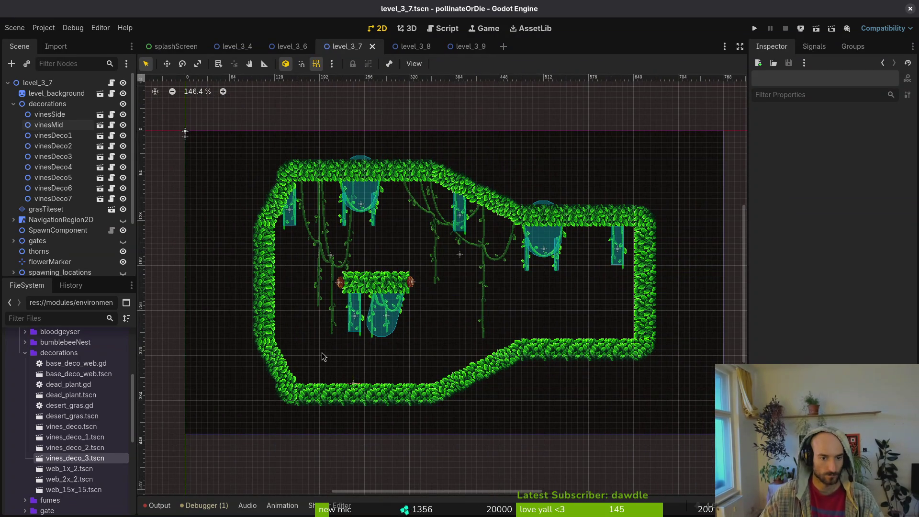
Collapse decorations and fumes, show spawning_locations, and hide the wave2 spawn markers
{"action": "left_click", "coordinate": [13, 104]}
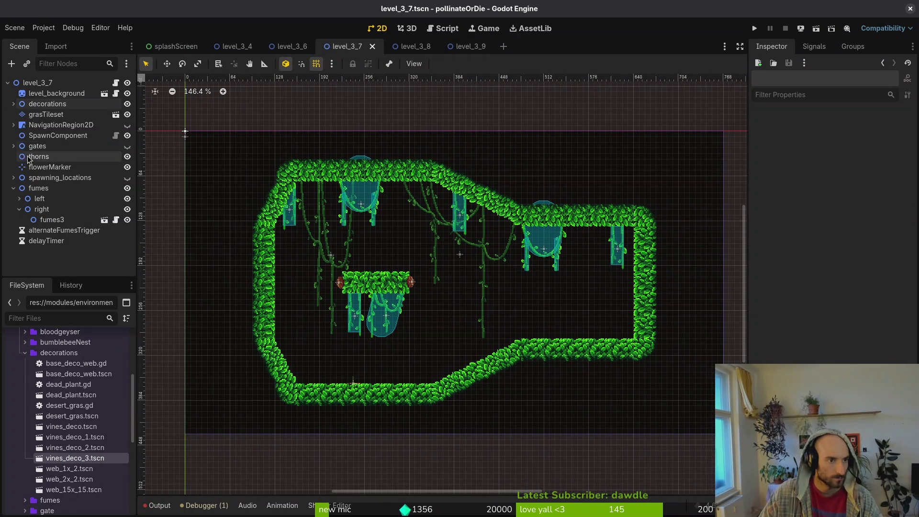
{"action": "left_click", "coordinate": [126, 126]}
{"action": "left_click", "coordinate": [127, 126]}
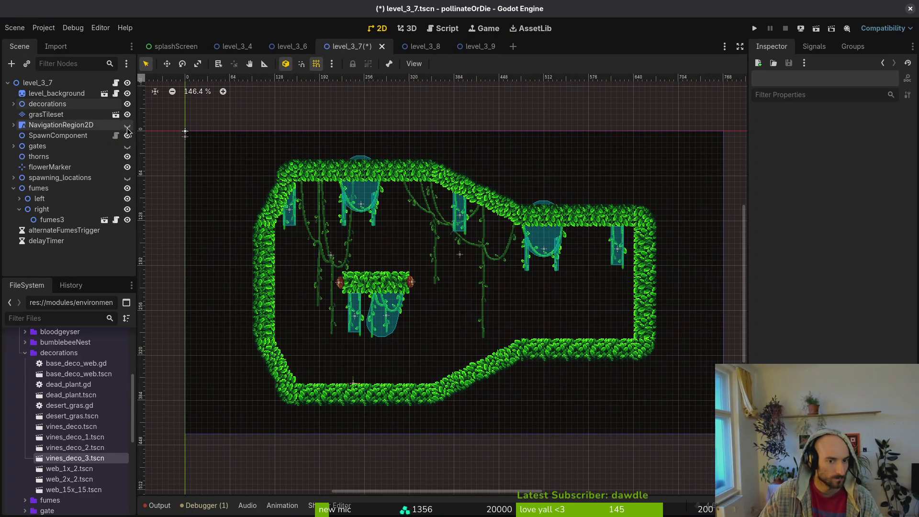
{"action": "left_click", "coordinate": [13, 188]}
{"action": "left_click", "coordinate": [127, 178]}
{"action": "left_click", "coordinate": [14, 178]}
{"action": "left_click", "coordinate": [19, 188]}
{"action": "left_click", "coordinate": [46, 200]}
{"action": "left_click", "coordinate": [19, 199]}
{"action": "left_click", "coordinate": [123, 199]}
{"action": "left_click", "coordinate": [19, 188]}
Select wave1 markers such as enemySpawnMarker14 and hide the decorations so markers stand out
{"action": "left_click", "coordinate": [42, 203]}
{"action": "scroll", "coordinate": [47, 206], "scroll_direction": "down", "scroll_amount": 3}
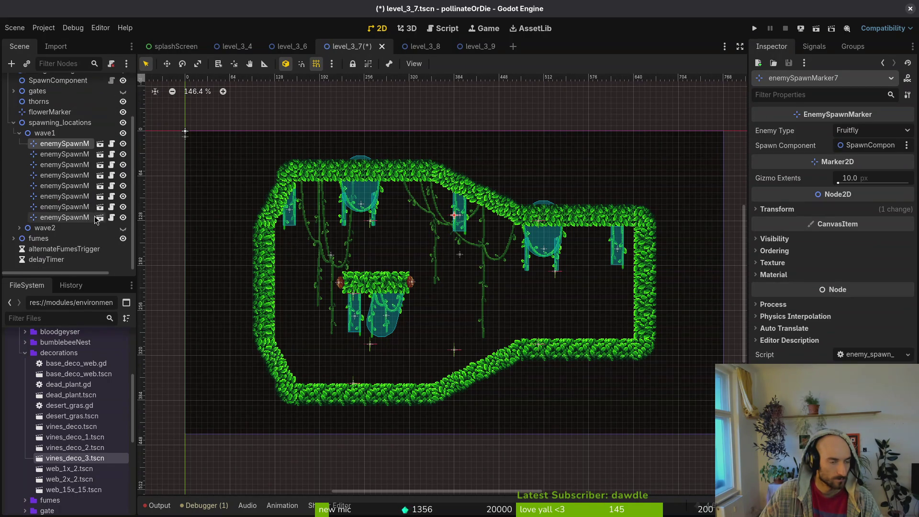
{"action": "left_click", "coordinate": [65, 217]}
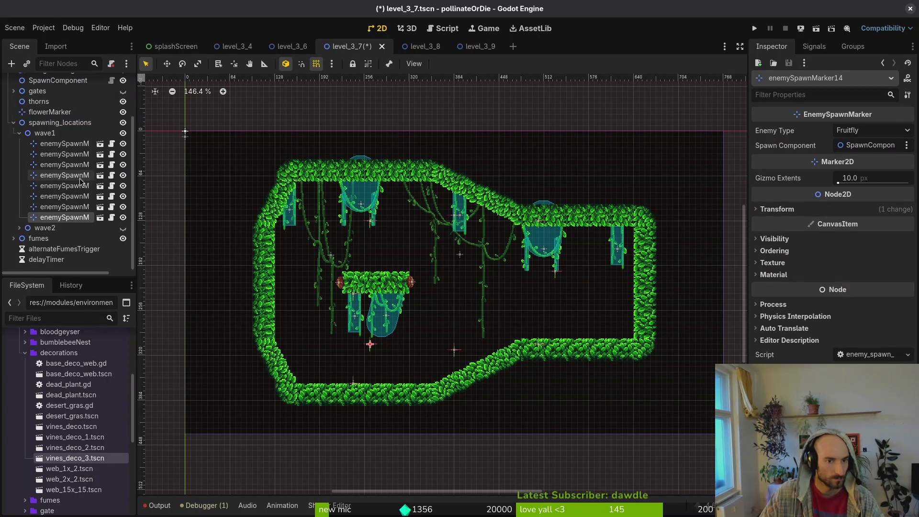
{"action": "scroll", "coordinate": [86, 148], "scroll_direction": "up", "scroll_amount": 3}
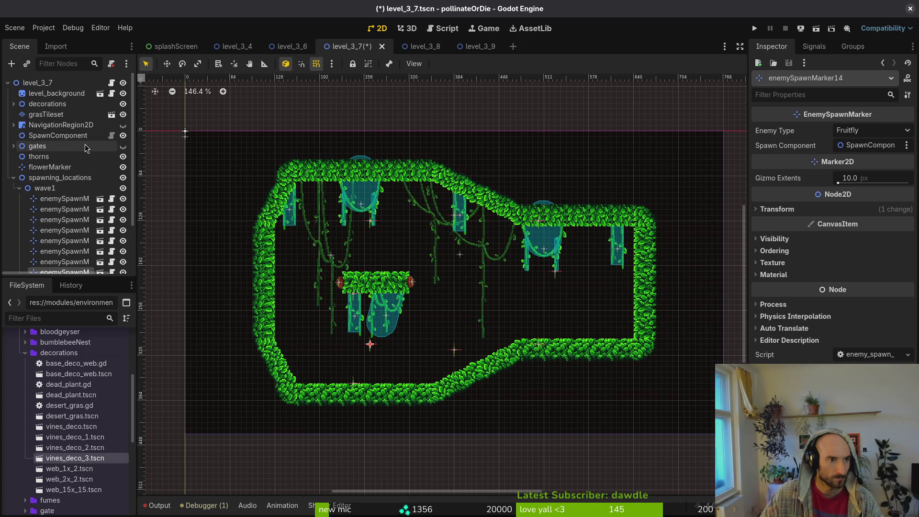
{"action": "left_click", "coordinate": [123, 104]}
{"action": "scroll", "coordinate": [402, 339], "scroll_direction": "up", "scroll_amount": 3}
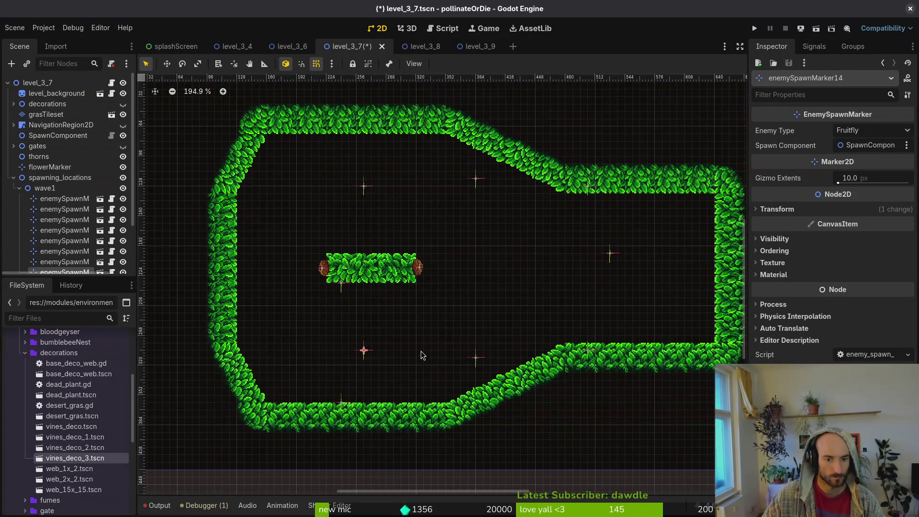
{"action": "scroll", "coordinate": [418, 355], "scroll_direction": "down", "scroll_amount": 3}
{"action": "scroll", "coordinate": [430, 309], "scroll_direction": "up", "scroll_amount": 3}
Move enemySpawnMarker10 left, the flower marker onto the lower-right slope, and enemySpawnMarker11 down 64 px
{"action": "mouse_move", "coordinate": [389, 305]}
{"action": "left_mouse_down"}
{"action": "mouse_move", "coordinate": [370, 325]}
{"action": "mouse_move", "coordinate": [326, 288]}
{"action": "left_mouse_up"}
{"action": "left_click", "coordinate": [392, 405]}
{"action": "mouse_move", "coordinate": [392, 405]}
{"action": "left_mouse_down"}
{"action": "mouse_move", "coordinate": [545, 351]}
{"action": "mouse_move", "coordinate": [521, 381]}
{"action": "mouse_move", "coordinate": [549, 379]}
{"action": "mouse_move", "coordinate": [542, 367]}
{"action": "mouse_move", "coordinate": [552, 368]}
{"action": "mouse_move", "coordinate": [533, 386]}
{"action": "left_mouse_up"}
{"action": "scroll", "coordinate": [541, 372], "scroll_direction": "up", "scroll_amount": 3}
{"action": "scroll", "coordinate": [547, 355], "scroll_direction": "down", "scroll_amount": 3}
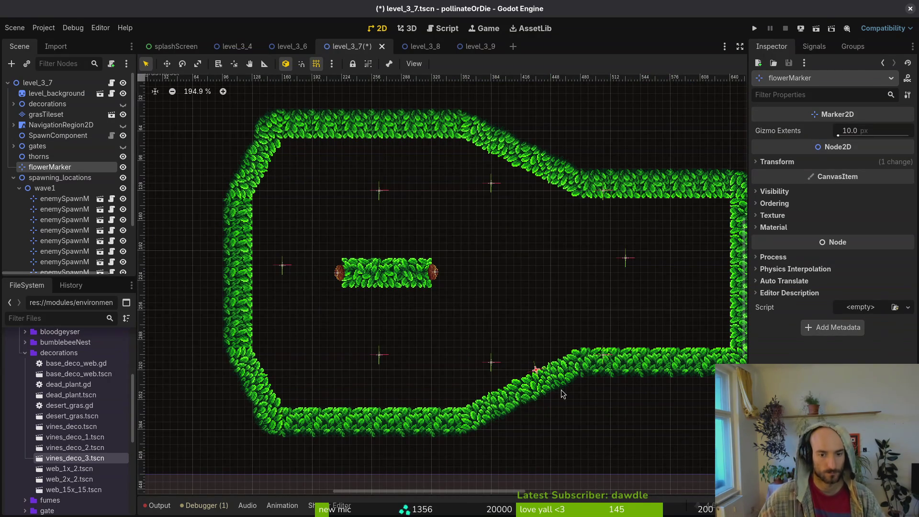
{"action": "scroll", "coordinate": [391, 237], "scroll_direction": "up", "scroll_amount": 3}
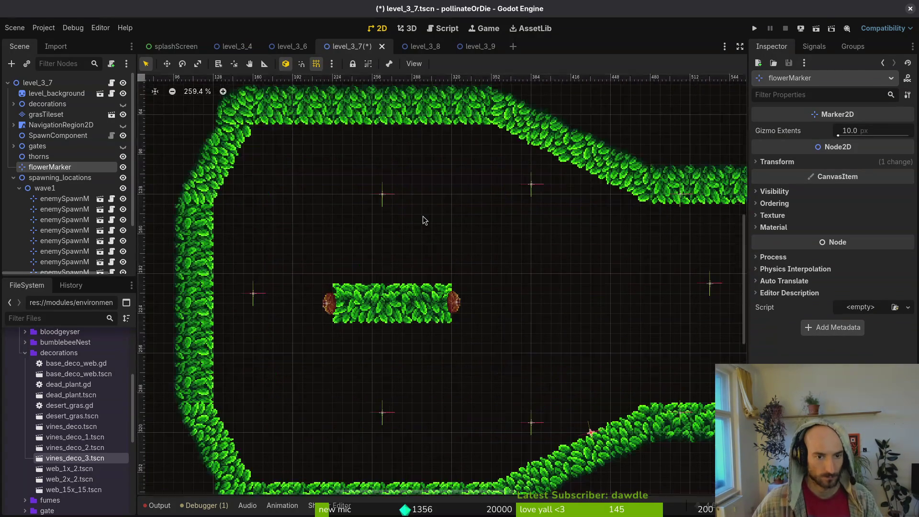
{"action": "left_click", "coordinate": [382, 198]}
{"action": "mouse_move", "coordinate": [383, 198]}
{"action": "left_mouse_down"}
{"action": "mouse_move", "coordinate": [392, 286]}
{"action": "mouse_move", "coordinate": [392, 205]}
{"action": "left_mouse_up"}
Reposition enemySpawnMarker7, 10, 14, 8 and 9, then paste a copy into wave1
{"action": "left_click_drag", "start_coordinate": [533, 191], "coordinate": [453, 210]}
{"action": "left_click_drag", "start_coordinate": [254, 299], "coordinate": [334, 205]}
{"action": "scroll", "coordinate": [474, 209], "scroll_direction": "up", "scroll_amount": 1}
{"action": "scroll", "coordinate": [568, 287], "scroll_direction": "down", "scroll_amount": 5}
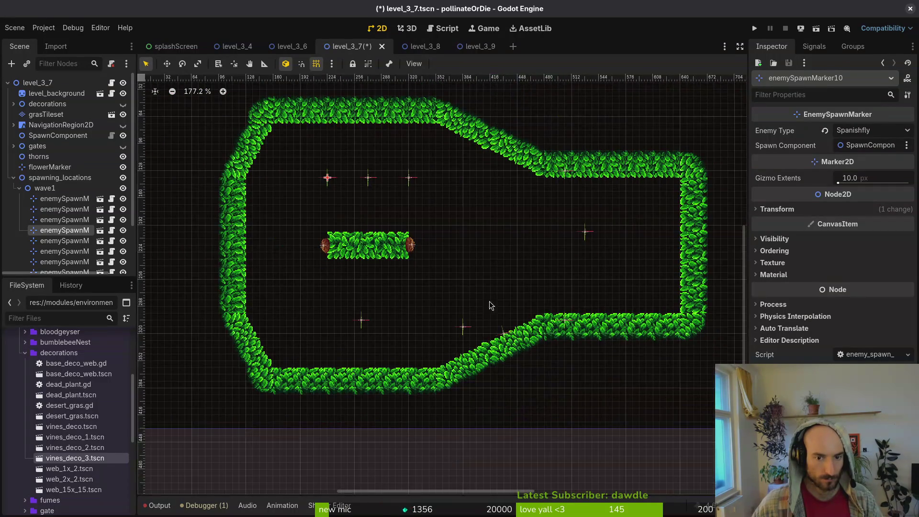
{"action": "mouse_move", "coordinate": [361, 324]}
{"action": "left_mouse_down"}
{"action": "mouse_move", "coordinate": [309, 325]}
{"action": "mouse_move", "coordinate": [293, 311]}
{"action": "left_mouse_up"}
{"action": "left_click_drag", "start_coordinate": [463, 327], "coordinate": [456, 306]}
{"action": "mouse_move", "coordinate": [585, 232]}
{"action": "left_mouse_down"}
{"action": "mouse_move", "coordinate": [570, 244]}
{"action": "mouse_move", "coordinate": [612, 246]}
{"action": "left_mouse_up"}
{"action": "left_click", "coordinate": [61, 182]}
{"action": "key", "text": "ctrl+v"}
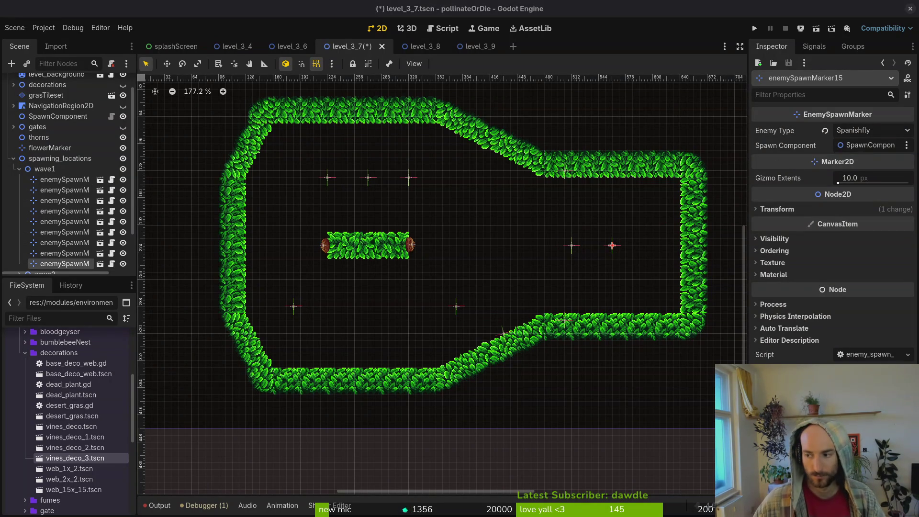
Set enemySpawnMarker11's Enemy Type to Spanishfly
{"action": "key", "text": "super"}
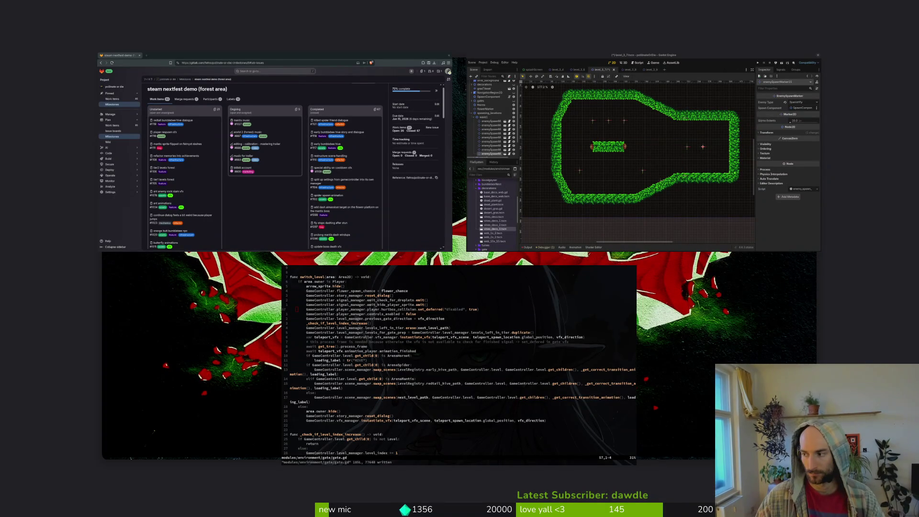
{"action": "key", "text": "super"}
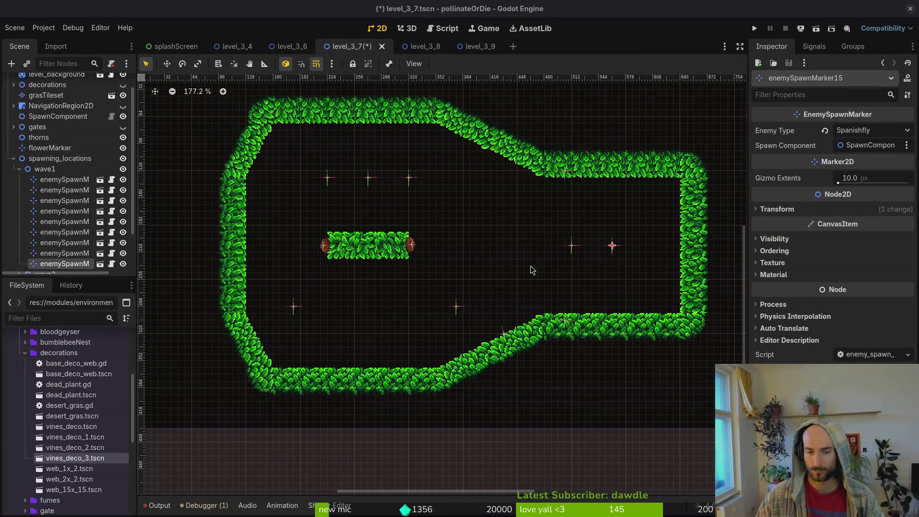
{"action": "scroll", "coordinate": [372, 302], "scroll_direction": "up", "scroll_amount": 2}
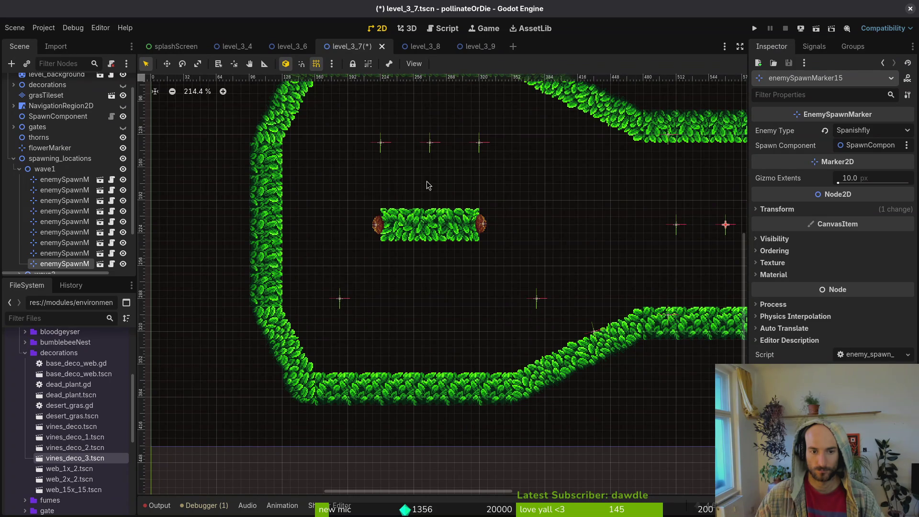
{"action": "left_click", "coordinate": [433, 149]}
{"action": "scroll", "coordinate": [604, 225], "scroll_direction": "down", "scroll_amount": 2}
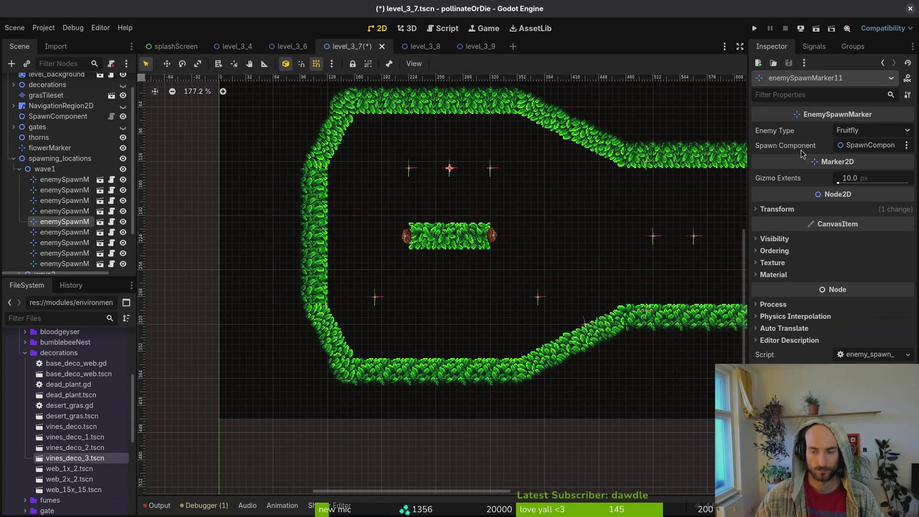
{"action": "left_click", "coordinate": [856, 134]}
{"action": "left_click", "coordinate": [857, 346]}
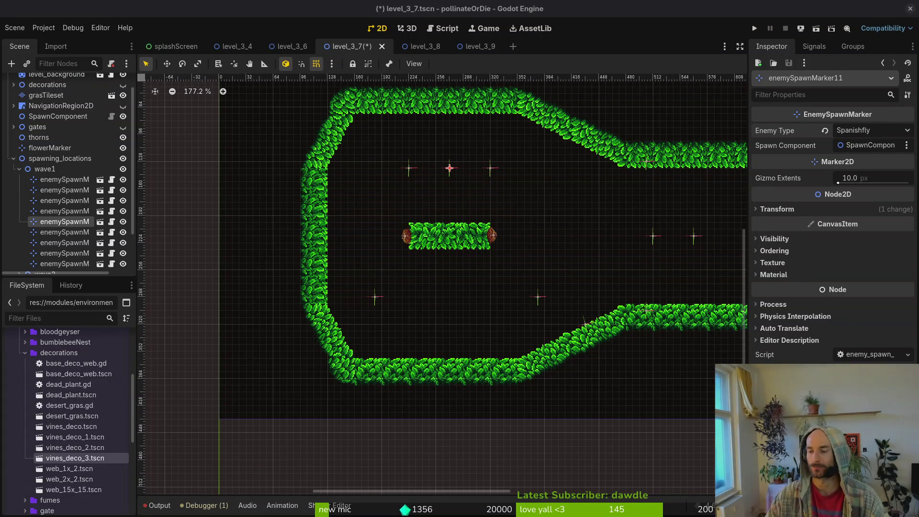
Review the enemy types of enemySpawnMarker7 and enemySpawnMarker10, leaving them unchanged
{"action": "left_click_drag", "start_coordinate": [538, 256], "coordinate": [459, 241]}
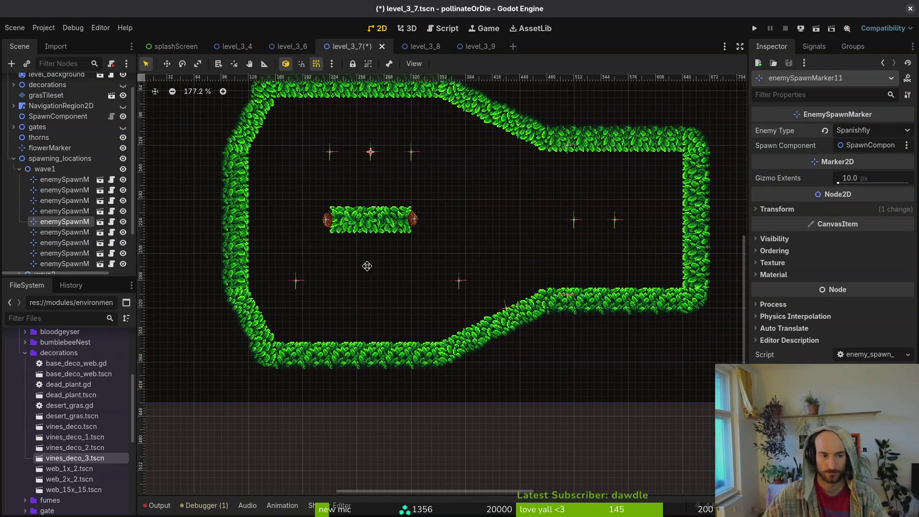
{"action": "left_click_drag", "start_coordinate": [366, 266], "coordinate": [380, 275]}
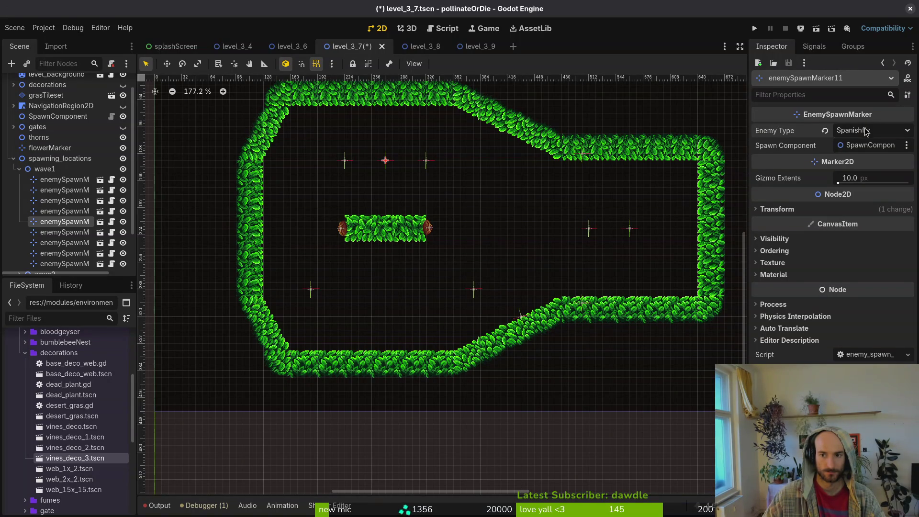
{"action": "left_click", "coordinate": [428, 164]}
{"action": "scroll", "coordinate": [392, 164], "scroll_direction": "up", "scroll_amount": 4}
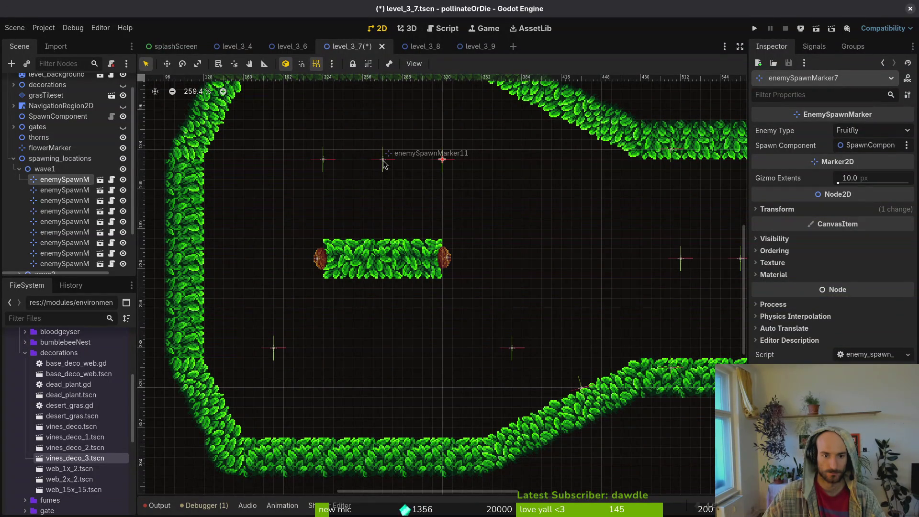
{"action": "left_click", "coordinate": [868, 133]}
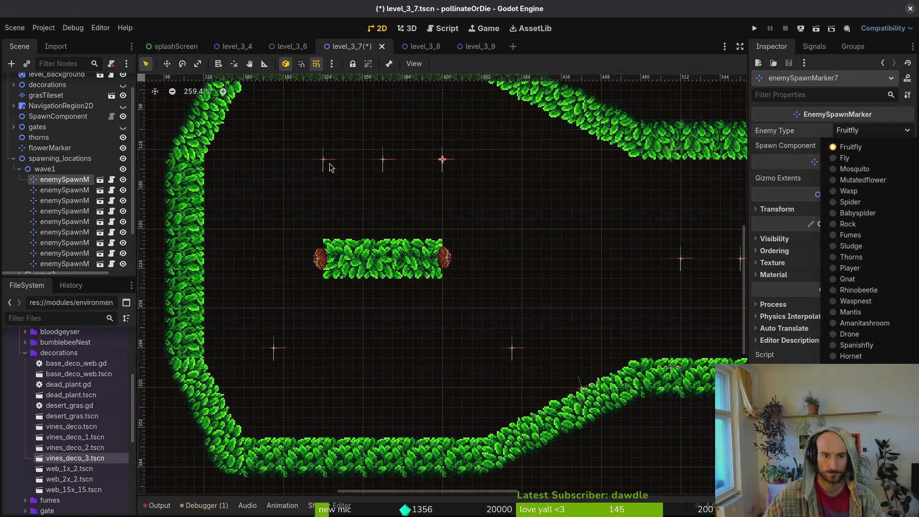
{"action": "left_click", "coordinate": [324, 162]}
{"action": "left_click", "coordinate": [866, 132]}
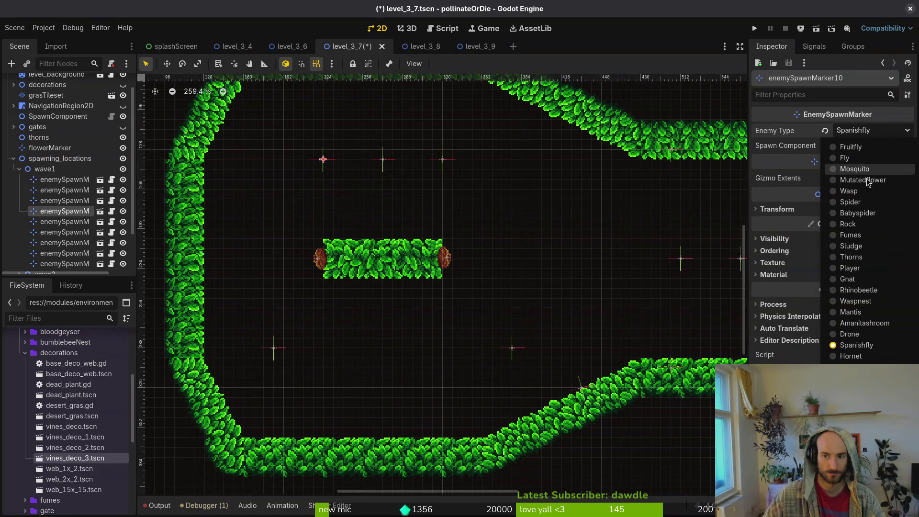
{"action": "left_click", "coordinate": [277, 355]}
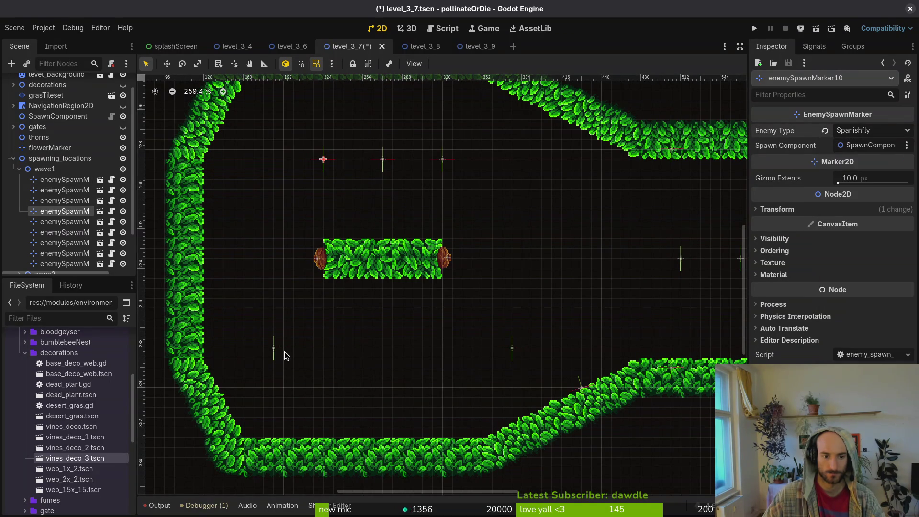
{"action": "left_click", "coordinate": [293, 346]}
Form the lower row: enemySpawnMarker14 right 88 px, marker8 left 56 px, marker16 down
{"action": "left_click_drag", "start_coordinate": [277, 351], "coordinate": [382, 351]}
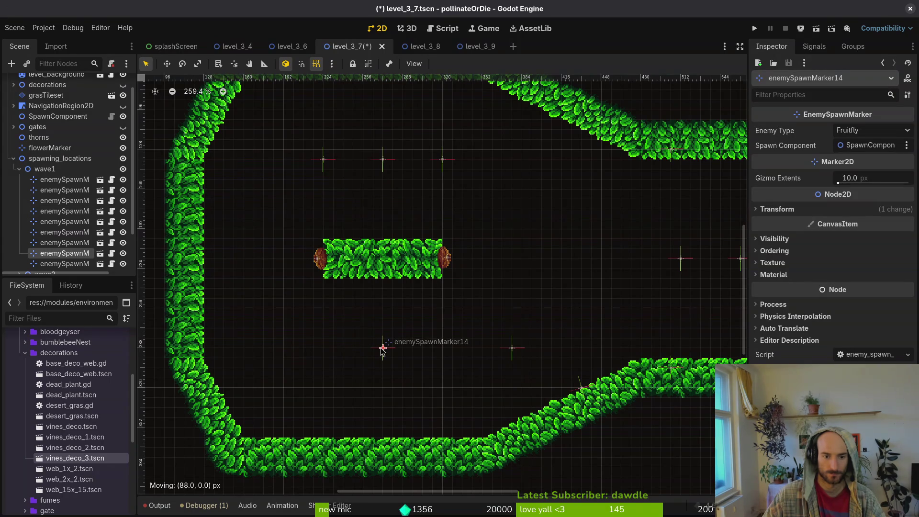
{"action": "left_click_drag", "start_coordinate": [511, 351], "coordinate": [441, 353]}
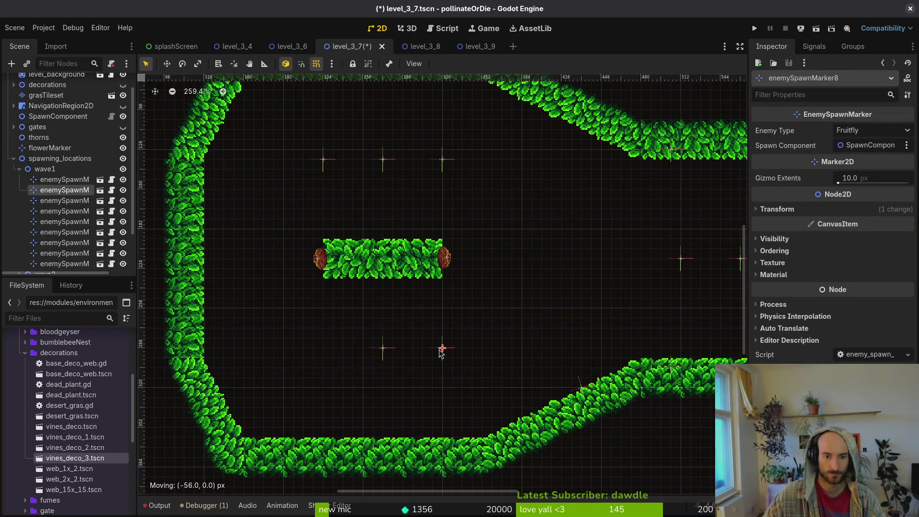
{"action": "left_click", "coordinate": [323, 159]}
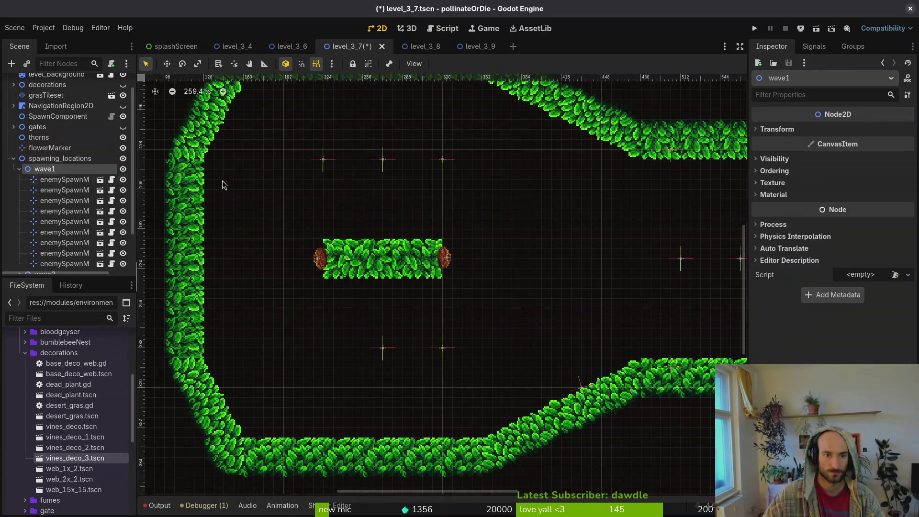
{"action": "mouse_move", "coordinate": [324, 159]}
{"action": "left_mouse_down"}
{"action": "mouse_move", "coordinate": [341, 359]}
{"action": "mouse_move", "coordinate": [324, 348]}
{"action": "left_mouse_up"}
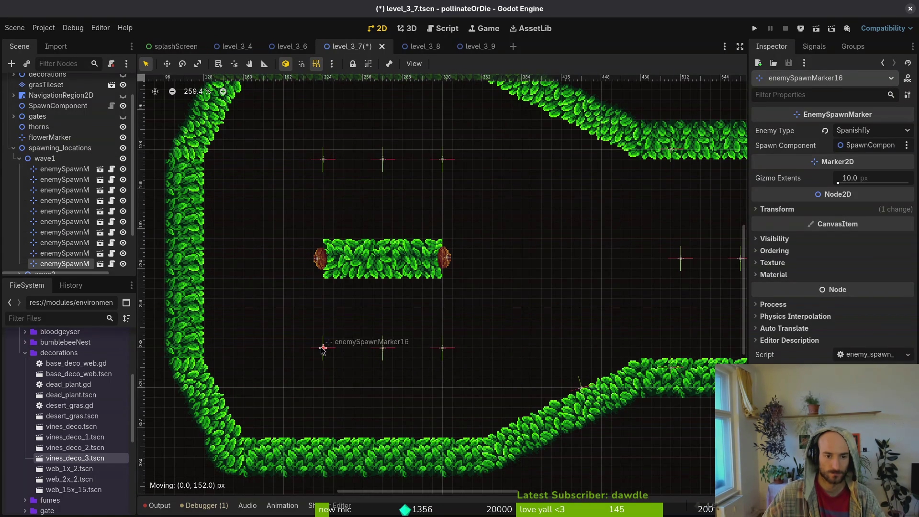
Set enemySpawnMarker14 to Spanishfly and enemySpawnMarker16 and enemySpawnMarker10 to Fruitfly
{"action": "left_click", "coordinate": [383, 348]}
{"action": "left_click", "coordinate": [862, 130]}
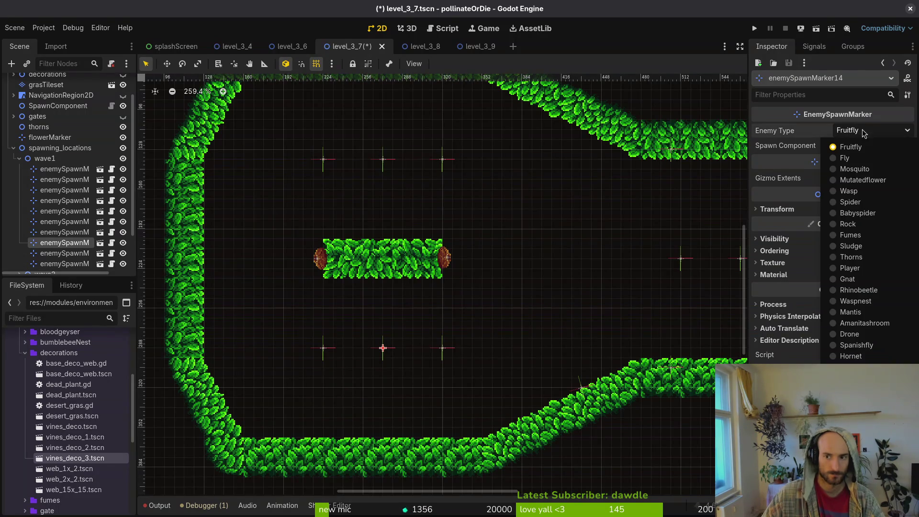
{"action": "left_click", "coordinate": [857, 345]}
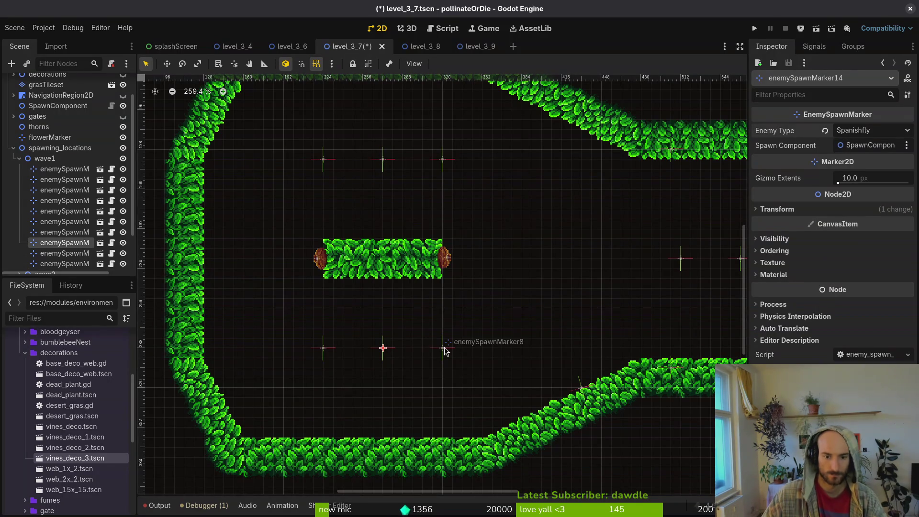
{"action": "left_click", "coordinate": [323, 348]}
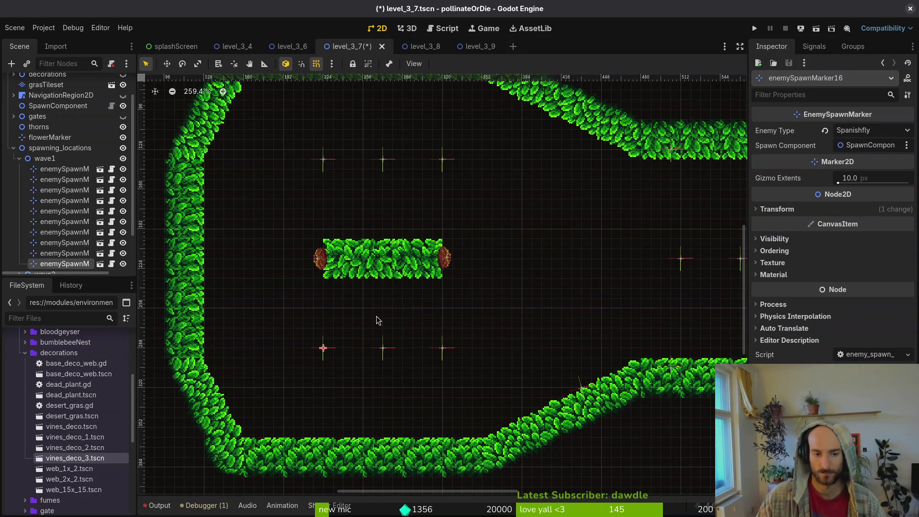
{"action": "left_click", "coordinate": [867, 131]}
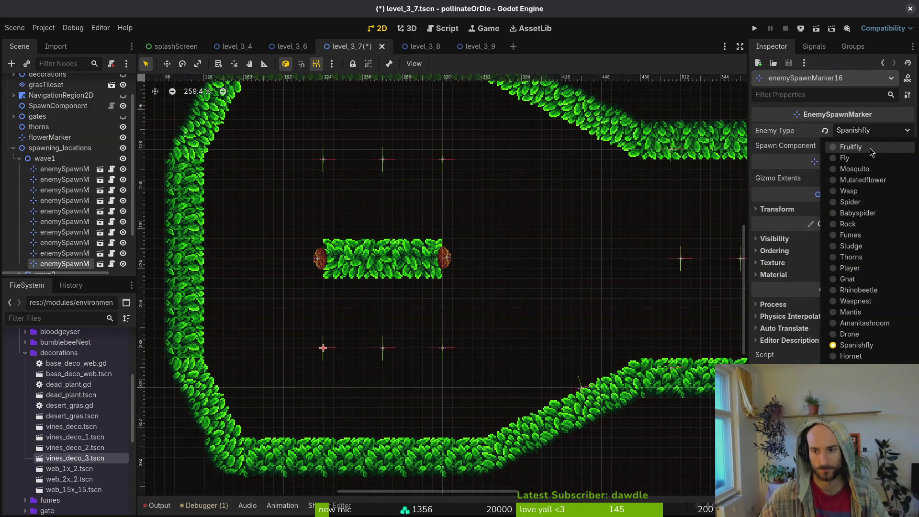
{"action": "left_click", "coordinate": [870, 148]}
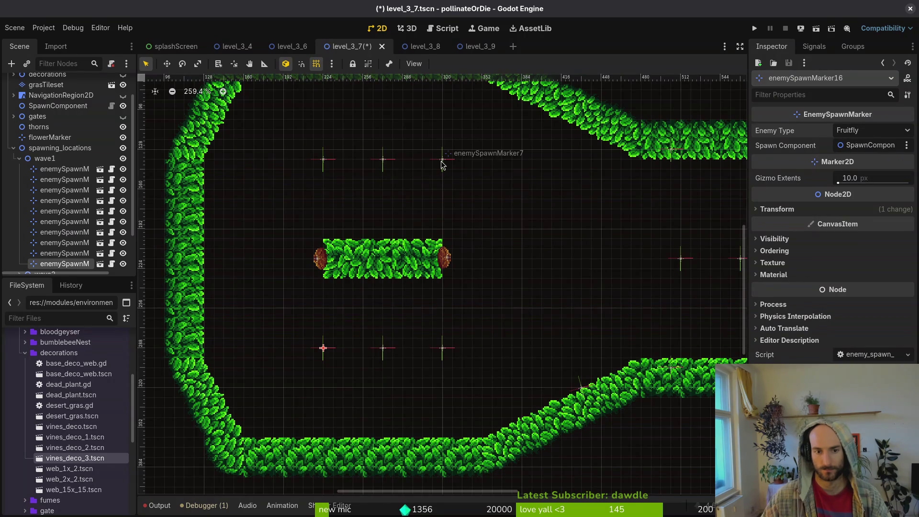
{"action": "left_click", "coordinate": [441, 164]}
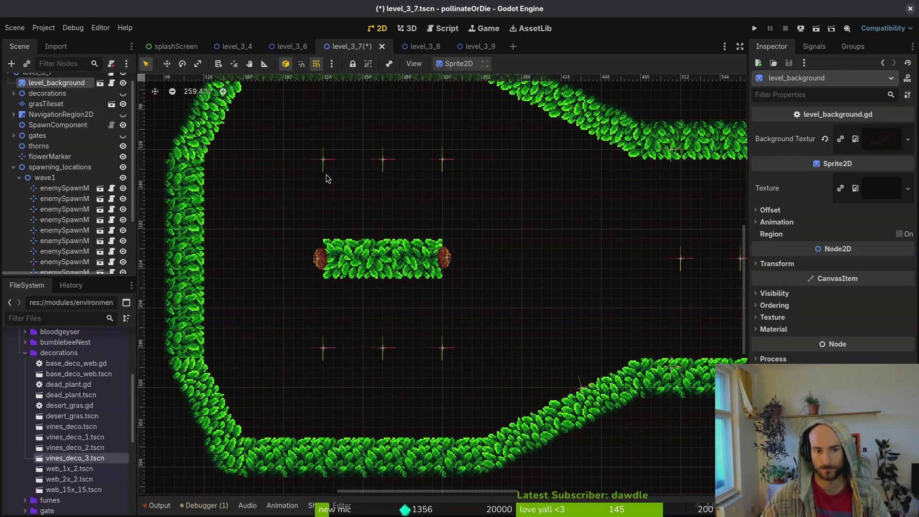
{"action": "left_click", "coordinate": [324, 161]}
{"action": "scroll", "coordinate": [525, 194], "scroll_direction": "down", "scroll_amount": 4}
{"action": "left_click", "coordinate": [864, 130]}
{"action": "left_click", "coordinate": [869, 156]}
Save, move the lower-left marker up toward the centre hedge, and delete the misplaced marker
{"action": "key", "text": "ctrl+s"}
{"action": "left_click", "coordinate": [400, 292]}
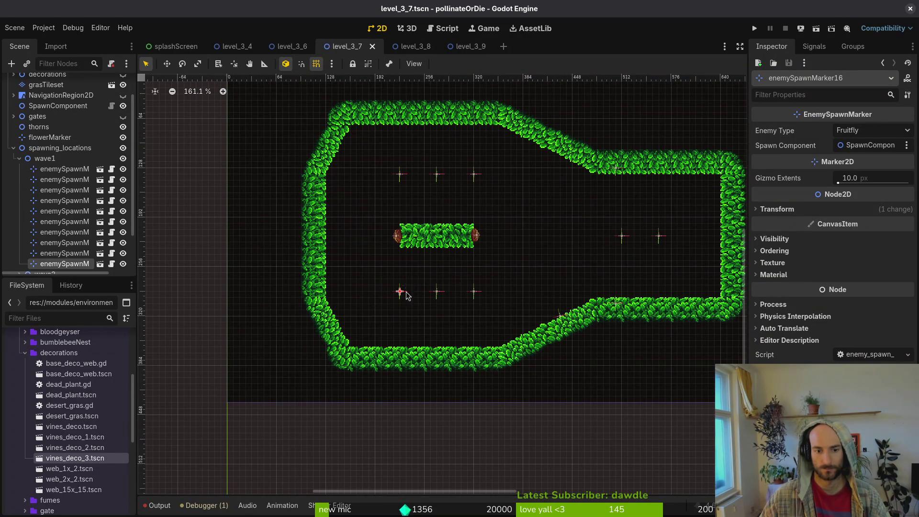
{"action": "left_click", "coordinate": [622, 235]}
{"action": "scroll", "coordinate": [654, 199], "scroll_direction": "right", "scroll_amount": 3}
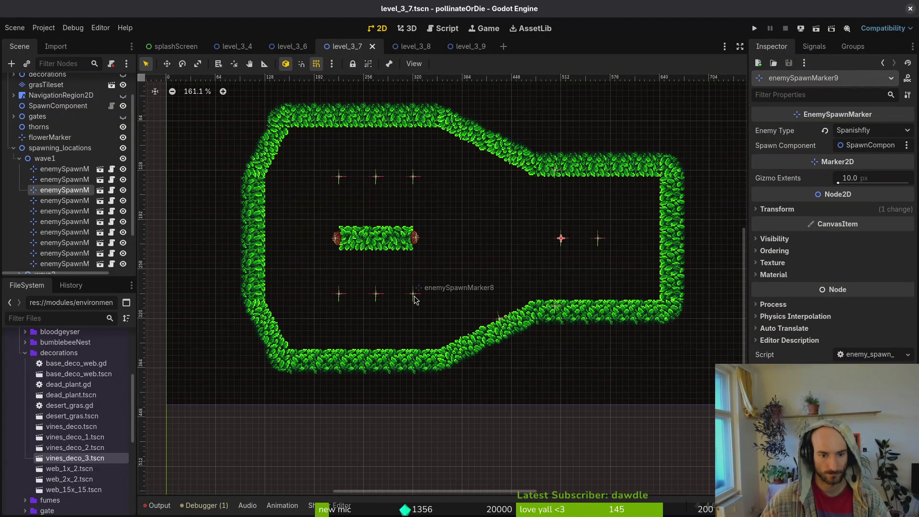
{"action": "mouse_move", "coordinate": [343, 297]}
{"action": "left_mouse_down"}
{"action": "mouse_move", "coordinate": [389, 235]}
{"action": "mouse_move", "coordinate": [322, 198]}
{"action": "left_mouse_up"}
{"action": "key", "text": "Delete"}
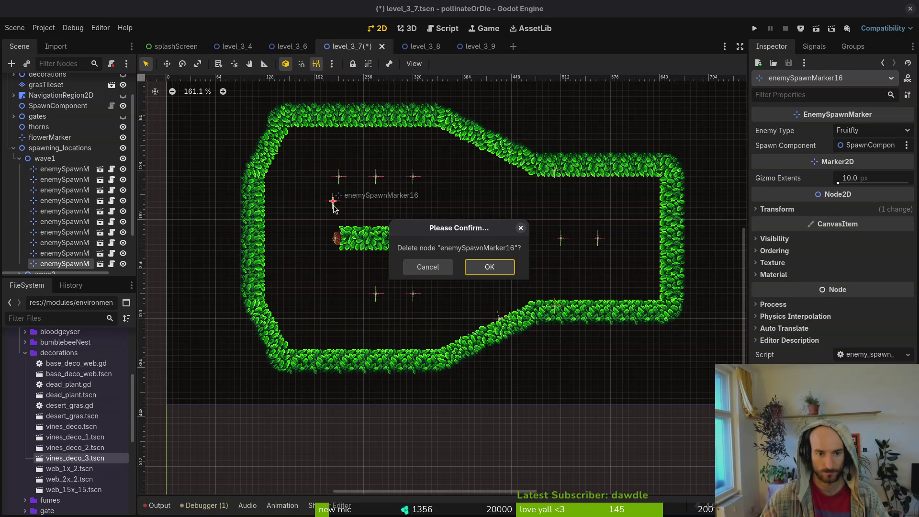
{"action": "left_click", "coordinate": [488, 267]}
Shift a lower marker 32 px left, nudge top markers right, and delete another marker
{"action": "scroll", "coordinate": [378, 297], "scroll_direction": "up", "scroll_amount": 4}
{"action": "left_click_drag", "start_coordinate": [371, 294], "coordinate": [339, 298]}
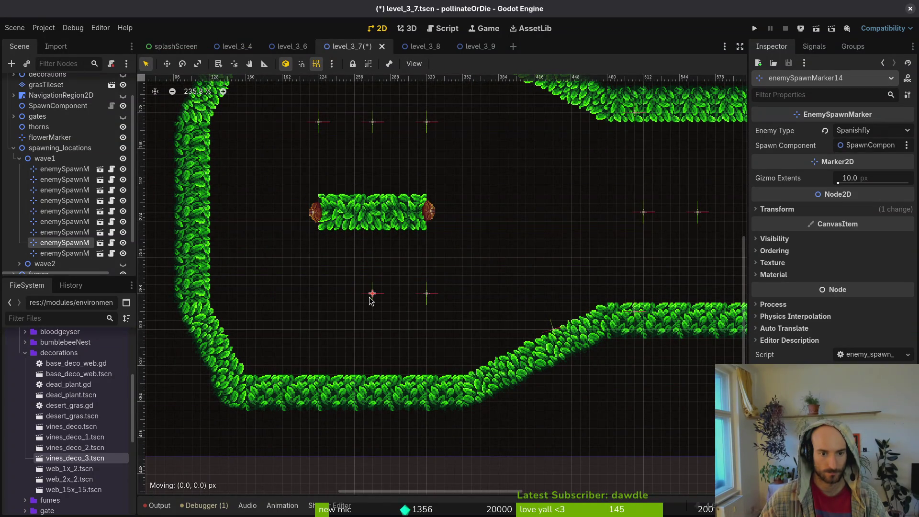
{"action": "left_click_drag", "start_coordinate": [429, 298], "coordinate": [442, 296]}
{"action": "left_click_drag", "start_coordinate": [429, 129], "coordinate": [445, 127]}
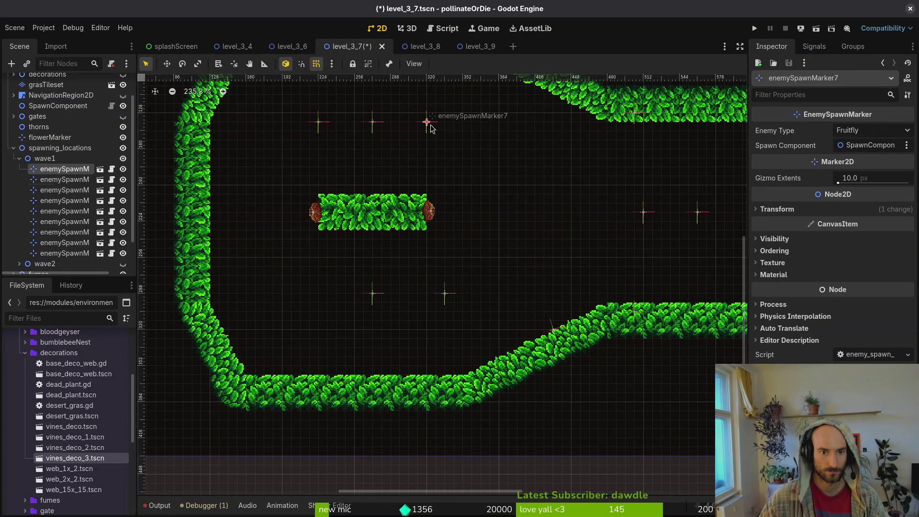
{"action": "left_click", "coordinate": [318, 129]}
{"action": "key", "text": "Delete"}
{"action": "key", "text": "Return"}
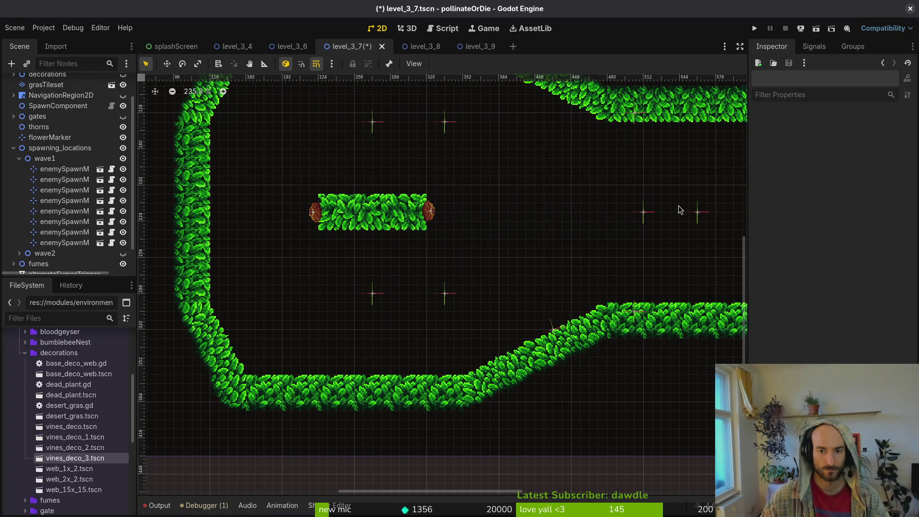
Make the far-right enemySpawnMarker9 spawn Fruitfly, keep its neighbour as Spanishfly, and save
{"action": "left_click", "coordinate": [644, 215]}
{"action": "left_click_drag", "start_coordinate": [699, 212], "coordinate": [518, 231]}
{"action": "left_click", "coordinate": [580, 225]}
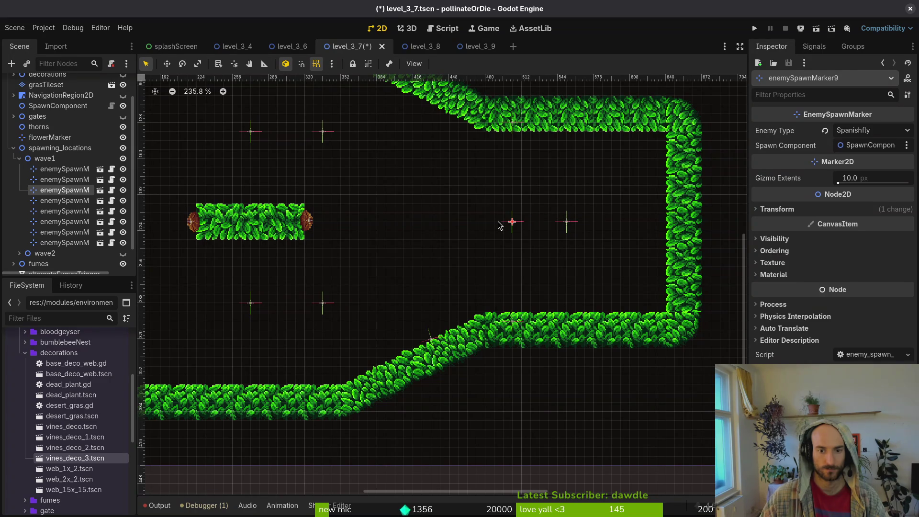
{"action": "left_click", "coordinate": [872, 130]}
{"action": "left_click", "coordinate": [862, 148]}
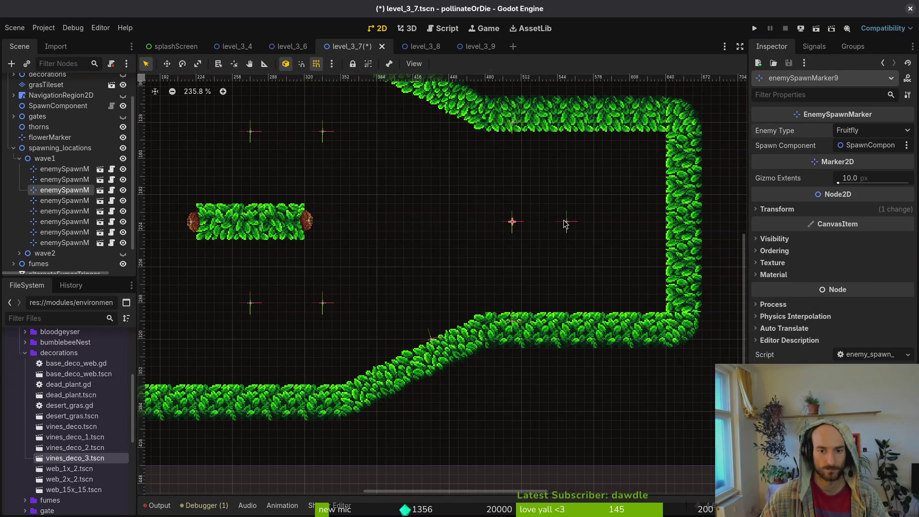
{"action": "left_click", "coordinate": [565, 225]}
{"action": "left_click", "coordinate": [566, 222]}
{"action": "left_click", "coordinate": [871, 130]}
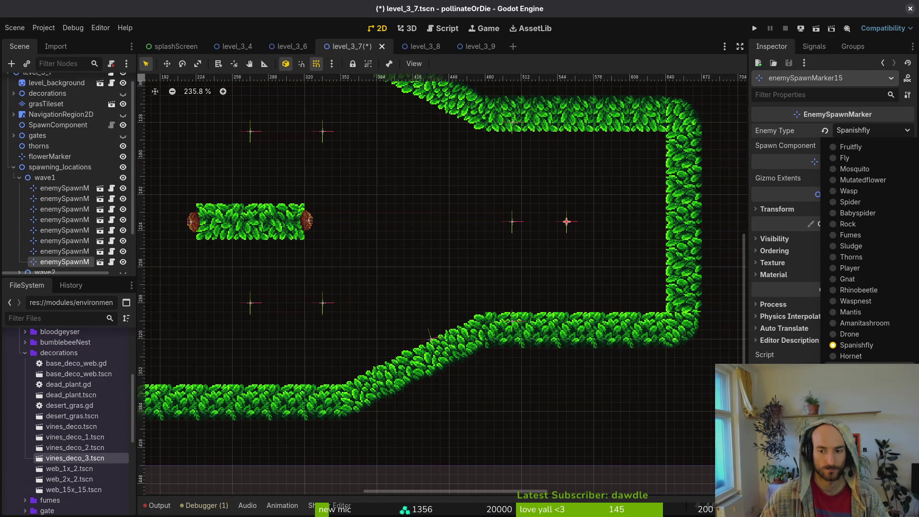
{"action": "left_click", "coordinate": [511, 202]}
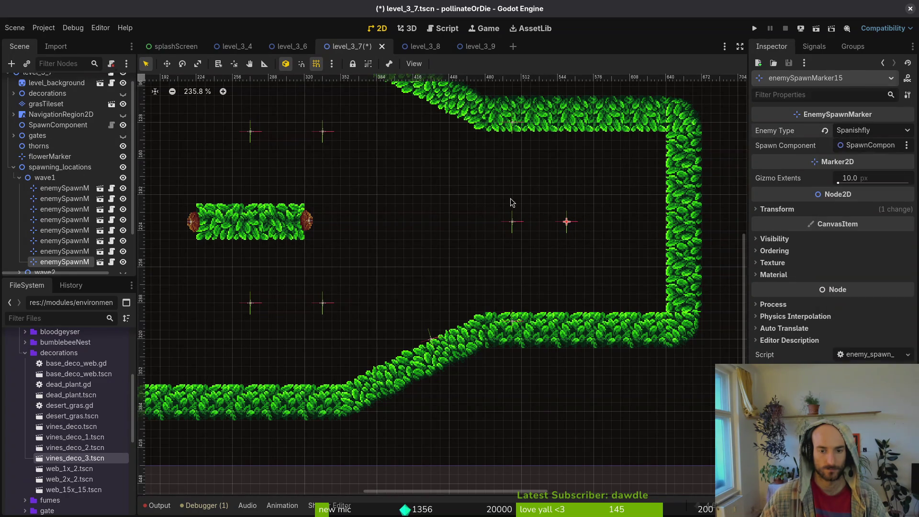
{"action": "left_click", "coordinate": [408, 236]}
{"action": "key", "text": "ctrl+s"}
{"action": "scroll", "coordinate": [408, 236], "scroll_direction": "down", "scroll_amount": 3}
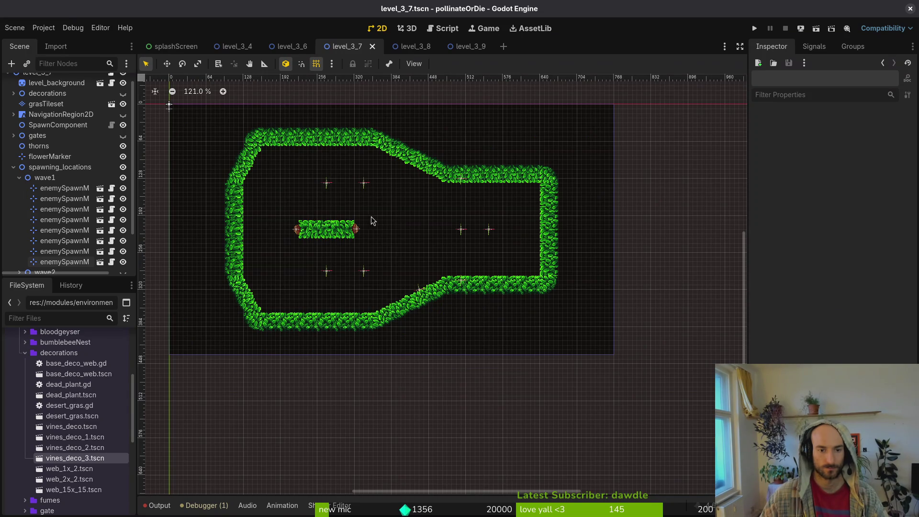
Save, then select and delete enemySpawnMarker13 from wave1
{"action": "scroll", "coordinate": [372, 219], "scroll_direction": "down", "scroll_amount": 2}
{"action": "key", "text": "ctrl+s"}
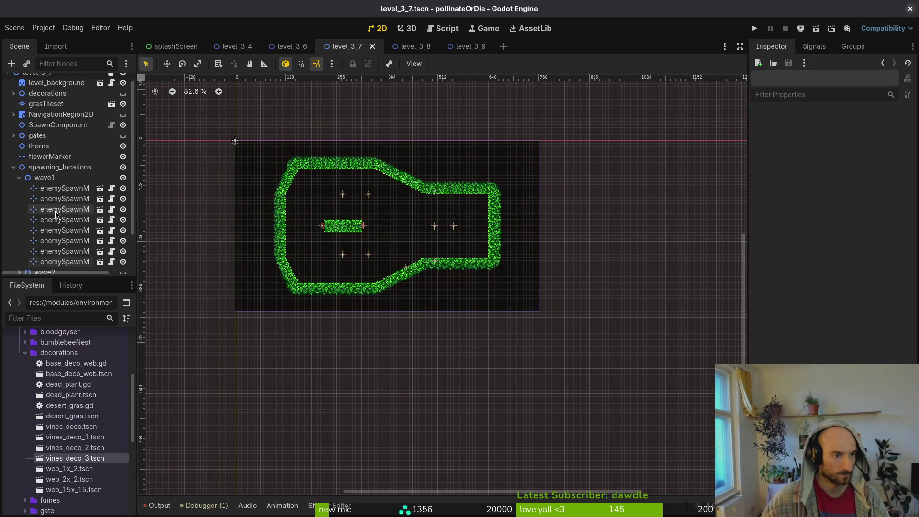
{"action": "left_click", "coordinate": [64, 188]}
{"action": "left_click", "coordinate": [64, 262], "text": "shift"}
{"action": "scroll", "coordinate": [462, 230], "scroll_direction": "up", "scroll_amount": 4}
{"action": "left_click", "coordinate": [406, 149]}
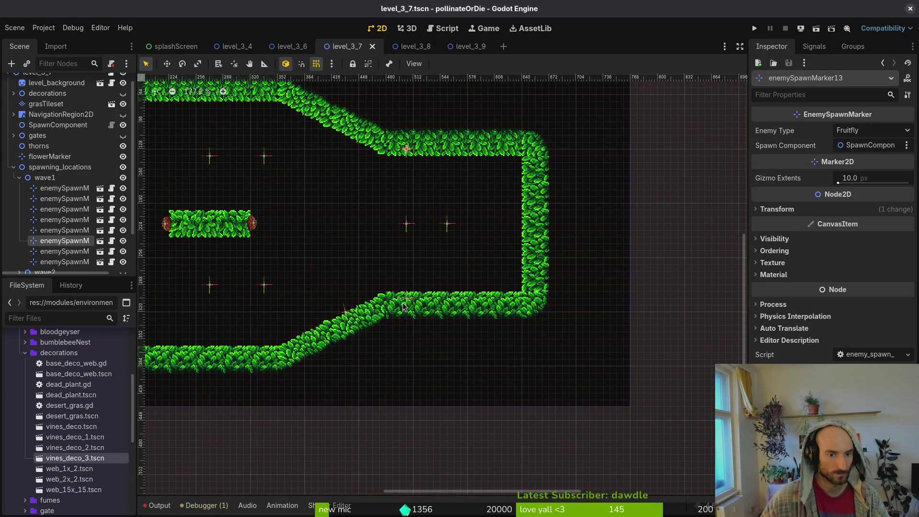
{"action": "key", "text": "Delete"}
{"action": "key", "text": "Return"}
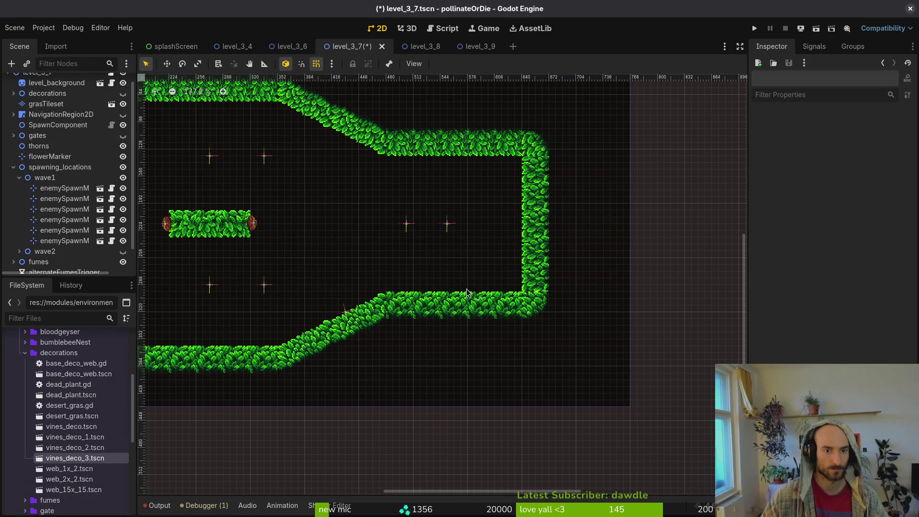
Hide the wave1 markers, show wave2, and drag a wave2 marker to the right
{"action": "scroll", "coordinate": [445, 263], "scroll_direction": "left", "scroll_amount": 5}
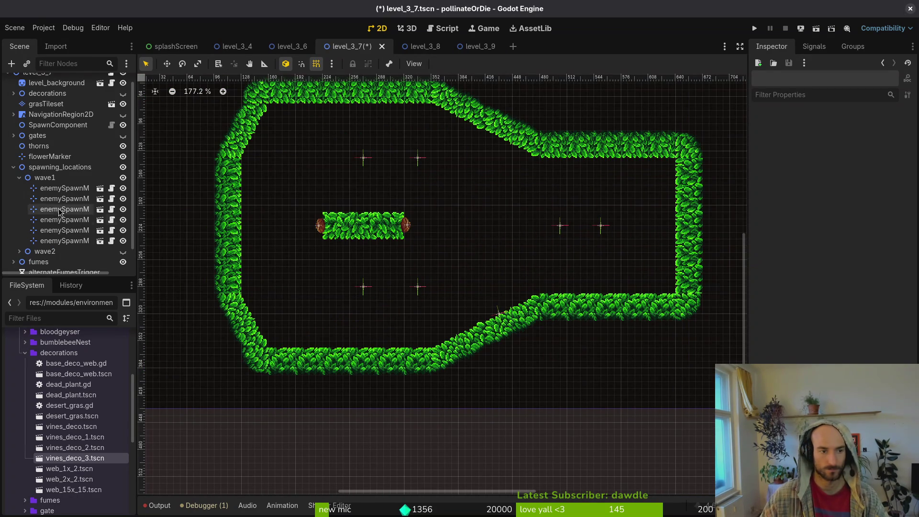
{"action": "left_click", "coordinate": [19, 178]}
{"action": "left_click", "coordinate": [127, 199]}
{"action": "left_click", "coordinate": [126, 188]}
{"action": "mouse_move", "coordinate": [300, 137]}
{"action": "left_mouse_down"}
{"action": "mouse_move", "coordinate": [457, 200]}
{"action": "mouse_move", "coordinate": [618, 226]}
{"action": "mouse_move", "coordinate": [602, 239]}
{"action": "mouse_move", "coordinate": [577, 220]}
{"action": "left_mouse_up"}
Set marker14's rotation to -90° and drag two wave2 markers into the top-left and bottom-left corners
{"action": "left_click", "coordinate": [777, 209]}
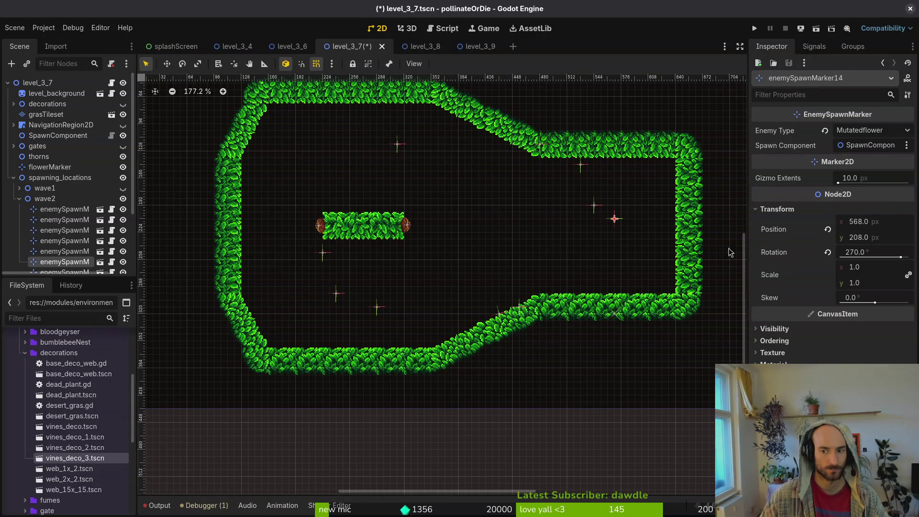
{"action": "key", "text": "ctrl+z"}
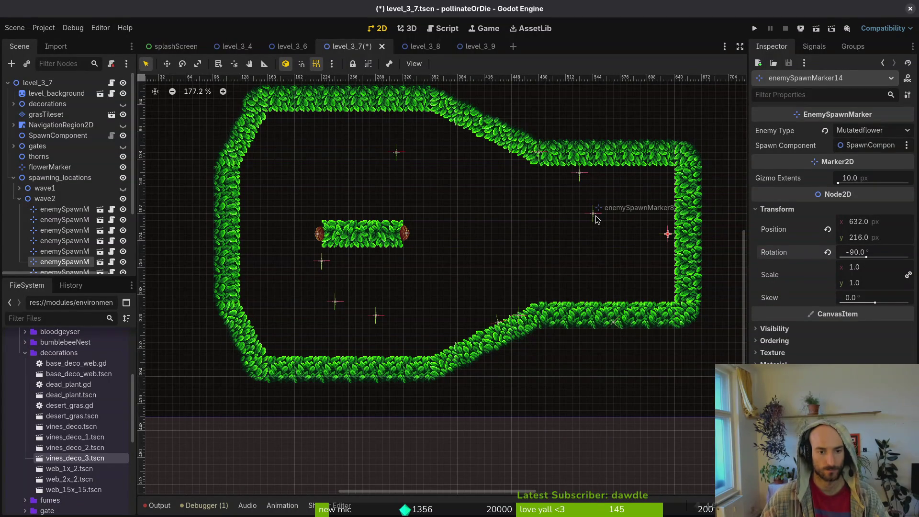
{"action": "mouse_move", "coordinate": [593, 219]}
{"action": "left_mouse_down"}
{"action": "mouse_move", "coordinate": [629, 205]}
{"action": "mouse_move", "coordinate": [529, 176]}
{"action": "mouse_move", "coordinate": [601, 177]}
{"action": "mouse_move", "coordinate": [471, 164]}
{"action": "mouse_move", "coordinate": [440, 146]}
{"action": "mouse_move", "coordinate": [540, 172]}
{"action": "mouse_move", "coordinate": [504, 178]}
{"action": "mouse_move", "coordinate": [275, 124]}
{"action": "left_mouse_up"}
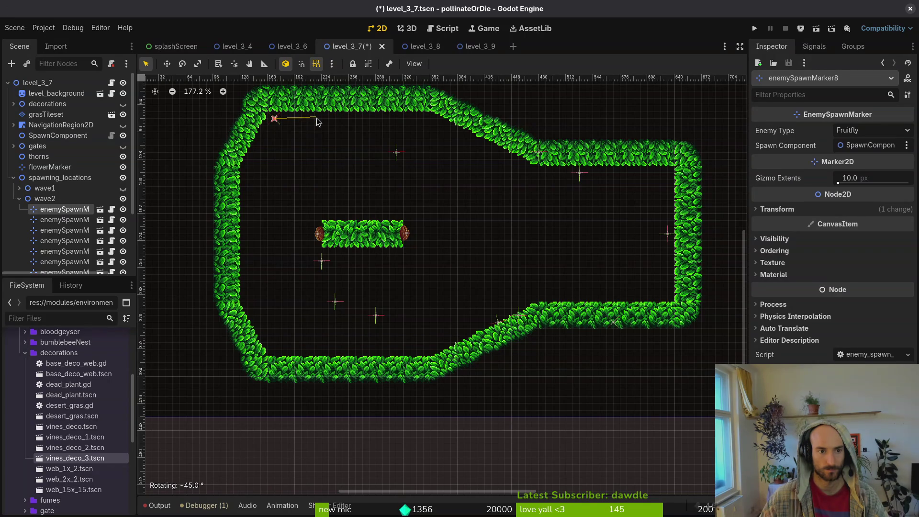
{"action": "scroll", "coordinate": [285, 139], "scroll_direction": "up", "scroll_amount": 5}
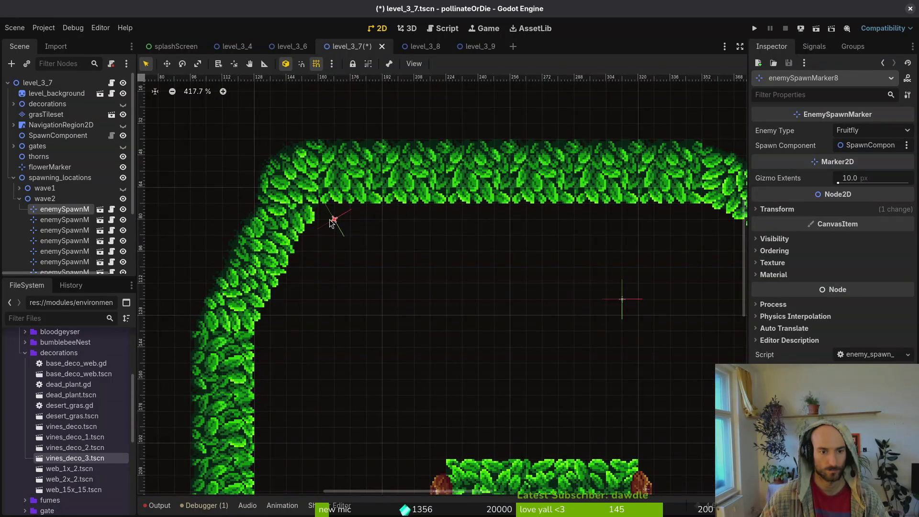
{"action": "scroll", "coordinate": [477, 228], "scroll_direction": "down", "scroll_amount": 3}
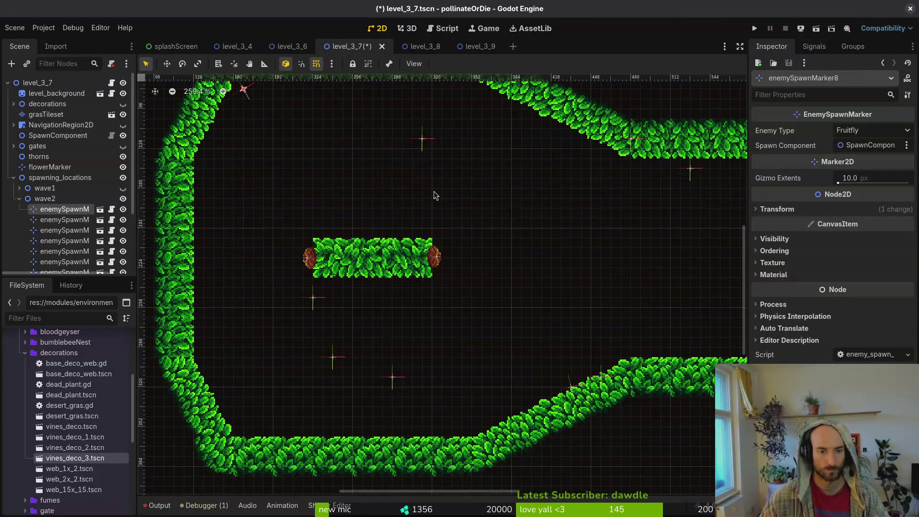
{"action": "mouse_move", "coordinate": [394, 377]}
{"action": "left_mouse_down"}
{"action": "mouse_move", "coordinate": [295, 390]}
{"action": "mouse_move", "coordinate": [244, 427]}
{"action": "left_mouse_up"}
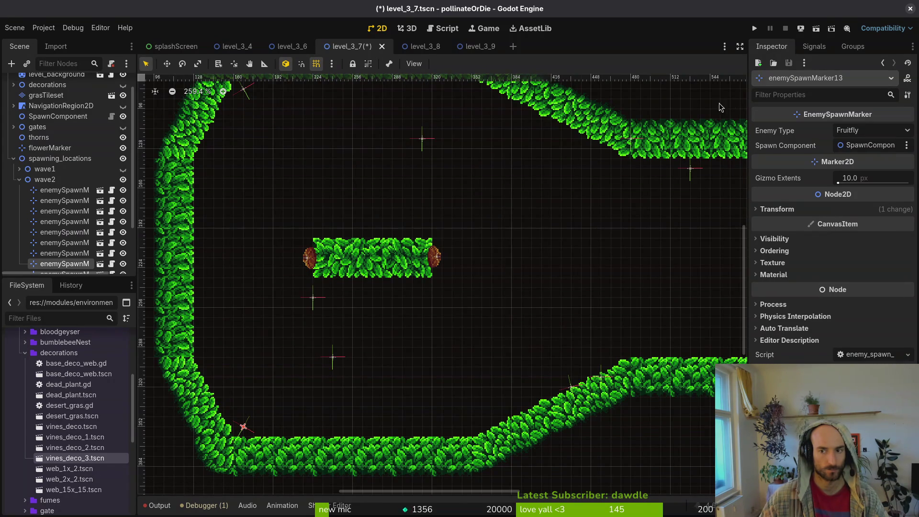
Set the Enemy Type of both corner markers to Mutatedflower
{"action": "left_click", "coordinate": [872, 135]}
{"action": "left_click", "coordinate": [857, 177]}
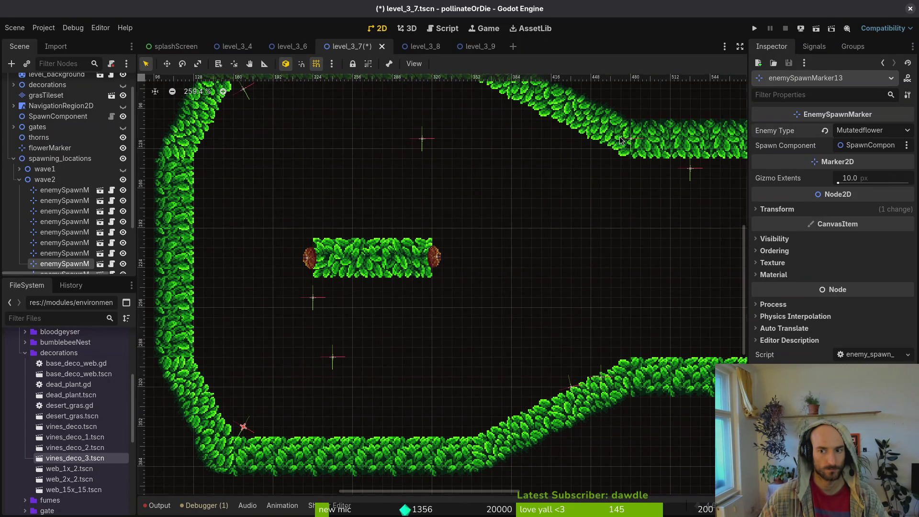
{"action": "left_click", "coordinate": [244, 93]}
{"action": "left_click", "coordinate": [888, 131]}
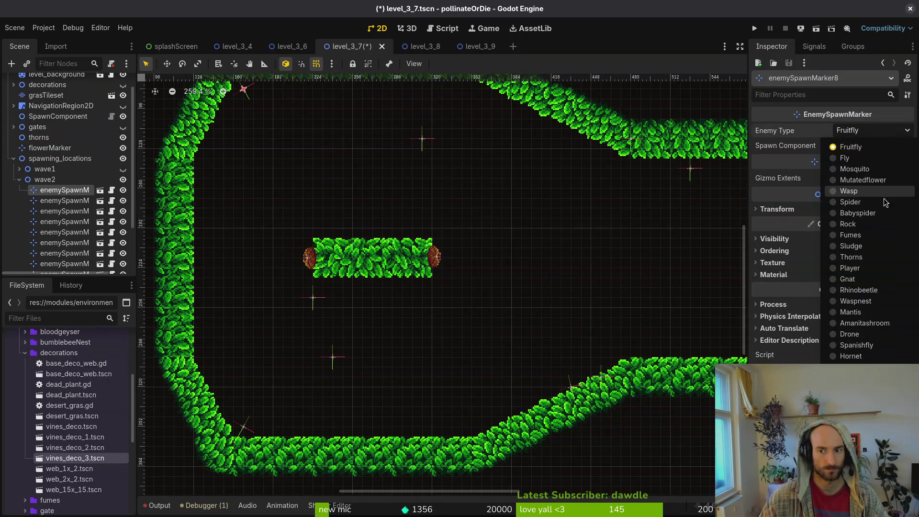
{"action": "left_click", "coordinate": [862, 180]}
{"action": "scroll", "coordinate": [426, 195], "scroll_direction": "down", "scroll_amount": 3}
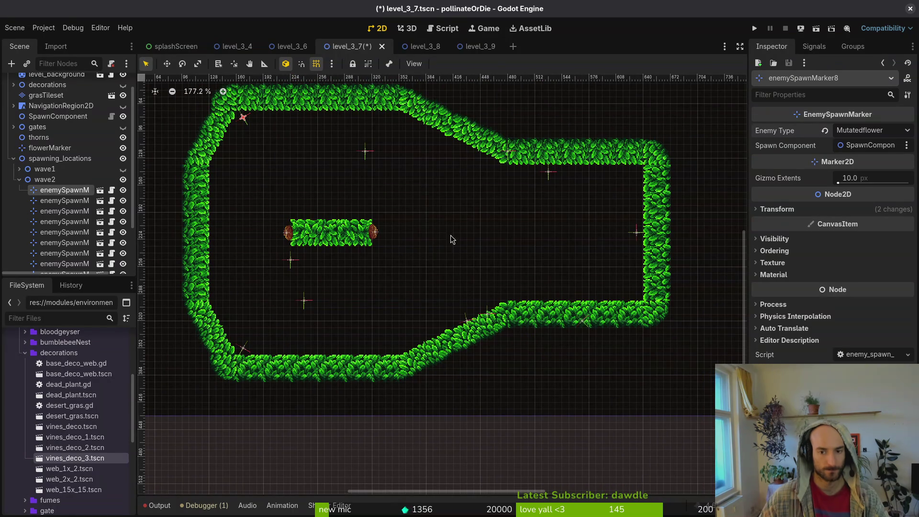
{"action": "left_click", "coordinate": [637, 232]}
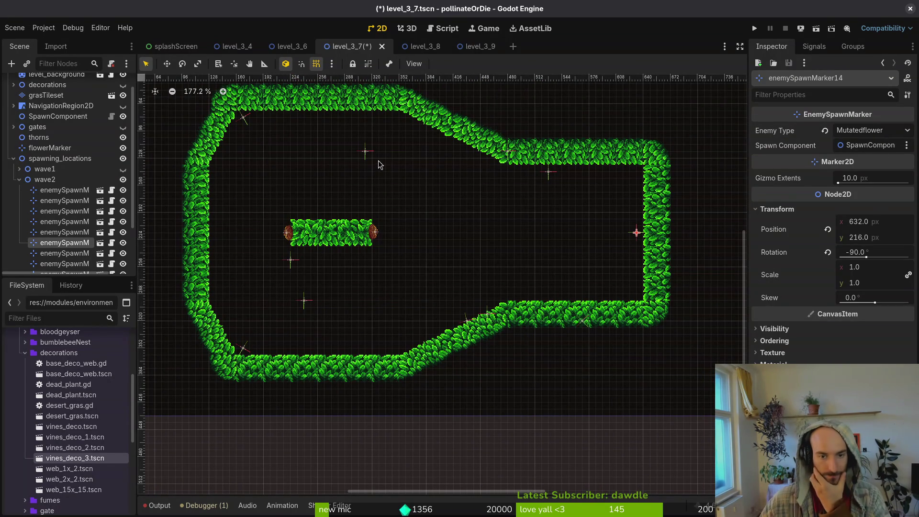
Reposition six wave2 markers around level_3_7, including one 160 px left and one 96 px down
{"action": "mouse_move", "coordinate": [363, 156]}
{"action": "left_mouse_down"}
{"action": "mouse_move", "coordinate": [370, 179]}
{"action": "mouse_move", "coordinate": [266, 179]}
{"action": "mouse_move", "coordinate": [277, 180]}
{"action": "left_mouse_up"}
{"action": "left_click_drag", "start_coordinate": [307, 305], "coordinate": [280, 301]}
{"action": "mouse_move", "coordinate": [291, 265]}
{"action": "left_mouse_down"}
{"action": "mouse_move", "coordinate": [418, 273]}
{"action": "mouse_move", "coordinate": [415, 282]}
{"action": "left_mouse_up"}
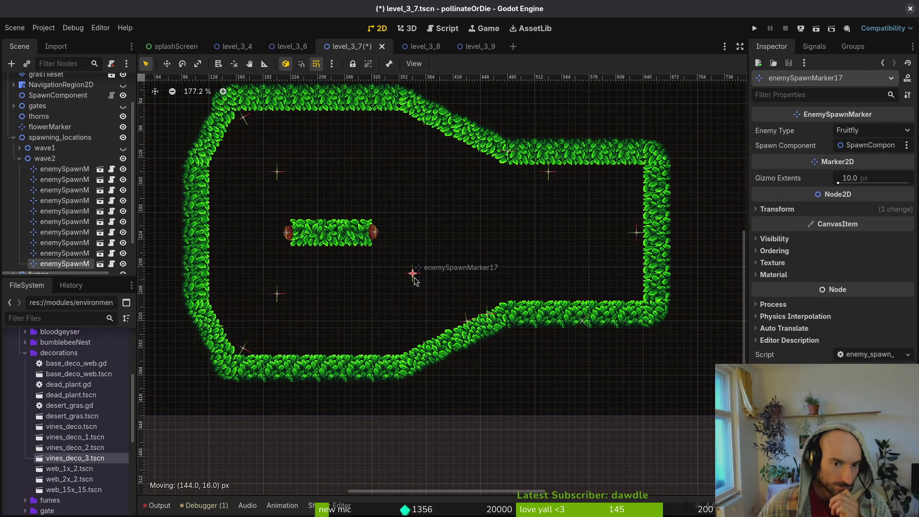
{"action": "left_click", "coordinate": [548, 173]}
{"action": "mouse_move", "coordinate": [549, 175]}
{"action": "left_mouse_down"}
{"action": "mouse_move", "coordinate": [414, 175]}
{"action": "mouse_move", "coordinate": [415, 191]}
{"action": "left_mouse_up"}
{"action": "mouse_move", "coordinate": [509, 156]}
{"action": "left_mouse_down"}
{"action": "mouse_move", "coordinate": [508, 188]}
{"action": "mouse_move", "coordinate": [529, 228]}
{"action": "mouse_move", "coordinate": [521, 235]}
{"action": "left_mouse_up"}
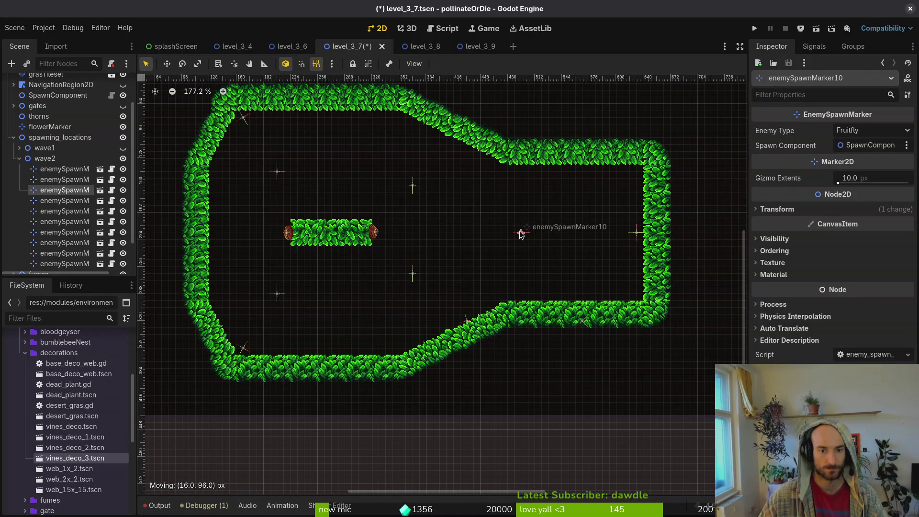
{"action": "mouse_move", "coordinate": [491, 318]}
{"action": "left_mouse_down"}
{"action": "mouse_move", "coordinate": [479, 244]}
{"action": "mouse_move", "coordinate": [518, 234]}
{"action": "mouse_move", "coordinate": [486, 242]}
{"action": "mouse_move", "coordinate": [508, 239]}
{"action": "mouse_move", "coordinate": [460, 234]}
{"action": "left_mouse_up"}
Make the selected marker spawn Fly and save the scene
{"action": "left_click", "coordinate": [873, 131]}
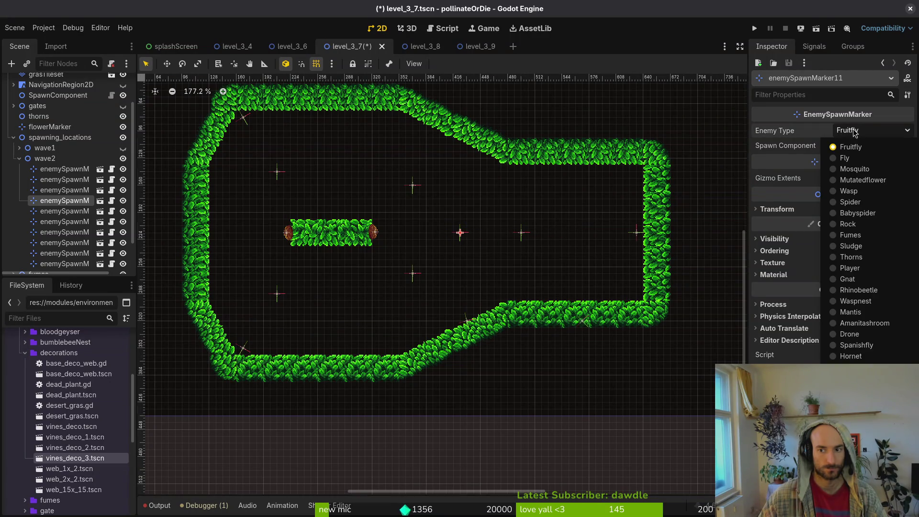
{"action": "left_click", "coordinate": [845, 158]}
{"action": "left_click", "coordinate": [684, 223]}
{"action": "key", "text": "ctrl+s"}
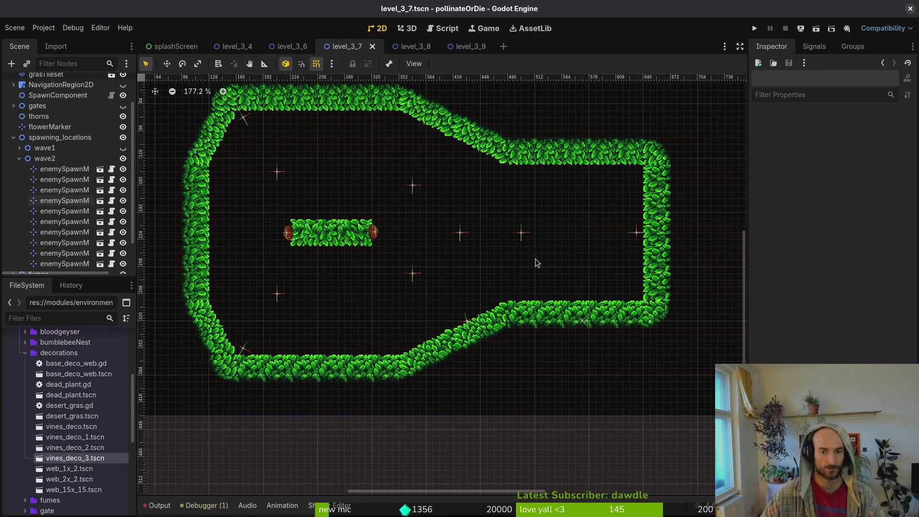
Delete the stray wave2 spawn marker by the lower wall
{"action": "left_click", "coordinate": [65, 169]}
{"action": "scroll", "coordinate": [72, 225], "scroll_direction": "down", "scroll_amount": 2}
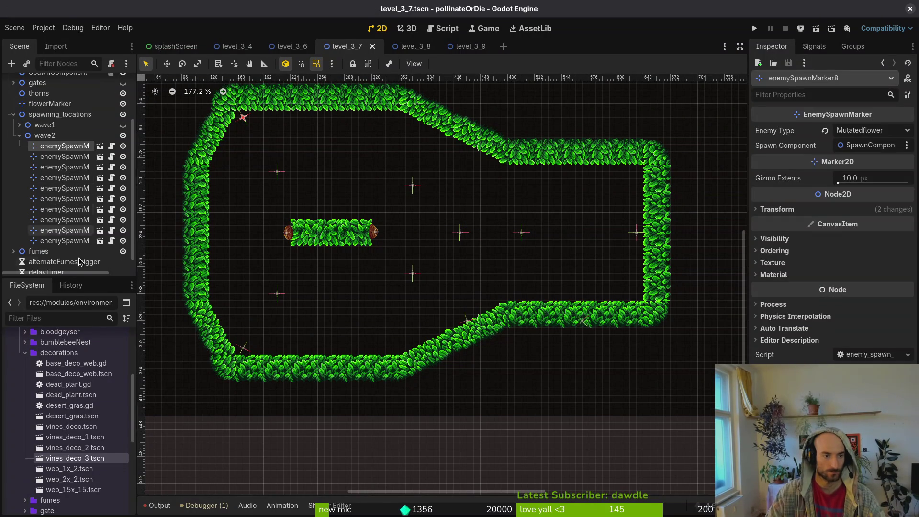
{"action": "left_click", "coordinate": [73, 242], "text": "shift"}
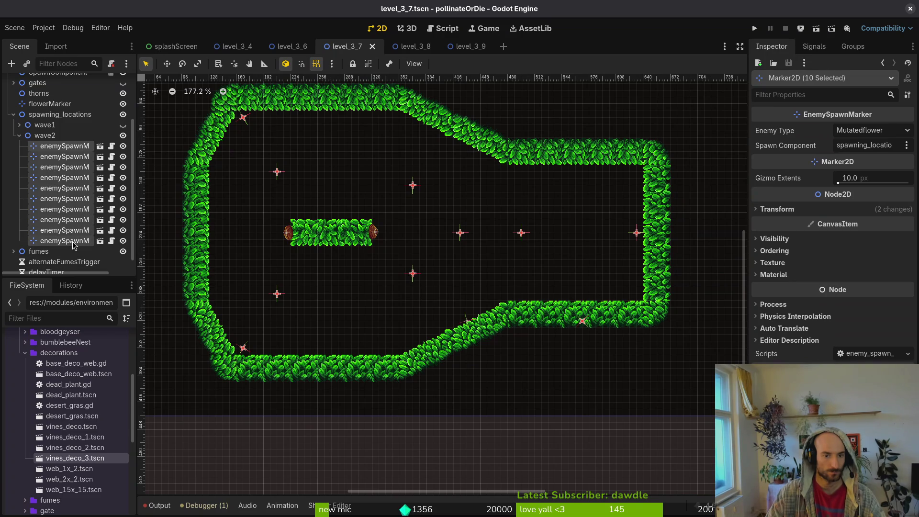
{"action": "left_click", "coordinate": [584, 321]}
{"action": "key", "text": "Delete"}
{"action": "key", "text": "Return"}
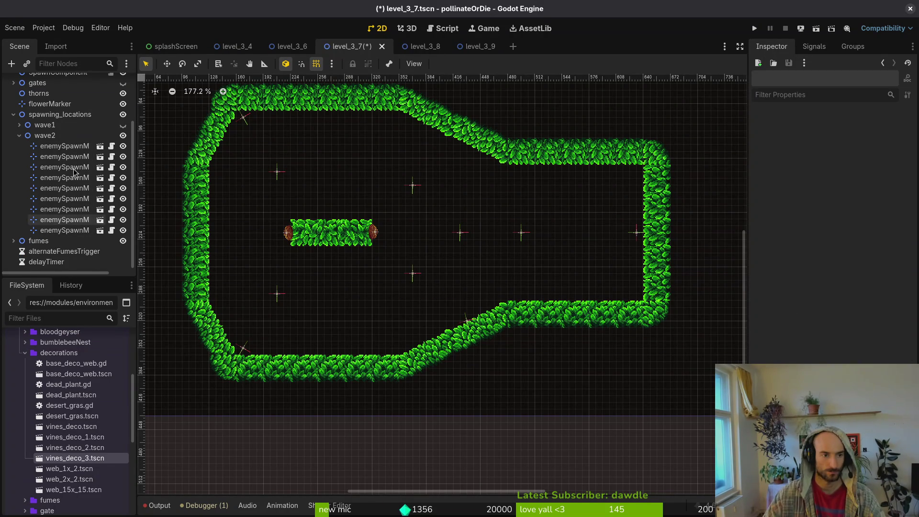
Check the nine remaining wave2 markers at 100% zoom, save level_3_7 and collapse spawning_locations
{"action": "left_click", "coordinate": [65, 148]}
{"action": "left_click", "coordinate": [92, 228], "text": "shift"}
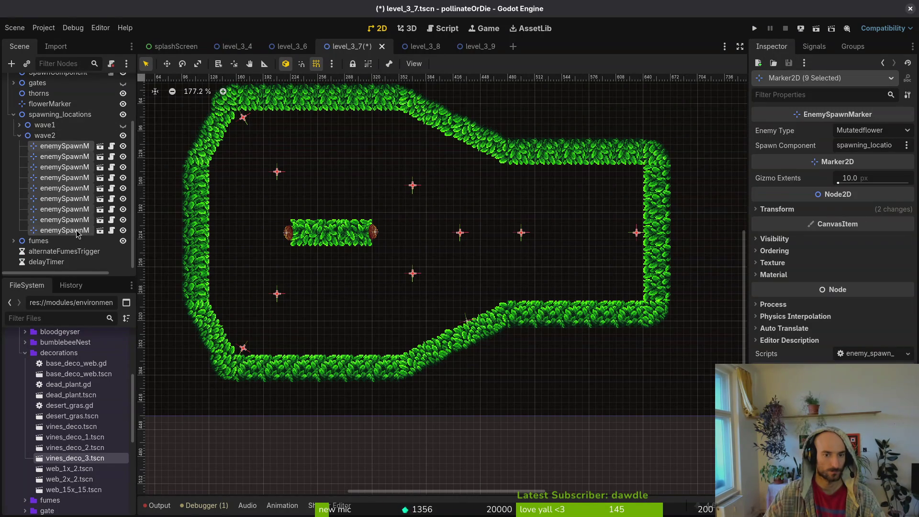
{"action": "key", "text": "ctrl+0"}
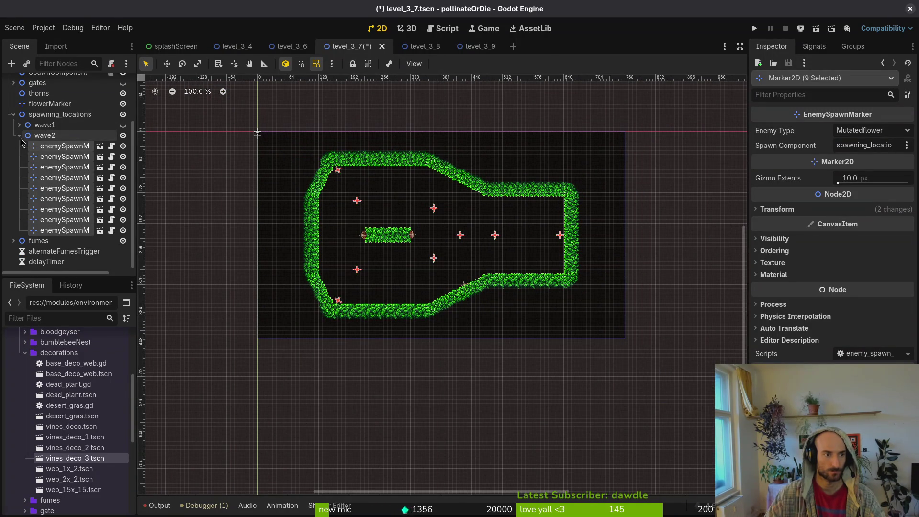
{"action": "left_click", "coordinate": [19, 135]}
{"action": "key", "text": "ctrl+s"}
{"action": "left_click", "coordinate": [13, 146]}
{"action": "left_click", "coordinate": [13, 146]}
{"action": "left_click", "coordinate": [14, 178]}
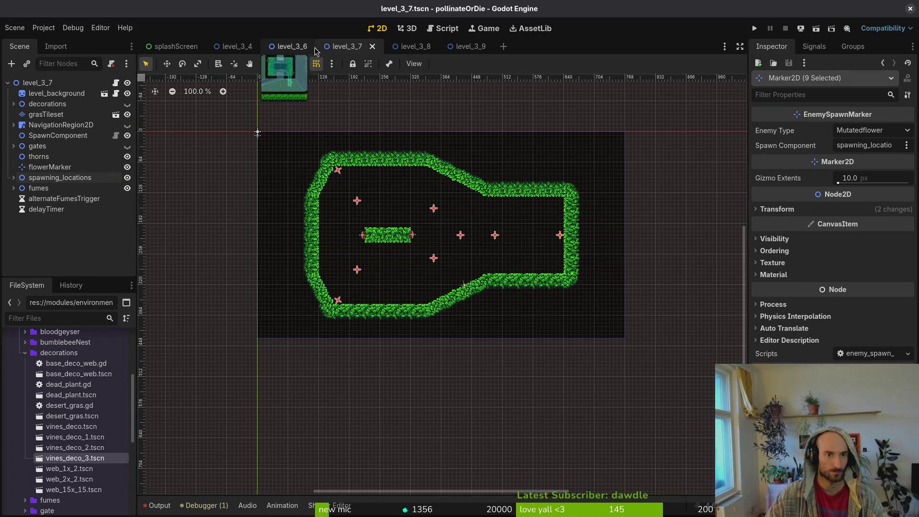
Switch through the scene tabs to level_3_4
{"action": "left_click", "coordinate": [290, 46]}
{"action": "left_click", "coordinate": [359, 46]}
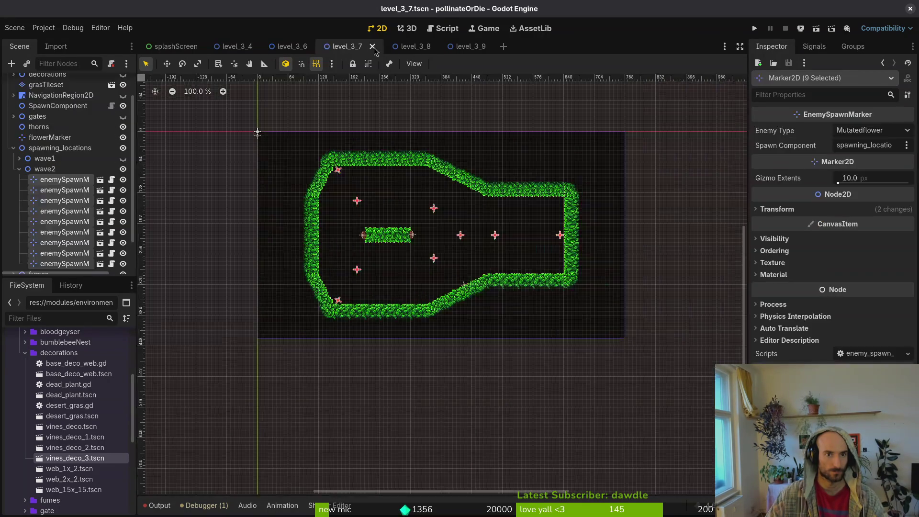
{"action": "left_click", "coordinate": [414, 48]}
{"action": "left_click", "coordinate": [239, 46]}
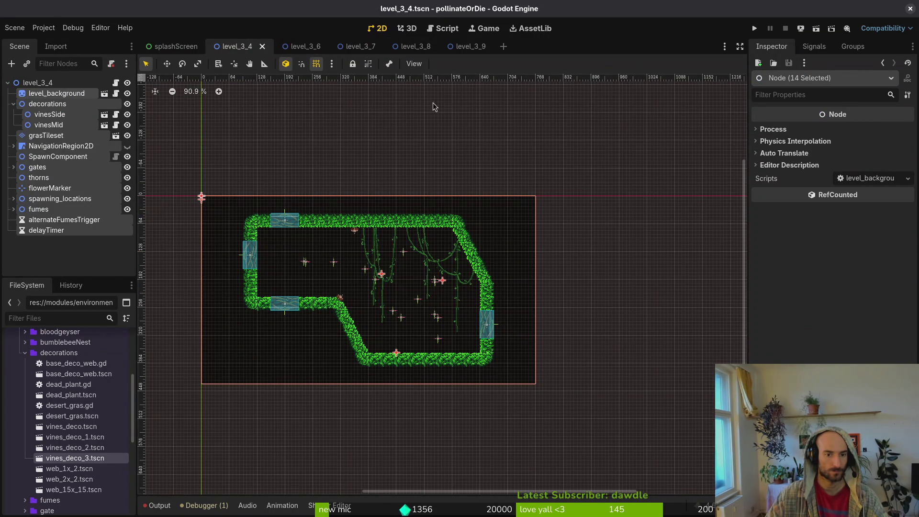
Open level_3_5 and then level_3_3 through the quick file search
{"action": "left_click", "coordinate": [467, 48]}
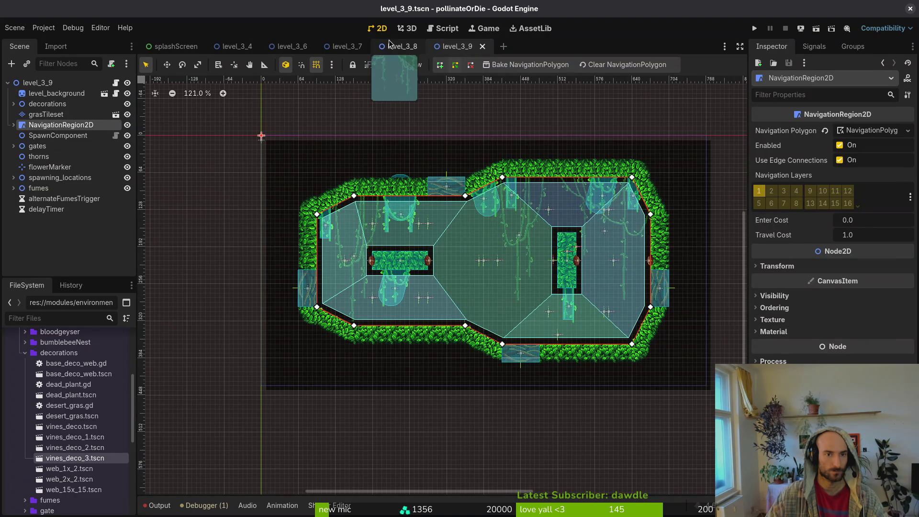
{"action": "left_click", "coordinate": [389, 48]}
{"action": "key", "text": "shift+alt+o"}
{"action": "type", "text": "3"}
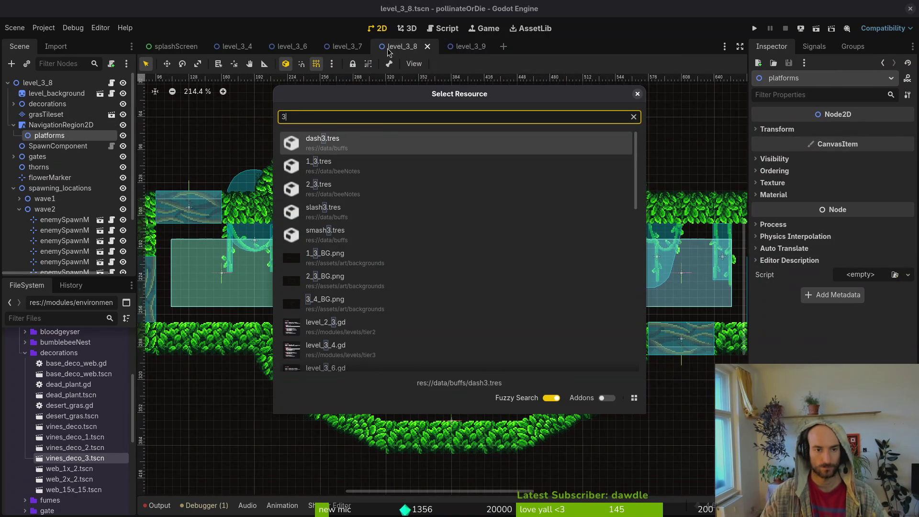
{"action": "type", "text": "_5"}
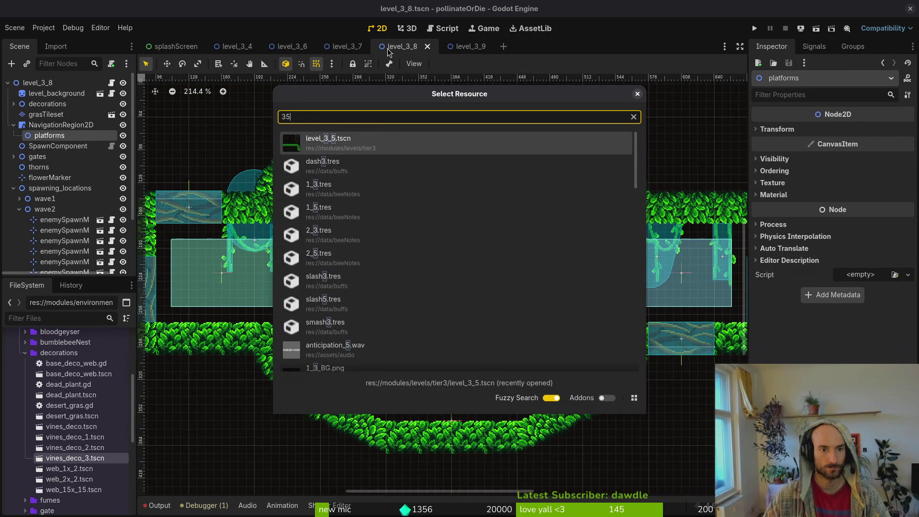
{"action": "key", "text": "Return"}
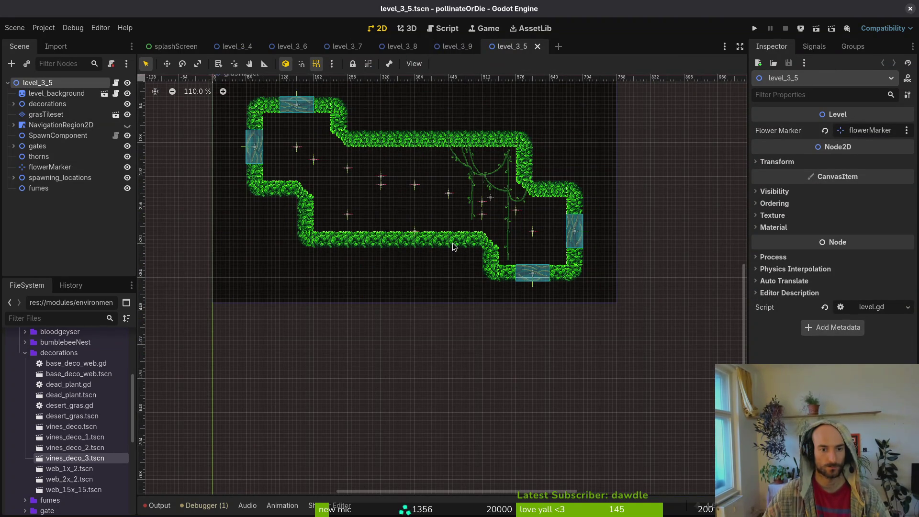
{"action": "key", "text": "alt+shift+o"}
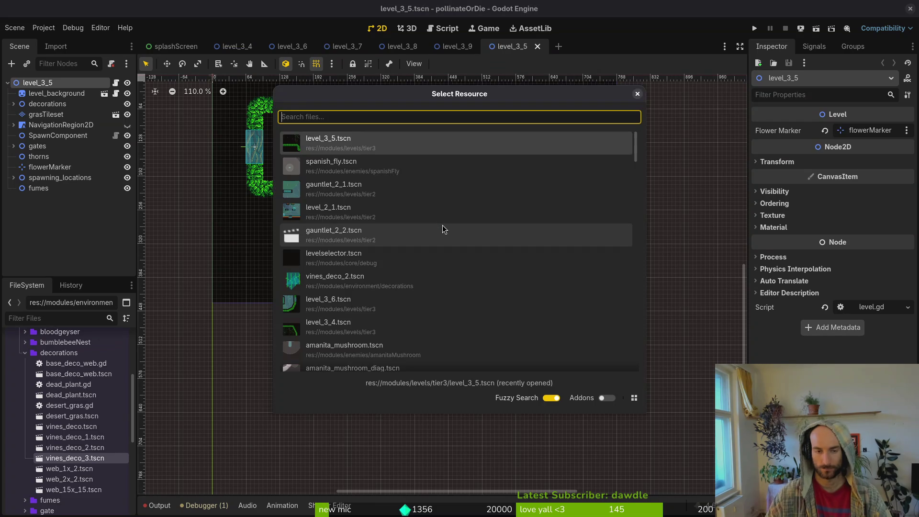
{"action": "type", "text": "33"}
{"action": "key", "text": "Return"}
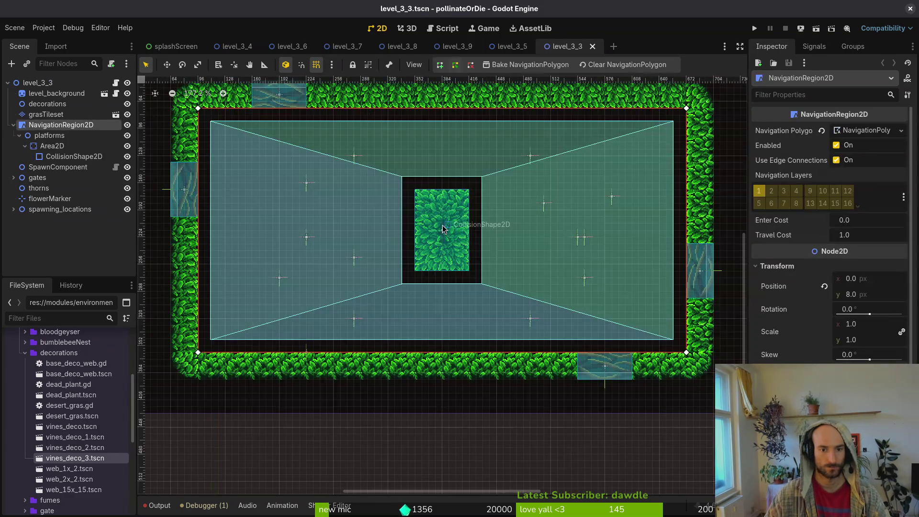
Expand spawning_locations and select the wave2 group in level_3_3
{"action": "scroll", "coordinate": [419, 238], "scroll_direction": "down", "scroll_amount": 2}
{"action": "scroll", "coordinate": [315, 284], "scroll_direction": "up", "scroll_amount": 3}
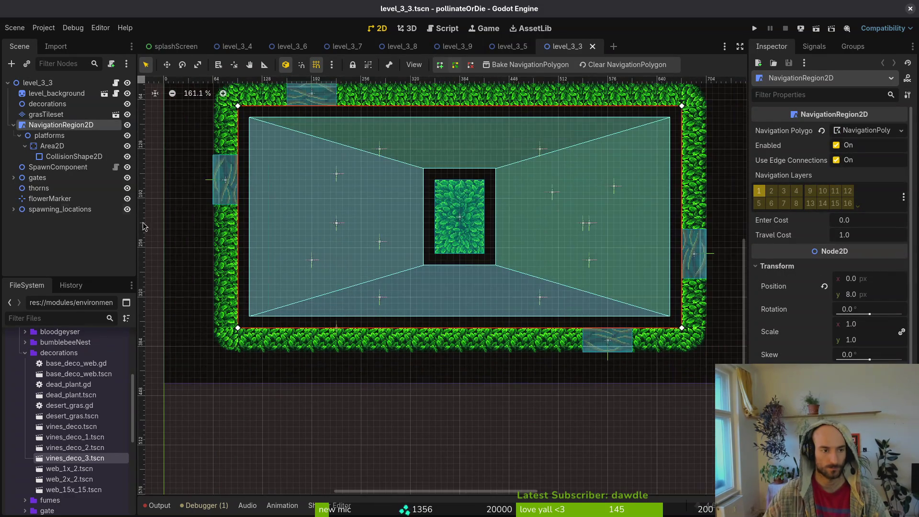
{"action": "left_click", "coordinate": [13, 124]}
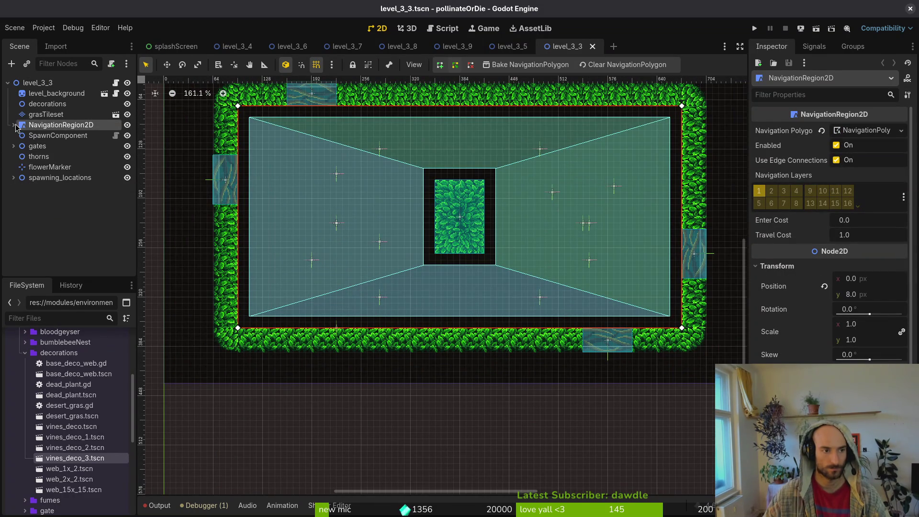
{"action": "left_click", "coordinate": [13, 178]}
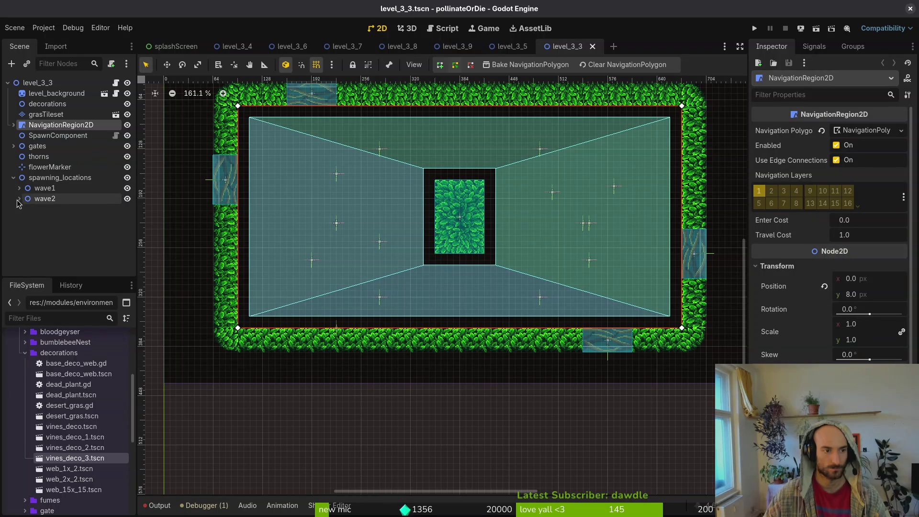
{"action": "left_click", "coordinate": [19, 199]}
{"action": "left_click", "coordinate": [52, 209]}
{"action": "left_click", "coordinate": [54, 199]}
Move the stacked wave2 marker below the central block, make it spawn Mosquito, and save
{"action": "left_click", "coordinate": [336, 220]}
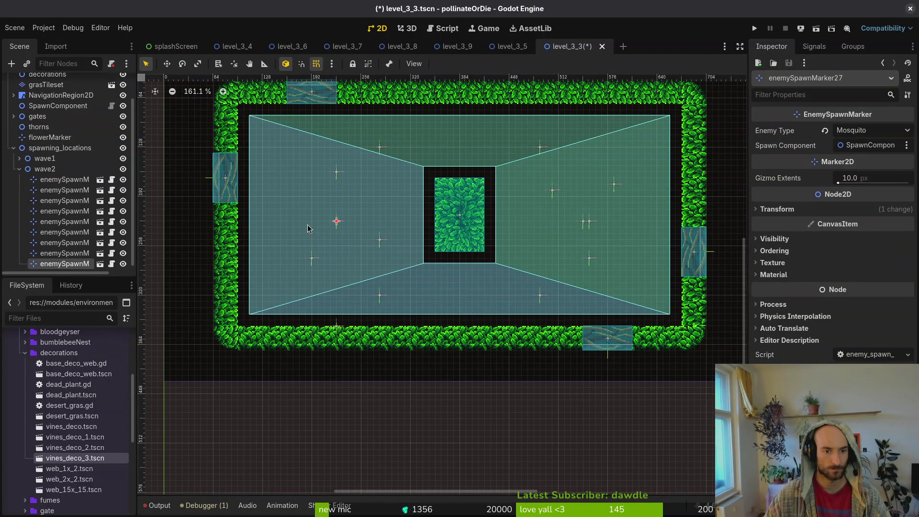
{"action": "mouse_move", "coordinate": [337, 221]}
{"action": "left_mouse_down"}
{"action": "mouse_move", "coordinate": [468, 319]}
{"action": "mouse_move", "coordinate": [462, 313]}
{"action": "left_mouse_up"}
{"action": "scroll", "coordinate": [464, 312], "scroll_direction": "up", "scroll_amount": 2}
{"action": "left_click", "coordinate": [867, 130]}
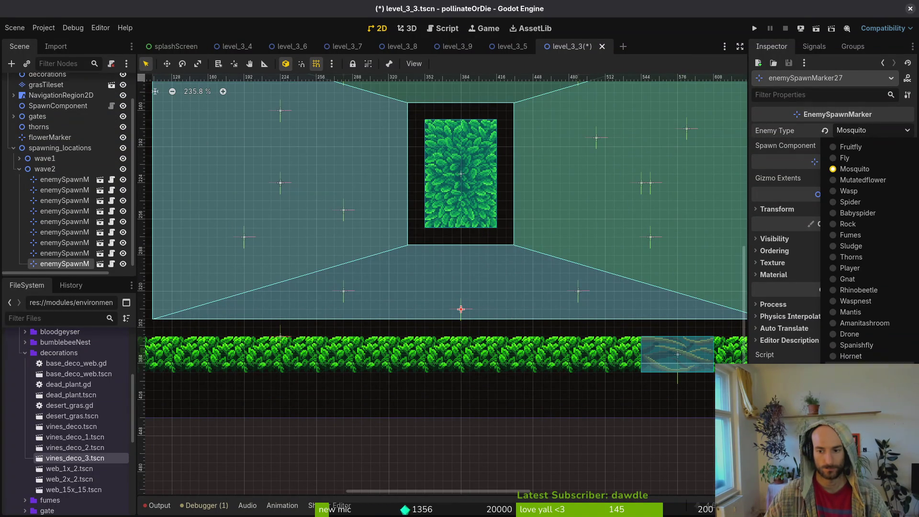
{"action": "left_click", "coordinate": [861, 290]}
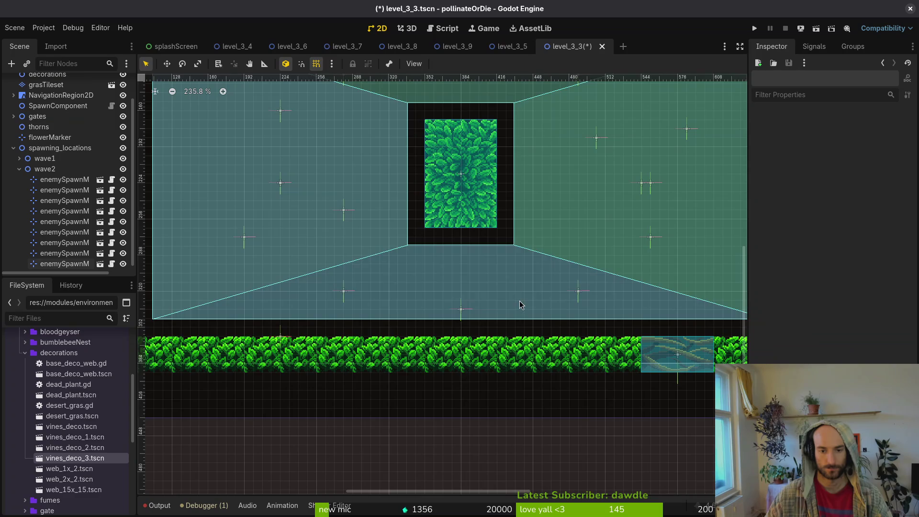
{"action": "key", "text": "ctrl+s"}
{"action": "scroll", "coordinate": [482, 226], "scroll_direction": "down", "scroll_amount": 7}
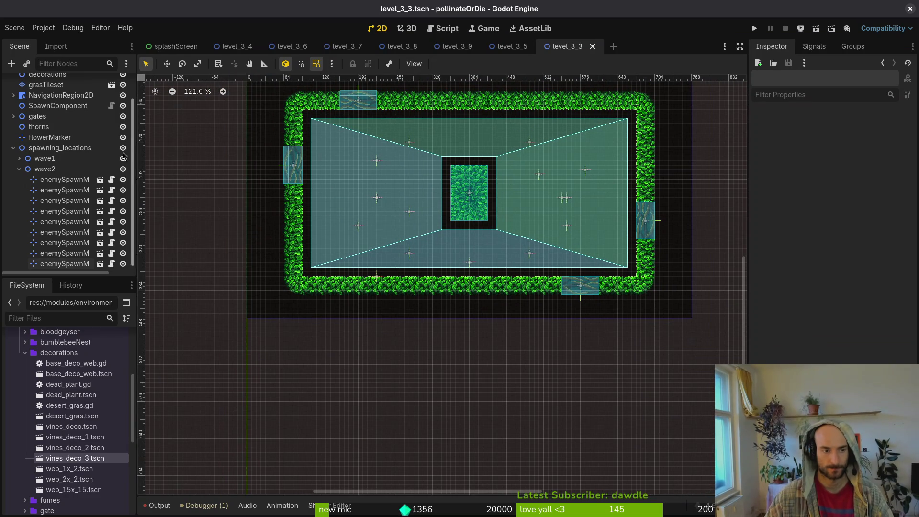
{"action": "left_click", "coordinate": [19, 169]}
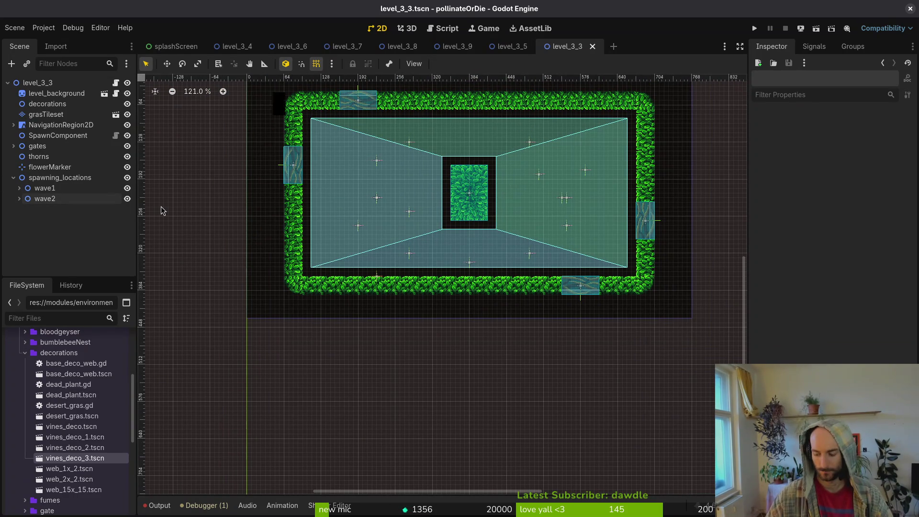
Open level_3_2 and then level_3_1 through the quick file search
{"action": "key", "text": "ctrl+shift+o"}
{"action": "type", "text": "3_2"}
{"action": "key", "text": "Return"}
{"action": "key", "text": "ctrl+shift+o"}
{"action": "type", "text": "3_1"}
{"action": "key", "text": "Return"}
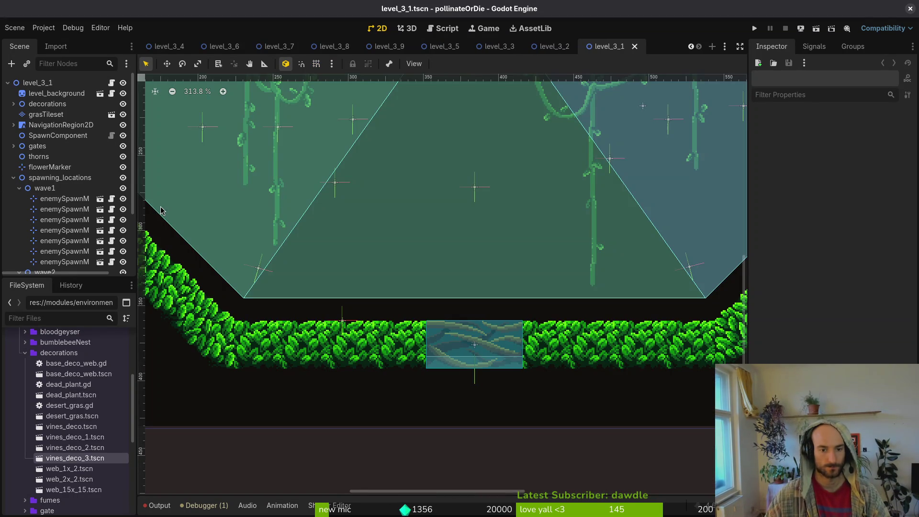
{"action": "scroll", "coordinate": [479, 307], "scroll_direction": "down", "scroll_amount": 5}
{"action": "scroll", "coordinate": [479, 306], "scroll_direction": "up", "scroll_amount": 3}
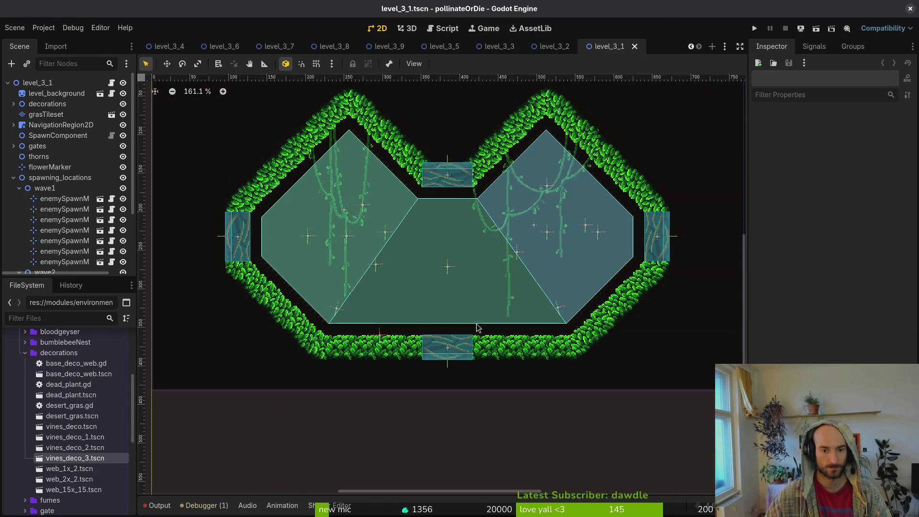
Duplicate the first wave2 marker, place the copy on the lower walkable edge as a Rhinobeetle, and save
{"action": "left_click", "coordinate": [52, 199]}
{"action": "scroll", "coordinate": [52, 204], "scroll_direction": "down", "scroll_amount": 3}
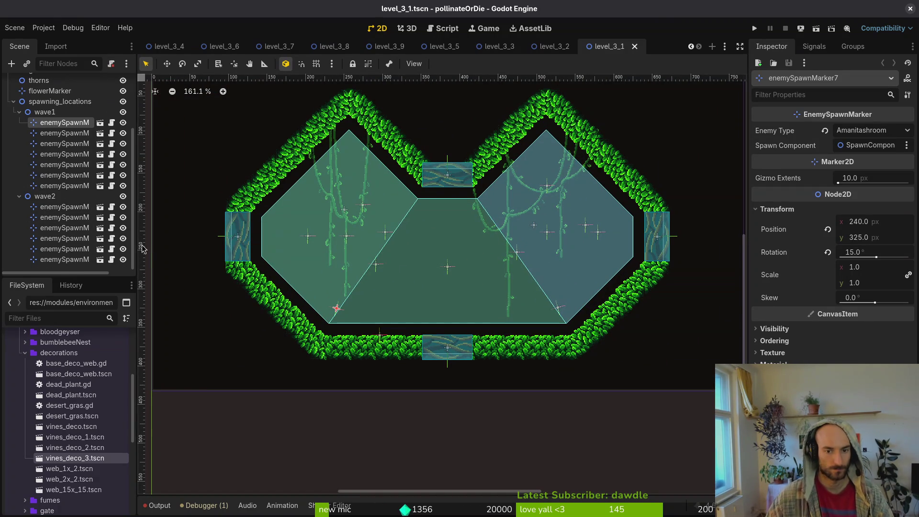
{"action": "left_click", "coordinate": [66, 209]}
{"action": "key", "text": "ctrl+d"}
{"action": "mouse_move", "coordinate": [557, 309]}
{"action": "left_mouse_down"}
{"action": "mouse_move", "coordinate": [449, 312]}
{"action": "mouse_move", "coordinate": [453, 318]}
{"action": "left_mouse_up"}
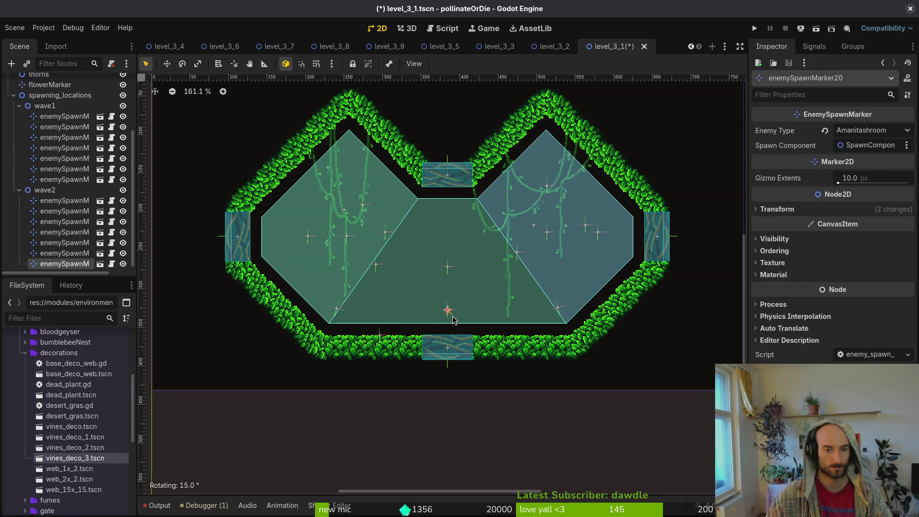
{"action": "scroll", "coordinate": [453, 318], "scroll_direction": "up", "scroll_amount": 5}
{"action": "left_click_drag", "start_coordinate": [446, 303], "coordinate": [452, 329]}
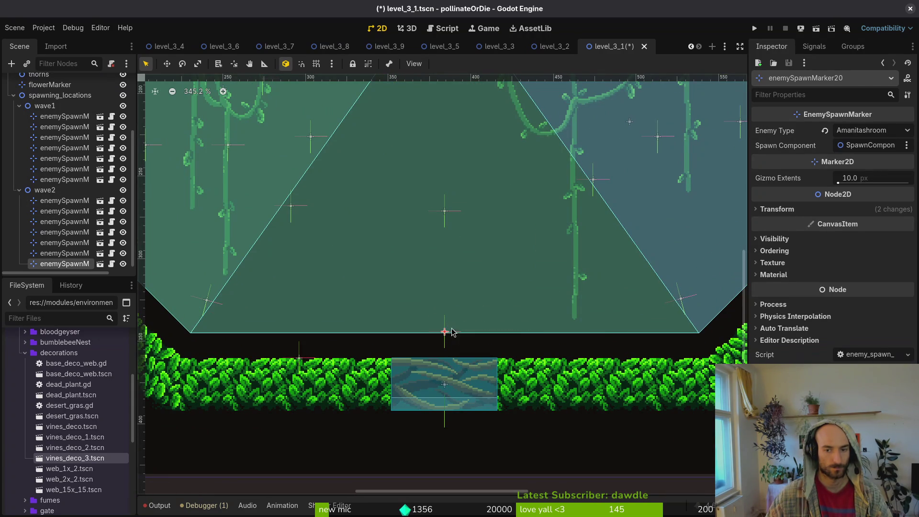
{"action": "left_click", "coordinate": [874, 132]}
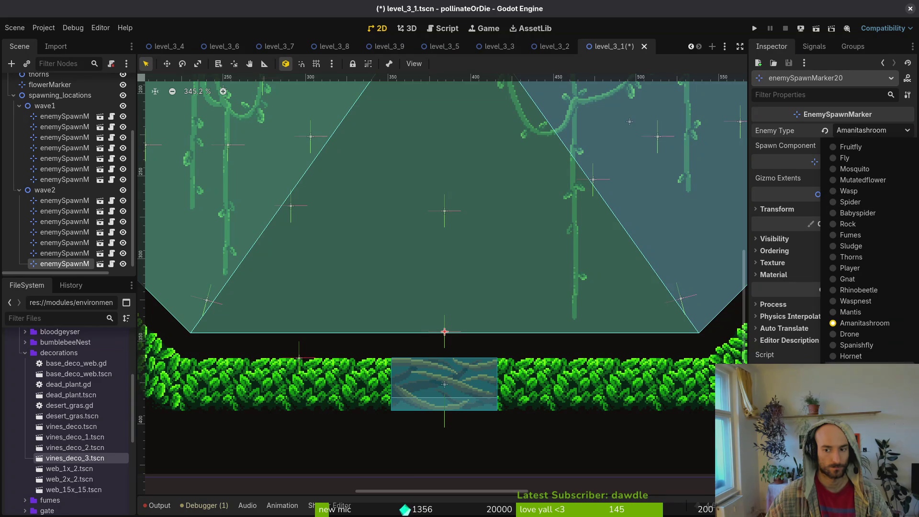
{"action": "left_click", "coordinate": [860, 290]}
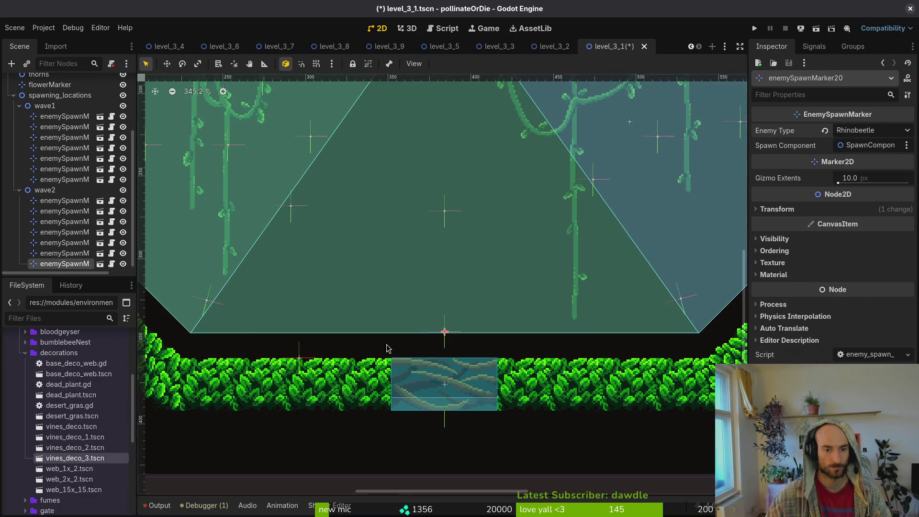
{"action": "key", "text": "ctrl+s"}
Move the Amanitashroom wave1 marker into wave2 as its last child and save
{"action": "left_click", "coordinate": [56, 201]}
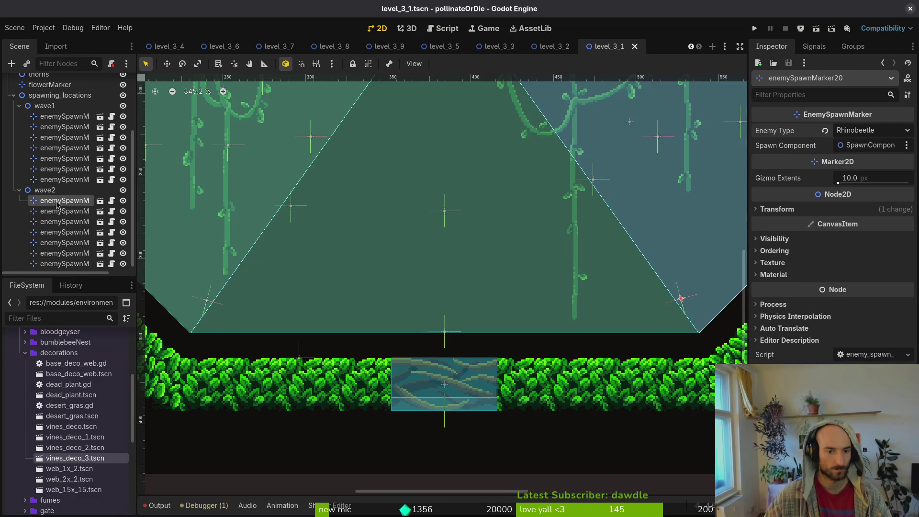
{"action": "left_click", "coordinate": [62, 179]}
{"action": "left_click", "coordinate": [60, 159]}
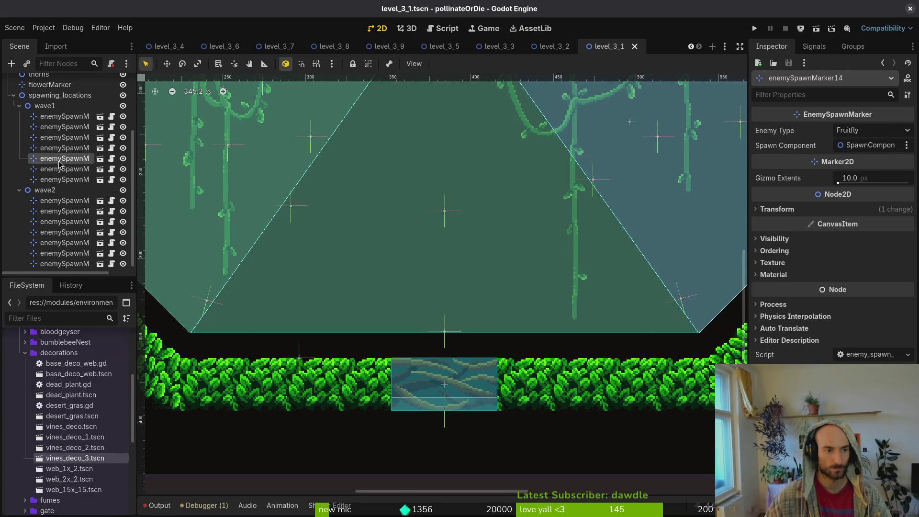
{"action": "left_click", "coordinate": [65, 127]}
{"action": "left_click", "coordinate": [65, 117]}
{"action": "left_click_drag", "start_coordinate": [72, 117], "coordinate": [70, 191]}
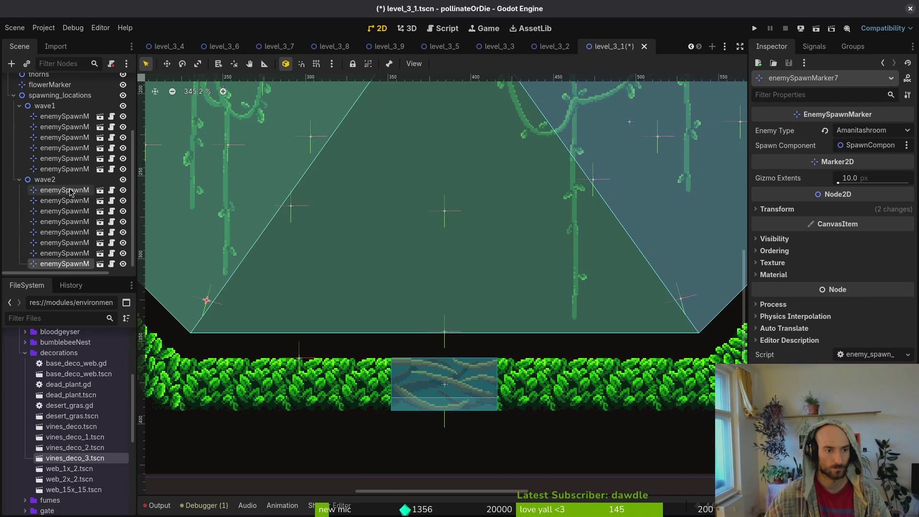
{"action": "key", "text": "ctrl+s"}
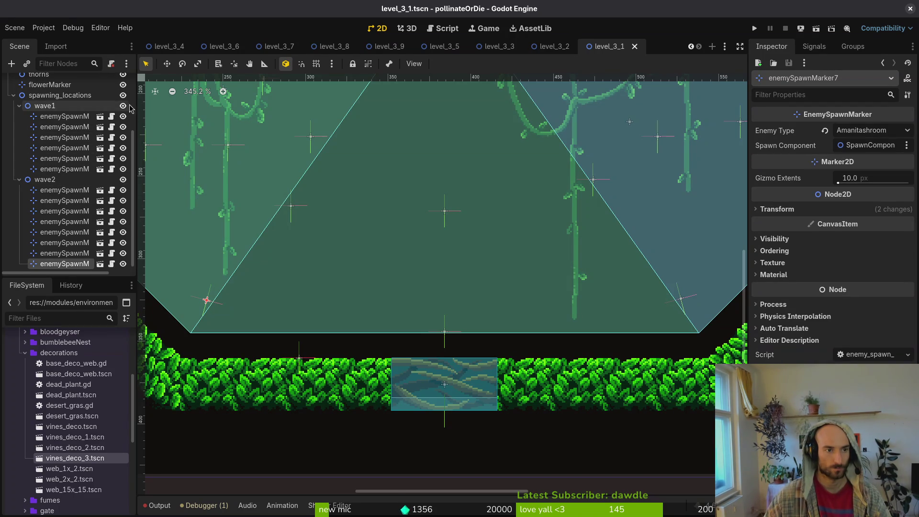
Hide wave1, move marker17 toward the room centre and make it spawn Fruitfly
{"action": "left_click", "coordinate": [123, 106]}
{"action": "scroll", "coordinate": [311, 206], "scroll_direction": "down", "scroll_amount": 5}
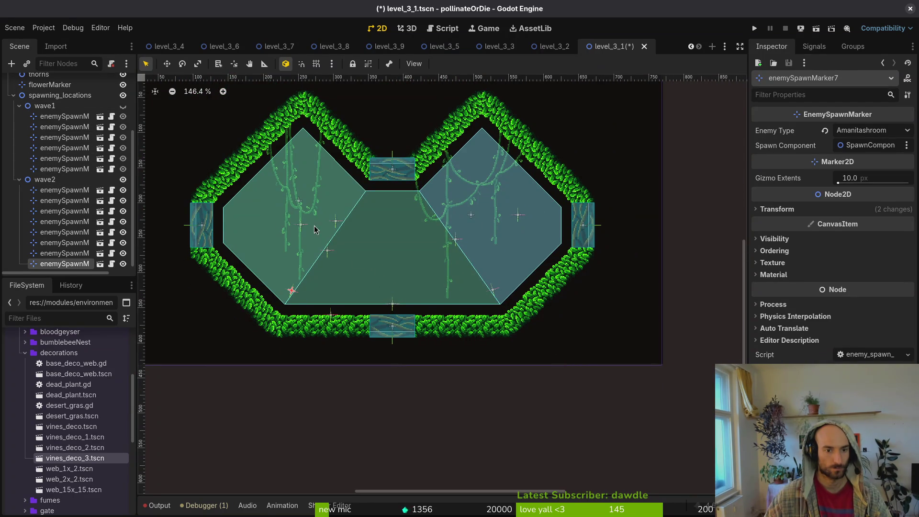
{"action": "left_click", "coordinate": [314, 225]}
{"action": "scroll", "coordinate": [337, 230], "scroll_direction": "up", "scroll_amount": 4}
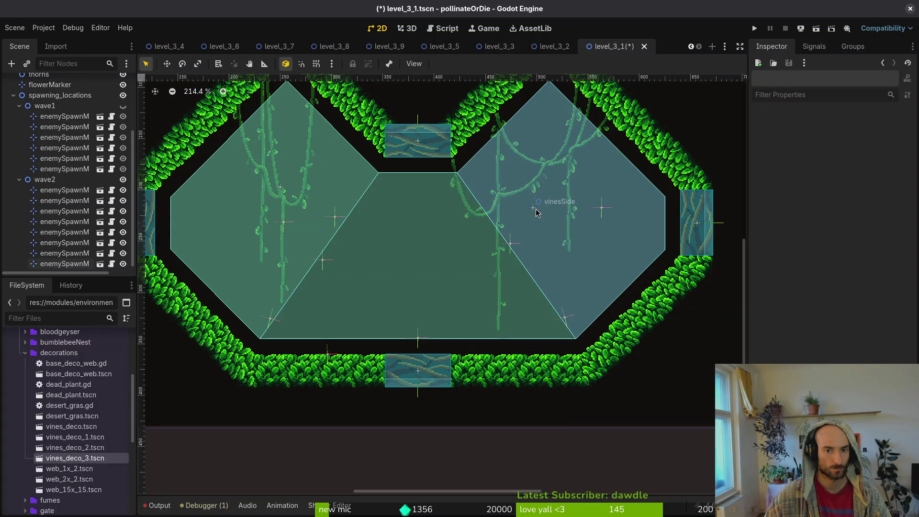
{"action": "left_click", "coordinate": [335, 217]}
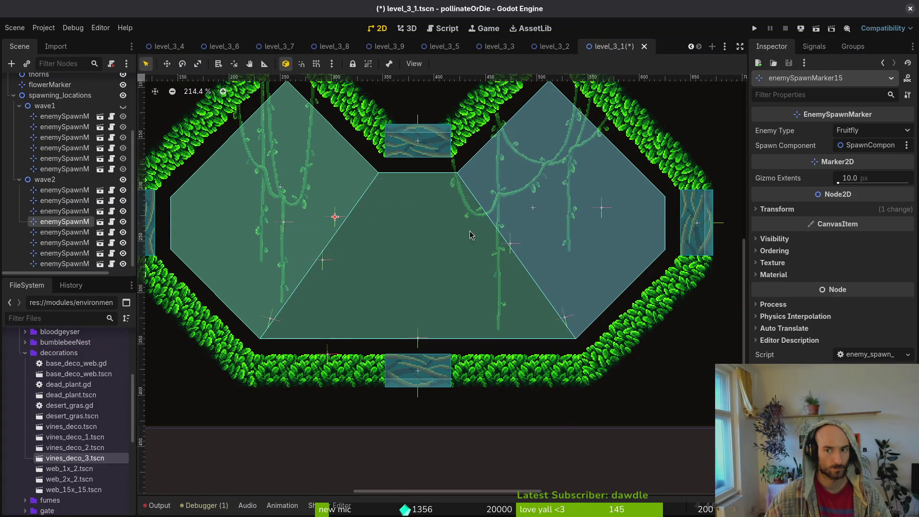
{"action": "left_click", "coordinate": [326, 267]}
{"action": "left_click", "coordinate": [511, 245]}
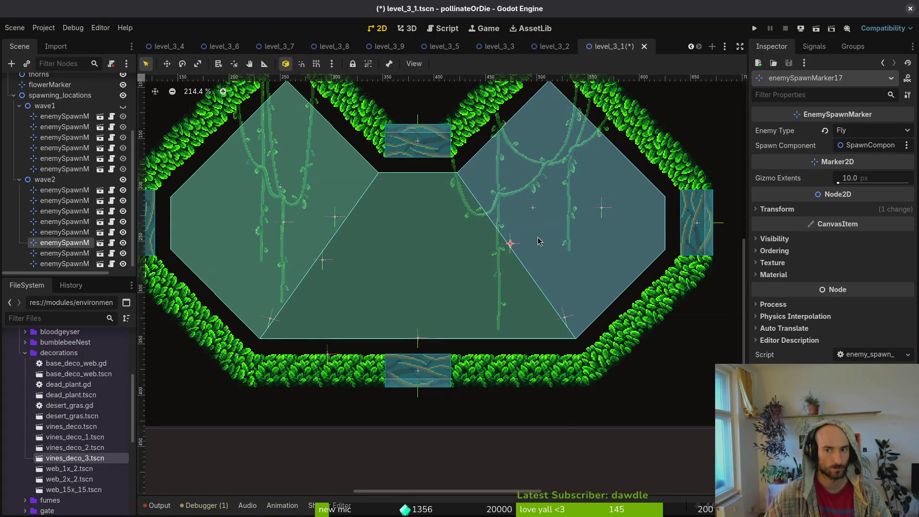
{"action": "left_click", "coordinate": [601, 210]}
{"action": "mouse_move", "coordinate": [511, 246]}
{"action": "left_mouse_down"}
{"action": "mouse_move", "coordinate": [410, 255]}
{"action": "mouse_move", "coordinate": [431, 246]}
{"action": "mouse_move", "coordinate": [419, 252]}
{"action": "left_mouse_up"}
{"action": "key", "text": "shift+g"}
{"action": "left_click", "coordinate": [871, 130]}
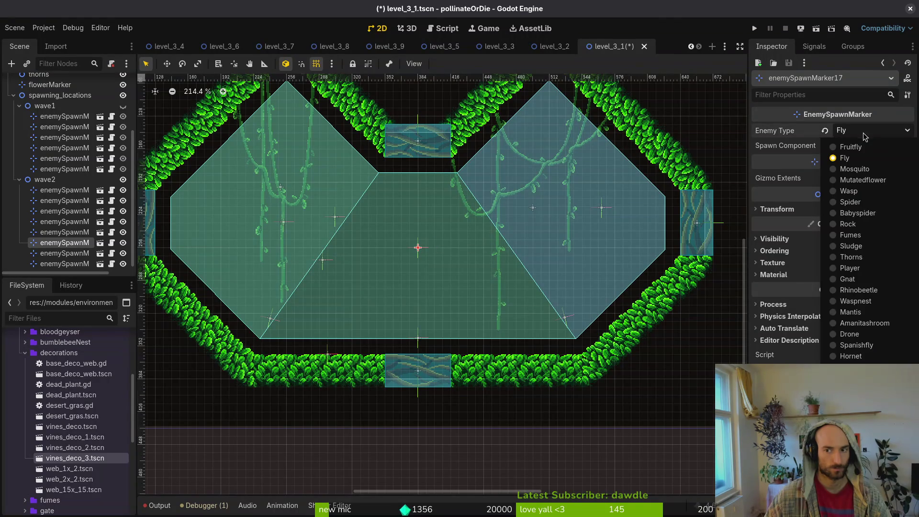
{"action": "left_click", "coordinate": [857, 142]}
Reposition markers 16, 15, 14 and 13, keeping marker15 as Fruitfly
{"action": "mouse_move", "coordinate": [322, 261]}
{"action": "left_mouse_down"}
{"action": "mouse_move", "coordinate": [338, 278]}
{"action": "mouse_move", "coordinate": [413, 278]}
{"action": "mouse_move", "coordinate": [404, 267]}
{"action": "left_mouse_up"}
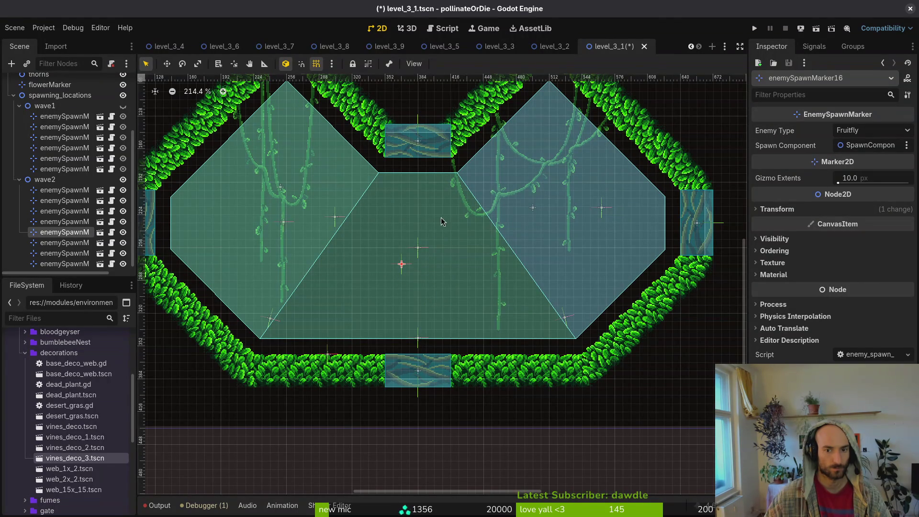
{"action": "left_click_drag", "start_coordinate": [338, 224], "coordinate": [422, 267]}
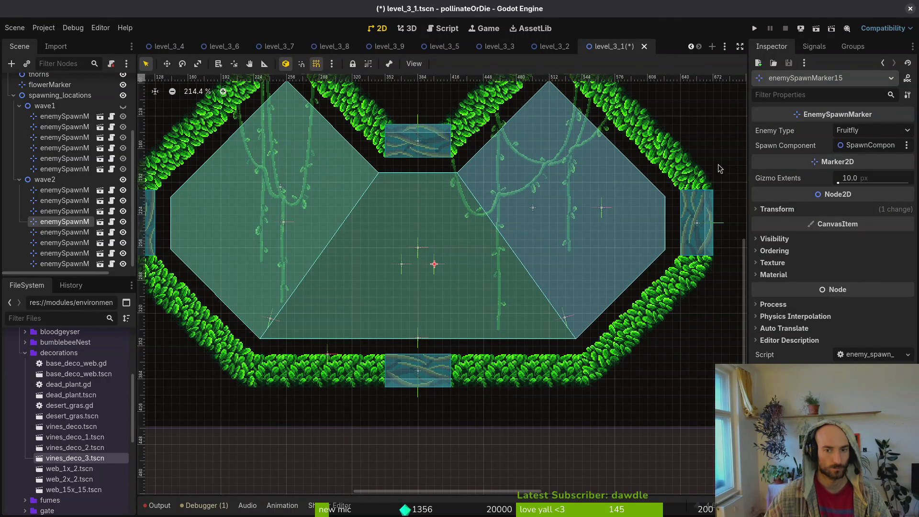
{"action": "left_click", "coordinate": [862, 130]}
{"action": "left_click", "coordinate": [857, 144]}
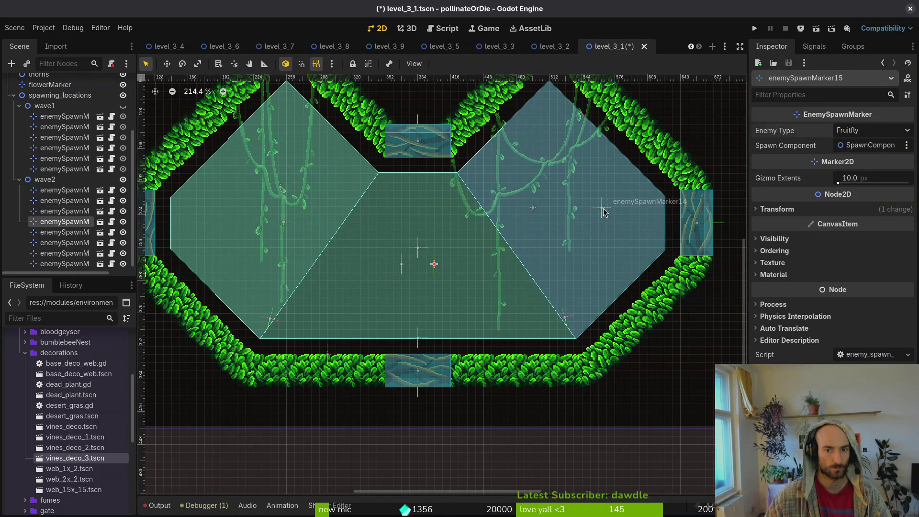
{"action": "left_click_drag", "start_coordinate": [604, 212], "coordinate": [559, 211]}
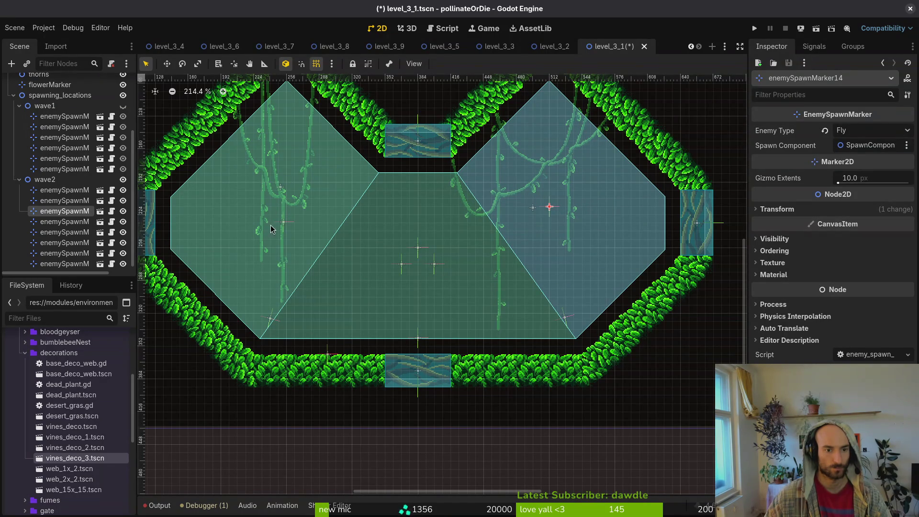
{"action": "left_click_drag", "start_coordinate": [286, 226], "coordinate": [279, 215]}
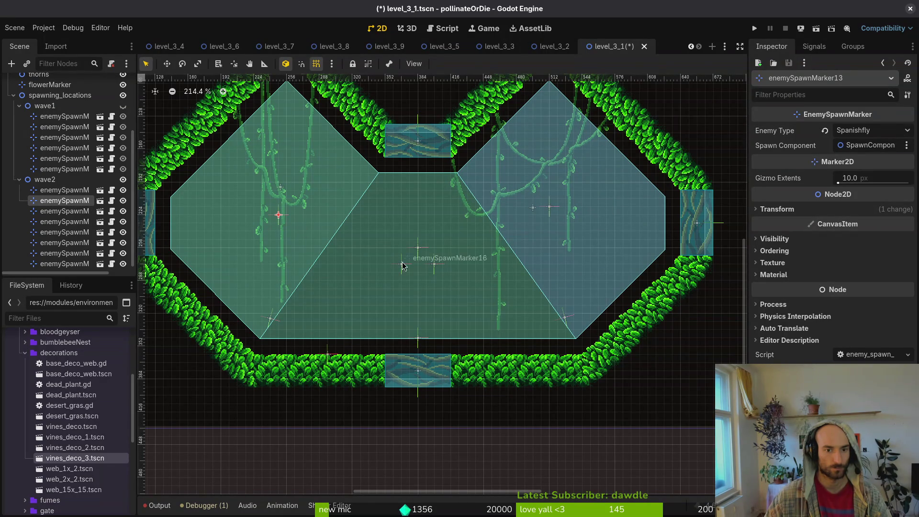
{"action": "key", "text": "Delete"}
{"action": "key", "text": "Return"}
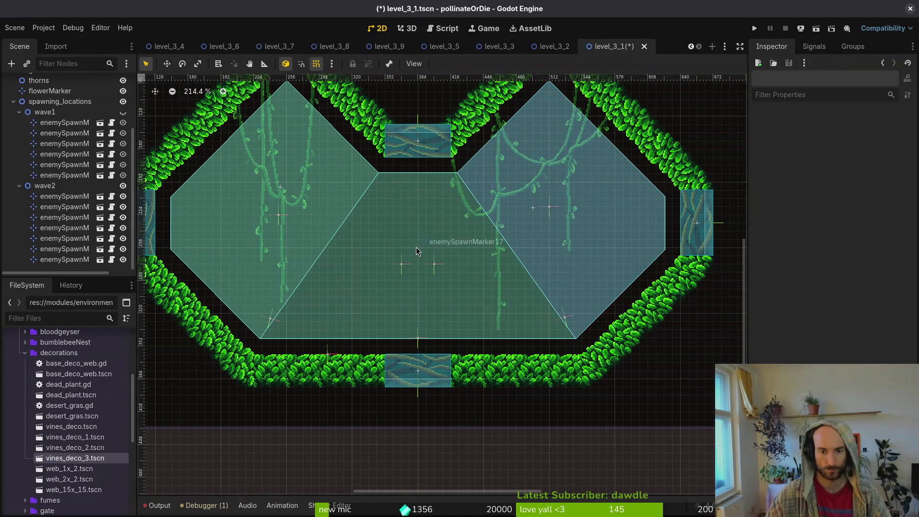
Fine-tune markers 15, 13 and 14, keeping 13 as Spanishfly and setting 14 to Fly
{"action": "mouse_move", "coordinate": [433, 271]}
{"action": "left_mouse_down"}
{"action": "mouse_move", "coordinate": [435, 255]}
{"action": "mouse_move", "coordinate": [392, 253]}
{"action": "left_mouse_up"}
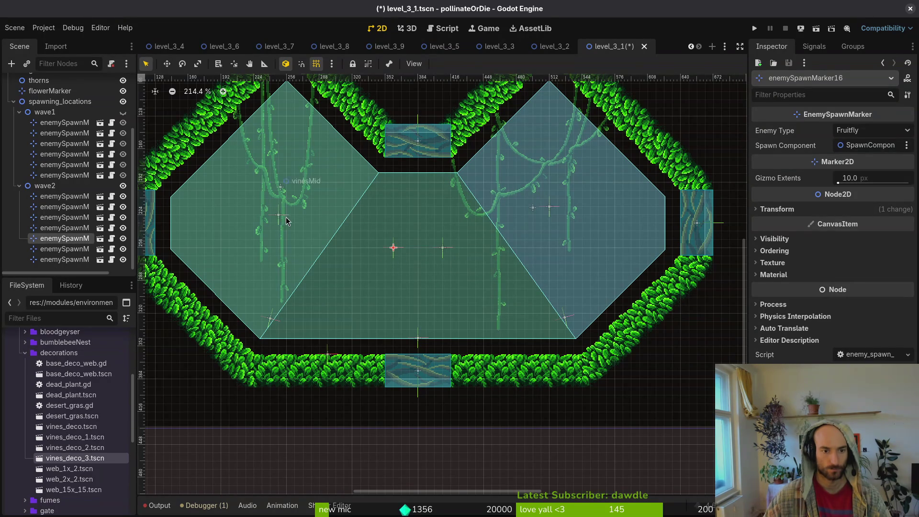
{"action": "left_click_drag", "start_coordinate": [283, 215], "coordinate": [287, 216]}
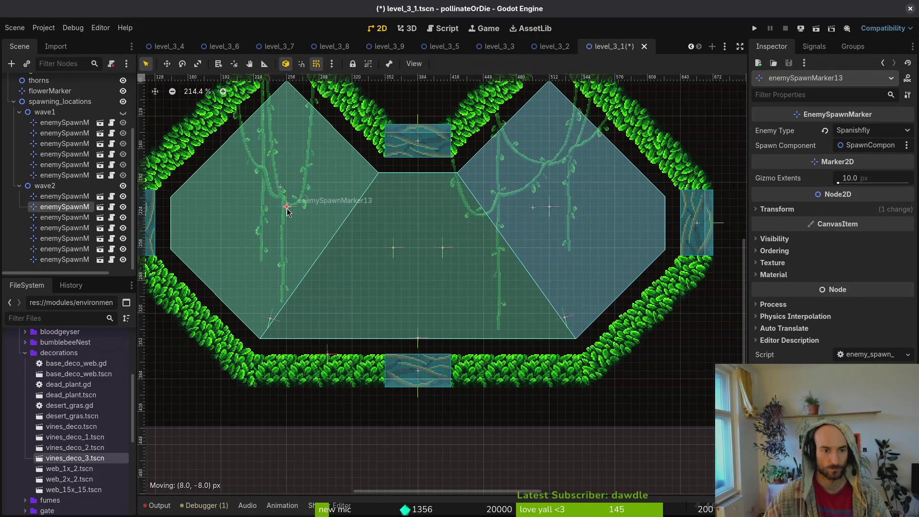
{"action": "left_click_drag", "start_coordinate": [551, 211], "coordinate": [563, 219]}
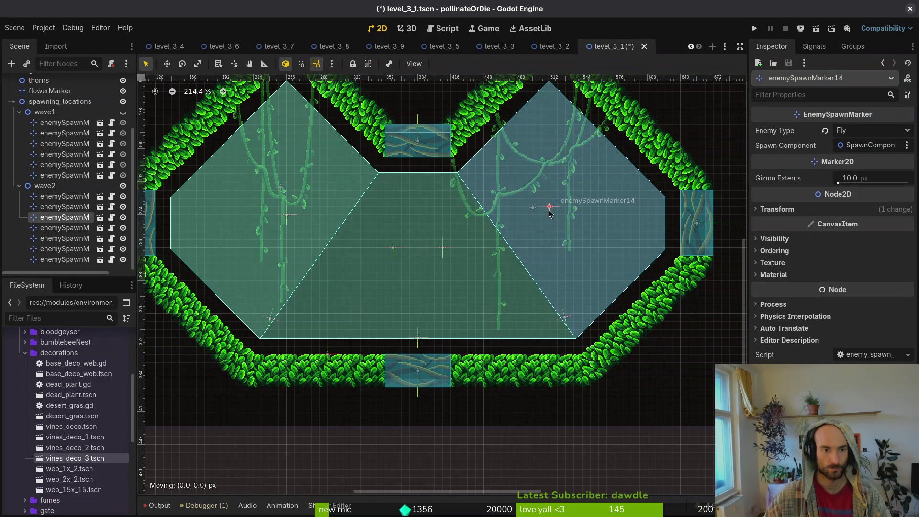
{"action": "left_click", "coordinate": [286, 217]}
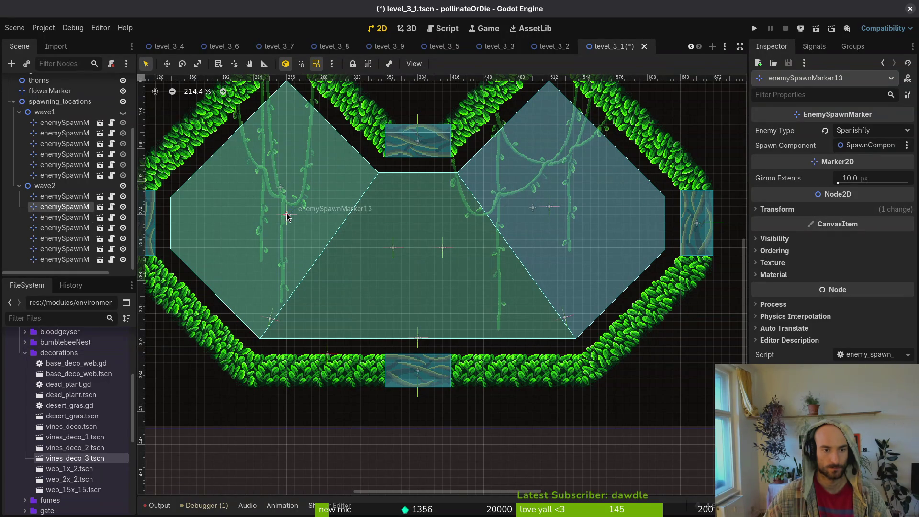
{"action": "left_click", "coordinate": [849, 137]}
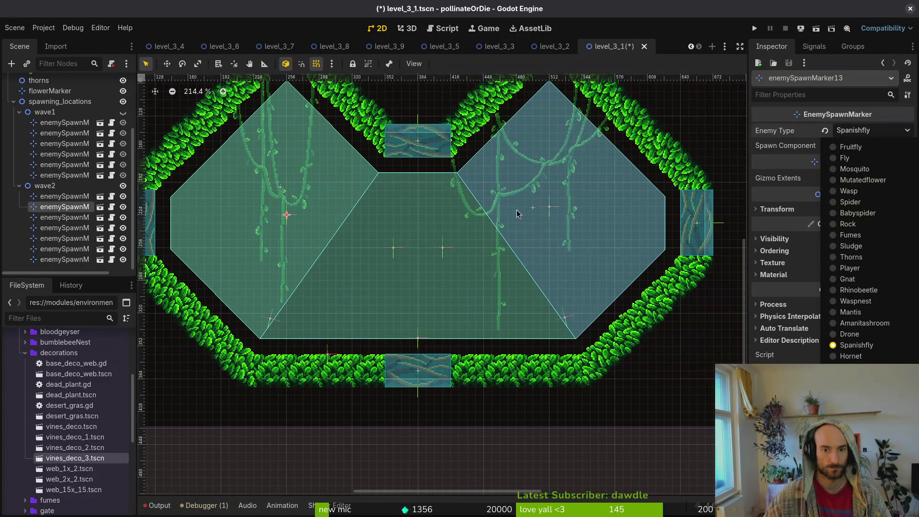
{"action": "left_click", "coordinate": [549, 214]}
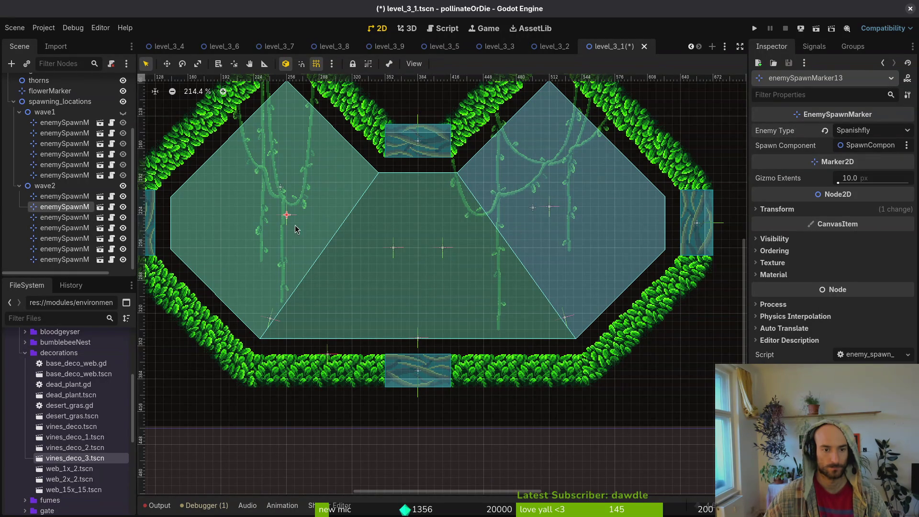
{"action": "left_click", "coordinate": [853, 132]}
{"action": "left_click", "coordinate": [857, 143]}
Save level_3_1 and hide the wave2 spawn markers
{"action": "left_click", "coordinate": [549, 208]}
{"action": "key", "text": "ctrl+s"}
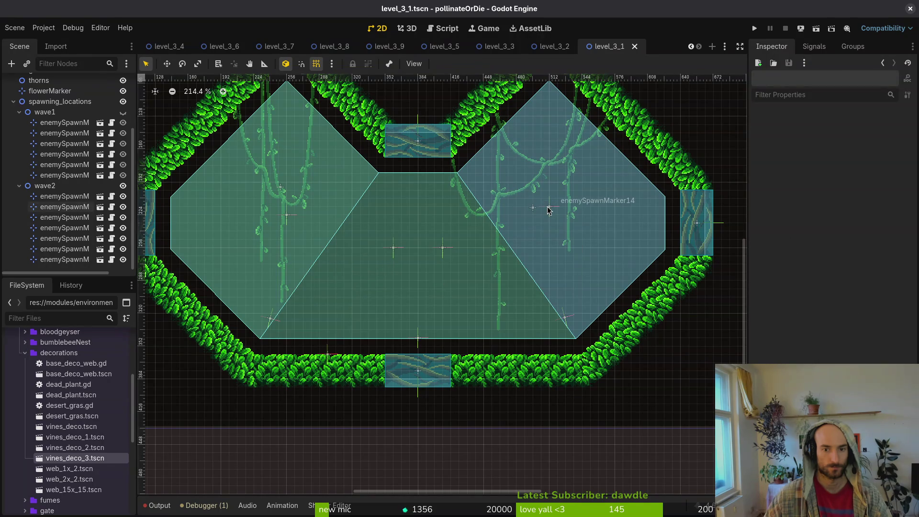
{"action": "left_click", "coordinate": [443, 247]}
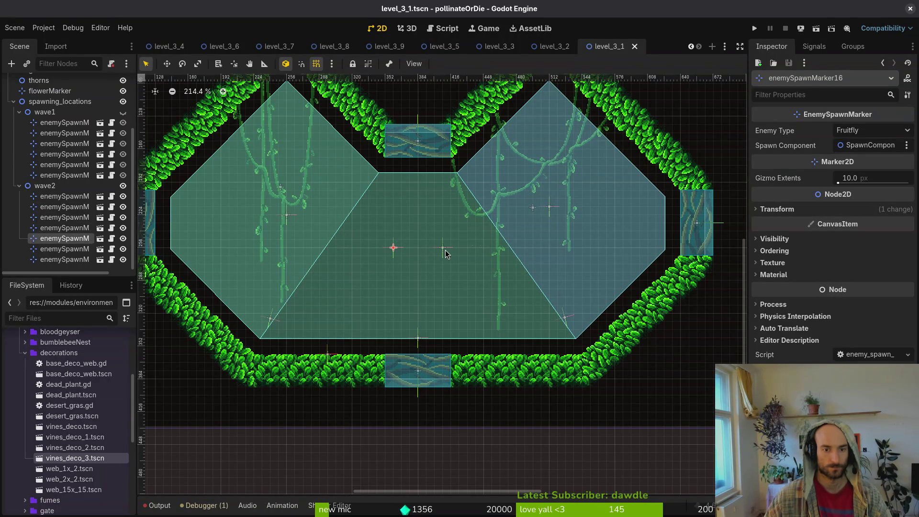
{"action": "left_click", "coordinate": [123, 186]}
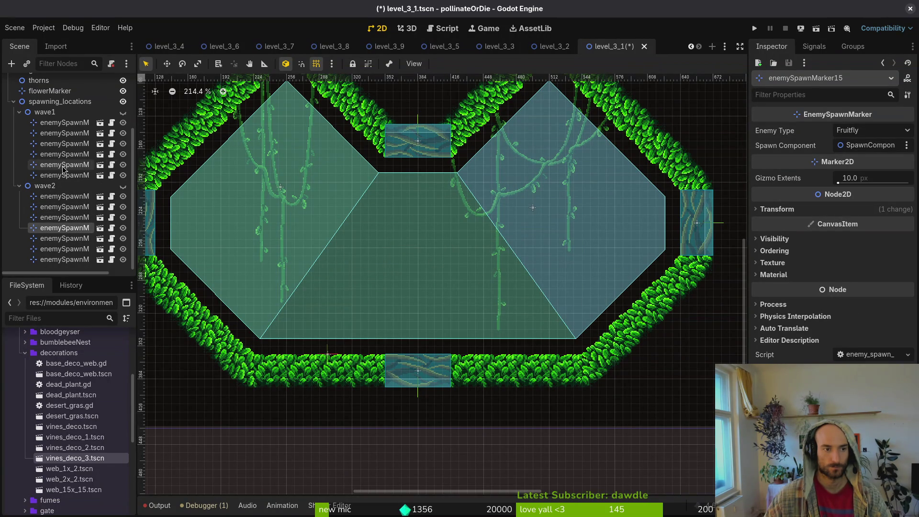
Move wave1 enemySpawnMarker10, 9 and 12 slightly lower in level_3_1
{"action": "left_click", "coordinate": [19, 186]}
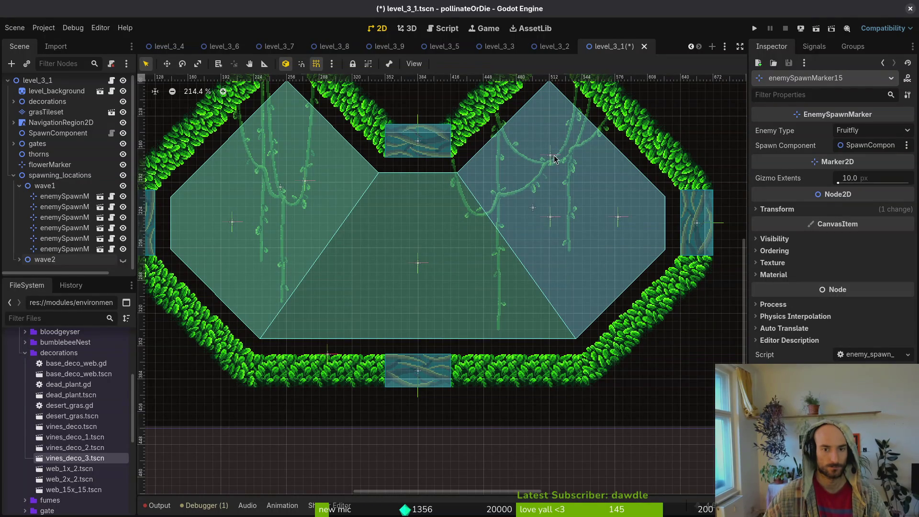
{"action": "left_click", "coordinate": [64, 196]}
{"action": "left_click", "coordinate": [65, 249], "text": "shift"}
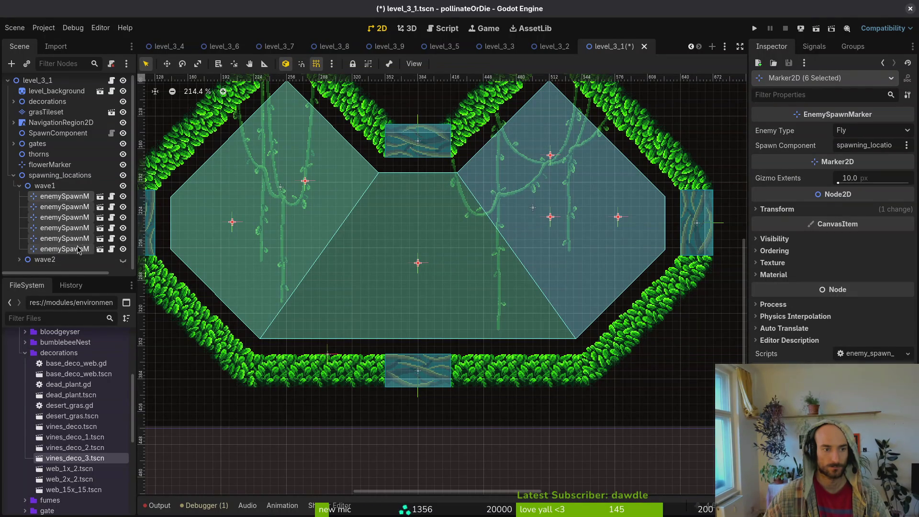
{"action": "mouse_move", "coordinate": [305, 187]}
{"action": "left_mouse_down"}
{"action": "mouse_move", "coordinate": [322, 219]}
{"action": "mouse_move", "coordinate": [342, 230]}
{"action": "mouse_move", "coordinate": [227, 227]}
{"action": "left_mouse_up"}
{"action": "left_click_drag", "start_coordinate": [551, 220], "coordinate": [550, 226]}
{"action": "left_click_drag", "start_coordinate": [619, 220], "coordinate": [617, 226]}
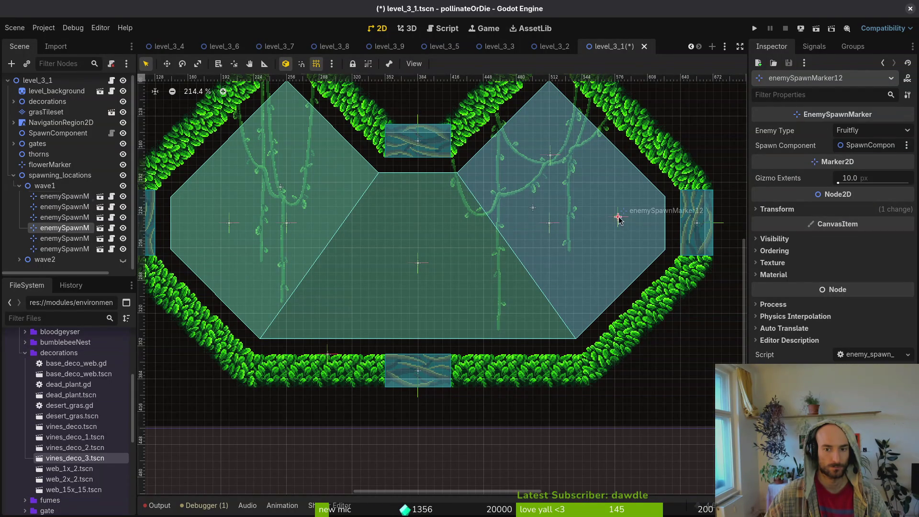
Shift enemySpawnMarker12 left 8 px and move enemySpawnMarker11 down about 34 px
{"action": "scroll", "coordinate": [197, 234], "scroll_direction": "up", "scroll_amount": 2}
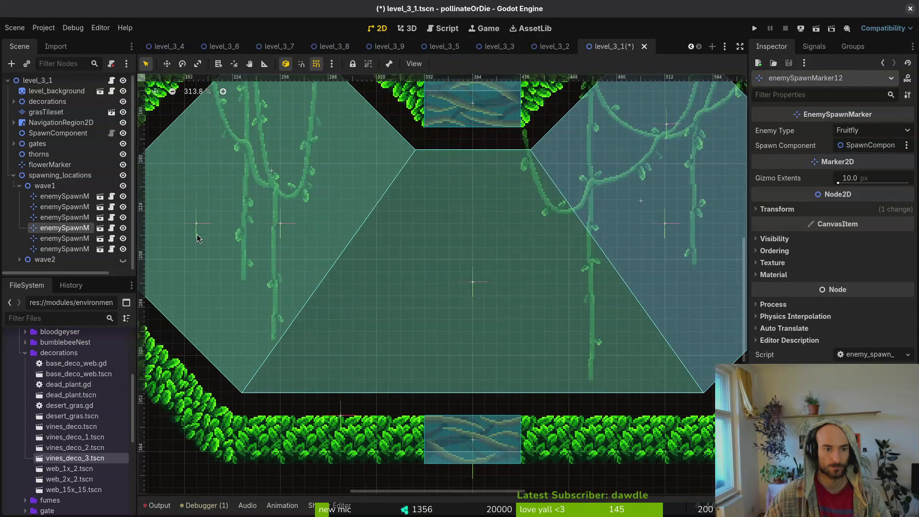
{"action": "scroll", "coordinate": [550, 257], "scroll_direction": "up", "scroll_amount": 1}
{"action": "scroll", "coordinate": [616, 222], "scroll_direction": "up", "scroll_amount": 1}
{"action": "left_click_drag", "start_coordinate": [615, 222], "coordinate": [603, 228]}
{"action": "scroll", "coordinate": [540, 179], "scroll_direction": "down", "scroll_amount": 7}
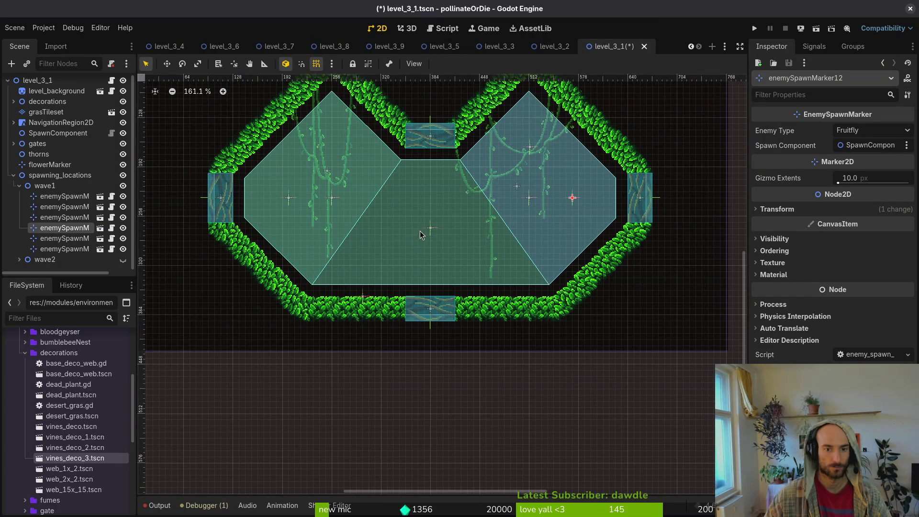
{"action": "left_click", "coordinate": [65, 196]}
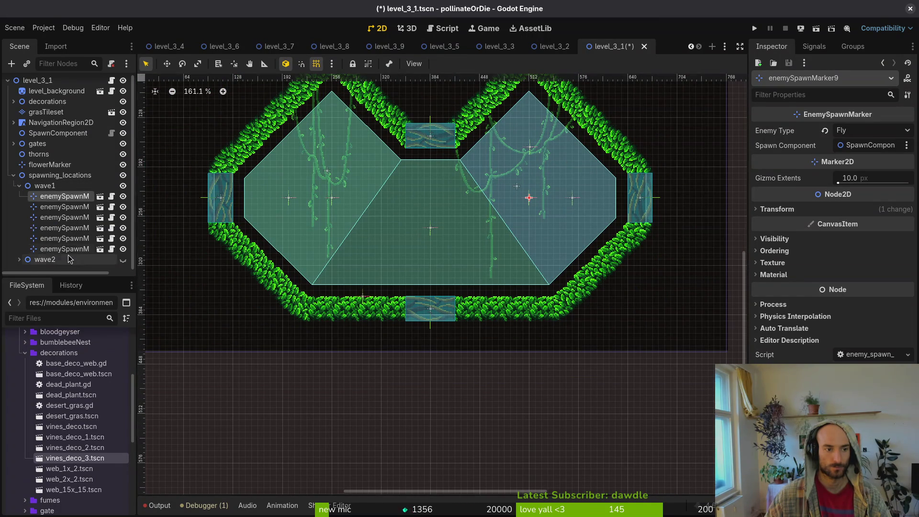
{"action": "left_click", "coordinate": [65, 249], "text": "shift"}
{"action": "mouse_move", "coordinate": [529, 147]}
{"action": "left_mouse_down"}
{"action": "mouse_move", "coordinate": [498, 199]}
{"action": "mouse_move", "coordinate": [547, 166]}
{"action": "left_mouse_up"}
{"action": "scroll", "coordinate": [499, 199], "scroll_direction": "up", "scroll_amount": 2}
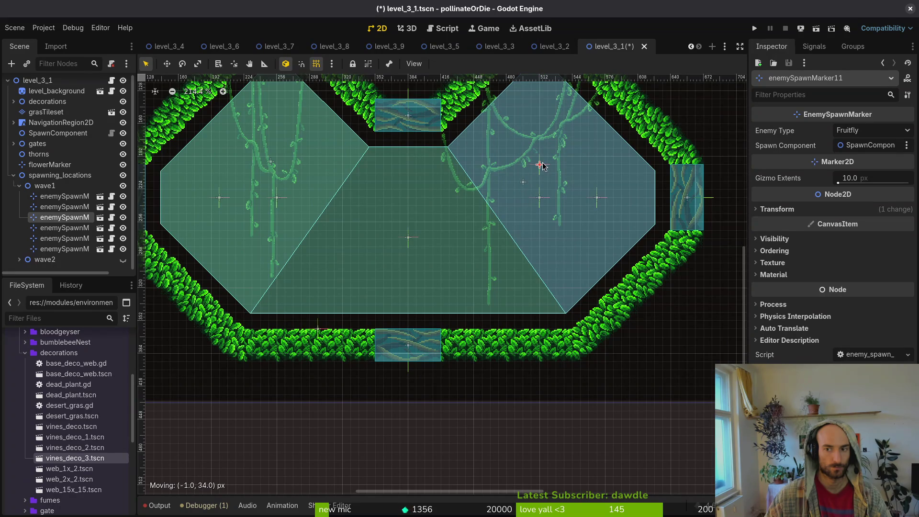
Set enemySpawnMarker12's Enemy Type to Mosquito
{"action": "left_click", "coordinate": [540, 200]}
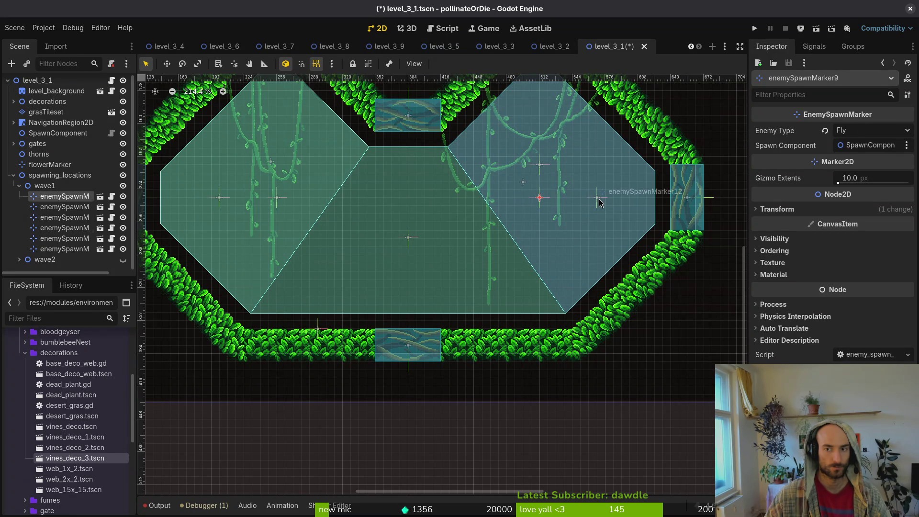
{"action": "left_click", "coordinate": [599, 199]}
{"action": "left_click", "coordinate": [872, 131]}
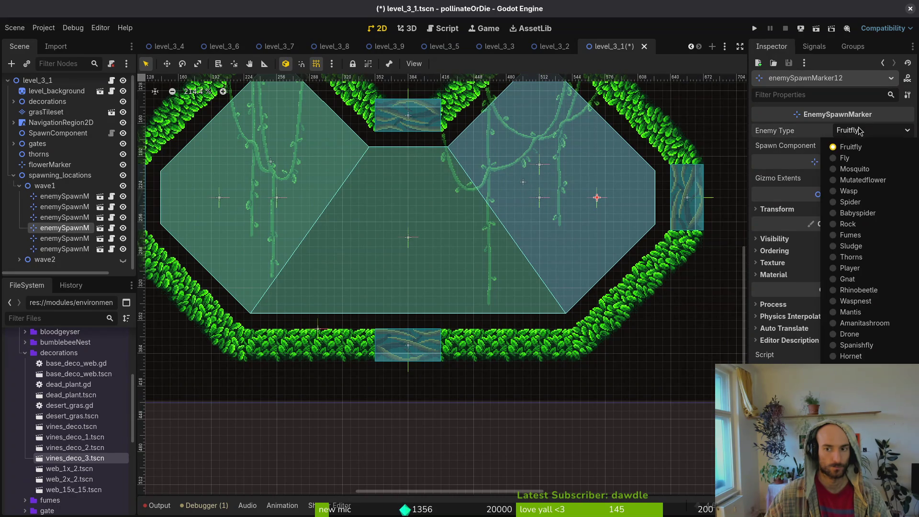
{"action": "left_click", "coordinate": [874, 173]}
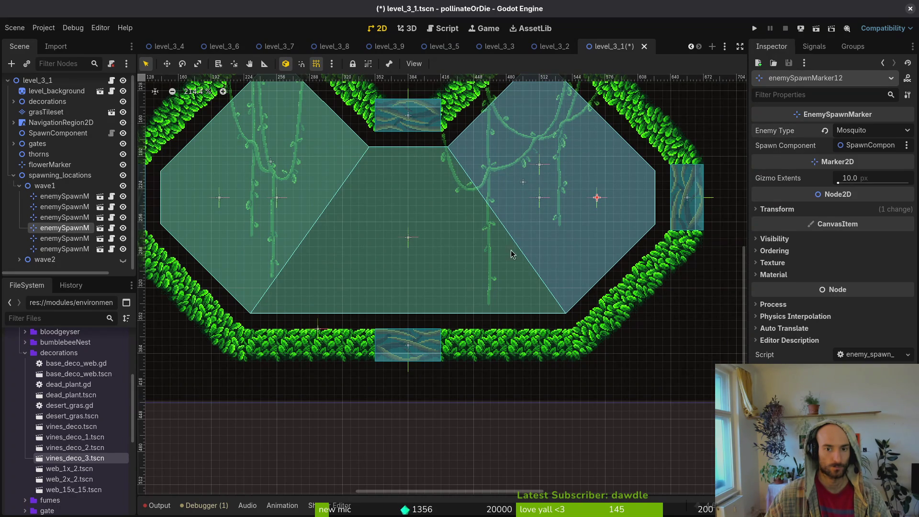
Duplicate enemySpawnMarker10 and move the copy 24 px up
{"action": "left_click", "coordinate": [277, 197]}
{"action": "key", "text": "ctrl+d"}
{"action": "left_click_drag", "start_coordinate": [278, 202], "coordinate": [278, 170]}
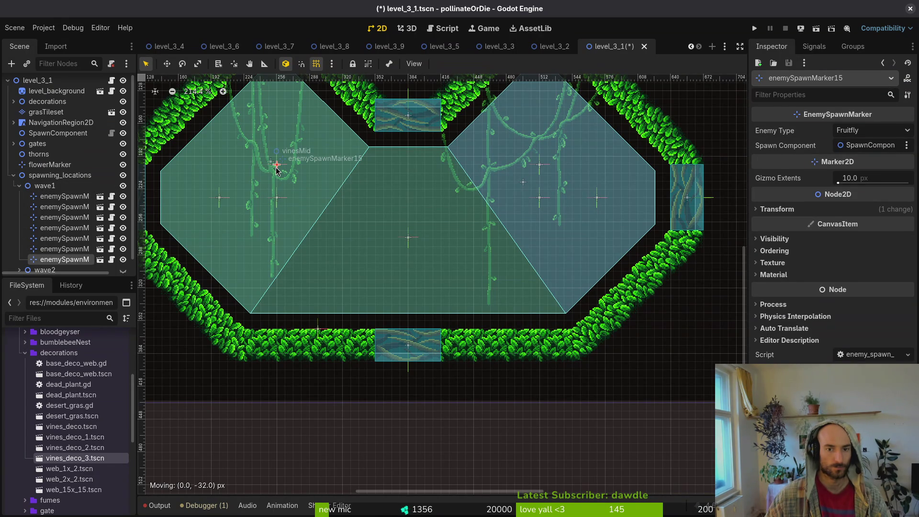
Change enemySpawnMarker10's Enemy Type to Fly
{"action": "left_click", "coordinate": [277, 197]}
{"action": "left_click", "coordinate": [844, 133]}
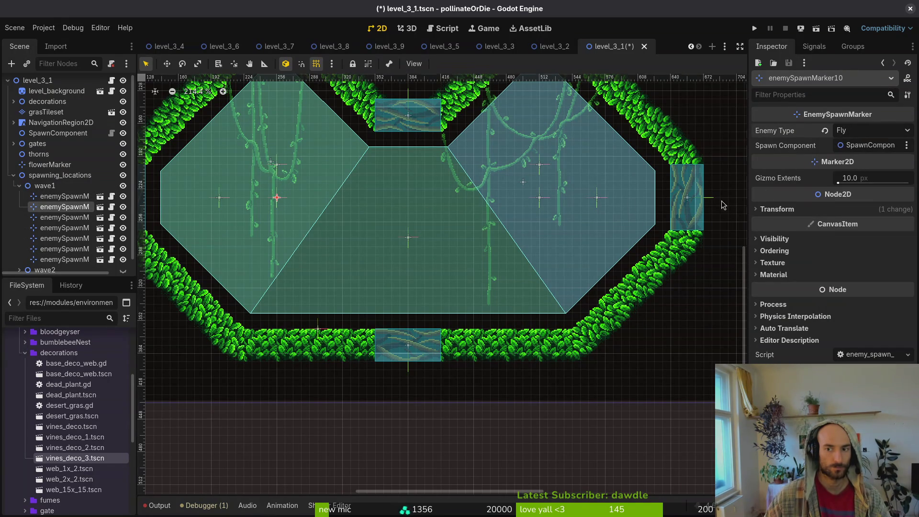
{"action": "left_click", "coordinate": [219, 198]}
{"action": "left_click", "coordinate": [868, 132]}
{"action": "left_click", "coordinate": [870, 173]}
Clear the marker selection and save level_3_1
{"action": "left_click", "coordinate": [409, 245]}
{"action": "left_click", "coordinate": [405, 211]}
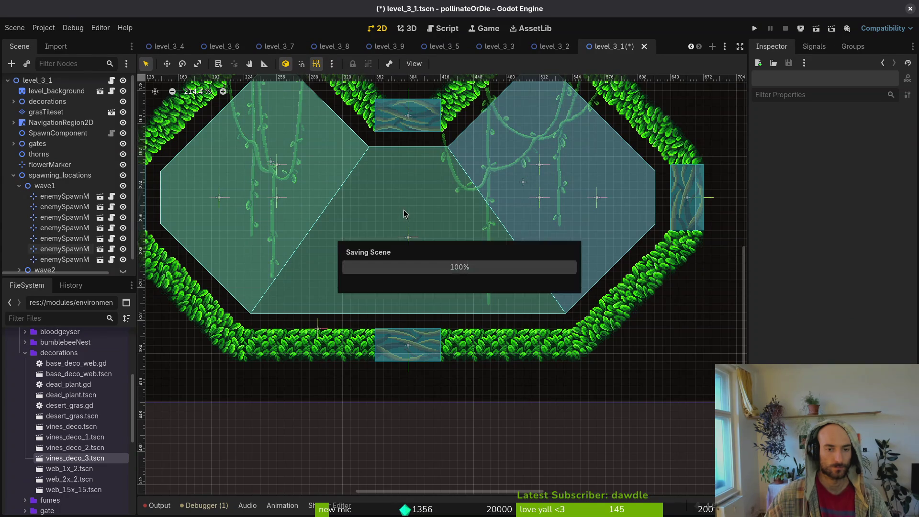
{"action": "key", "text": "ctrl+s"}
{"action": "scroll", "coordinate": [417, 235], "scroll_direction": "down", "scroll_amount": 3}
Make the wave2 markers visible and collapse the spawning marker groups
{"action": "left_click", "coordinate": [19, 186]}
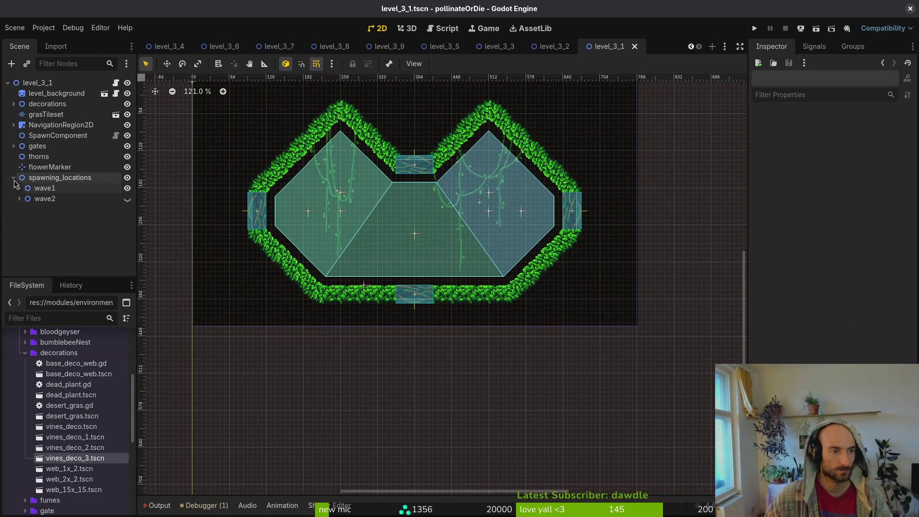
{"action": "left_click", "coordinate": [127, 199]}
{"action": "left_click", "coordinate": [13, 177]}
Run the game, load level 3-6 from the debug level select, pause, and hide the game
{"action": "left_click", "coordinate": [756, 28]}
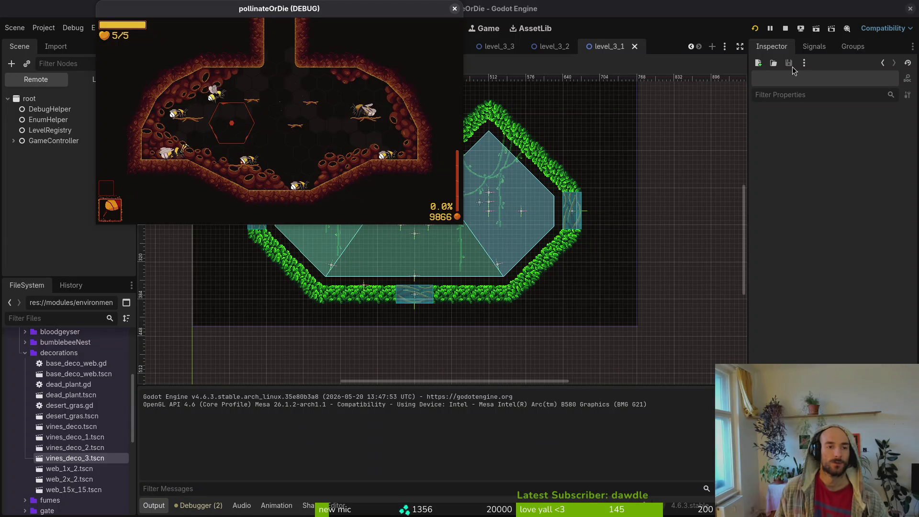
{"action": "key", "text": "Escape"}
{"action": "key", "text": "Up"}
{"action": "key", "text": "Left"}
{"action": "key", "text": "Down"}
{"action": "key", "text": "Right"}
{"action": "key", "text": "Down"}
{"action": "key", "text": "Return"}
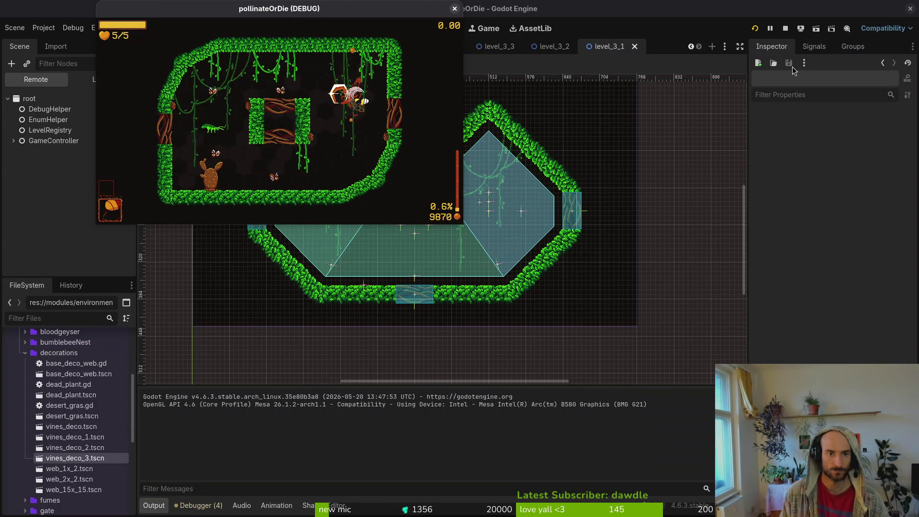
{"action": "key", "text": "Escape"}
{"action": "key", "text": "F8"}
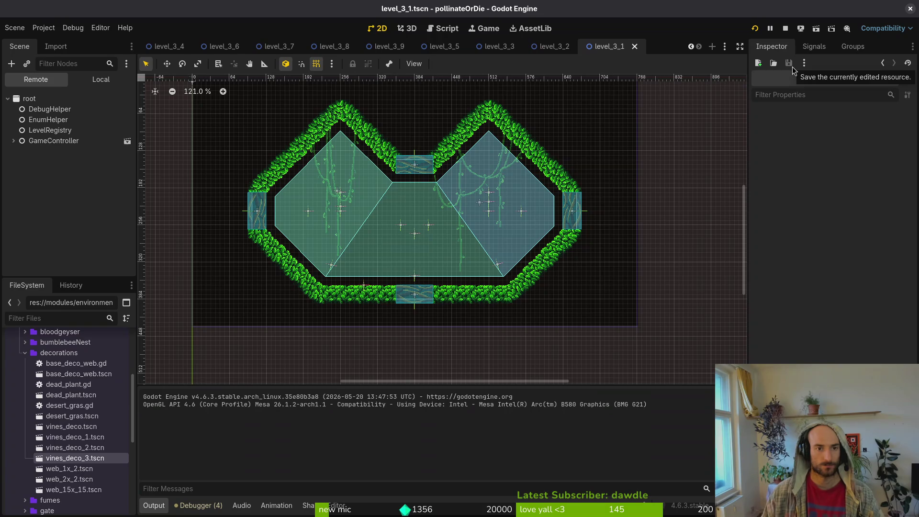
Look through the level_3_7 and level_3_4 scenes, then quick-open spanish_fly.tscn
{"action": "left_click", "coordinate": [258, 48]}
{"action": "left_click", "coordinate": [173, 50]}
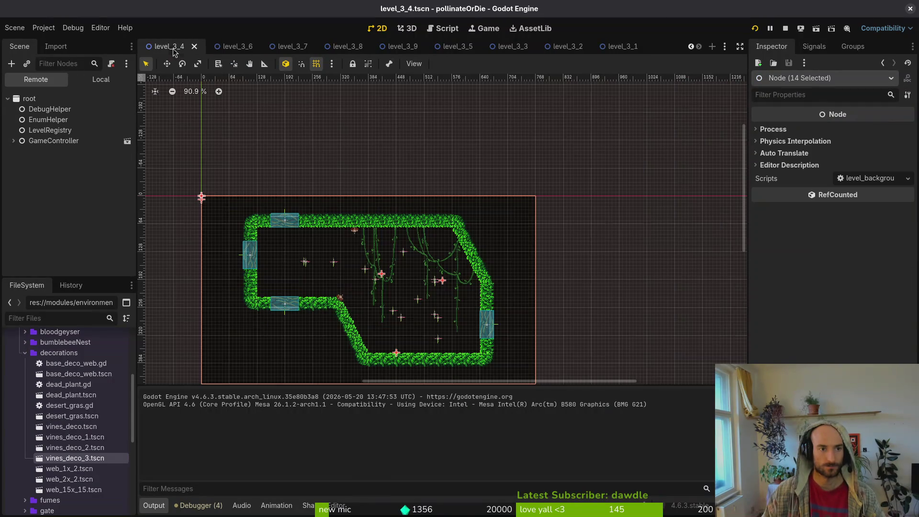
{"action": "left_click", "coordinate": [692, 47]}
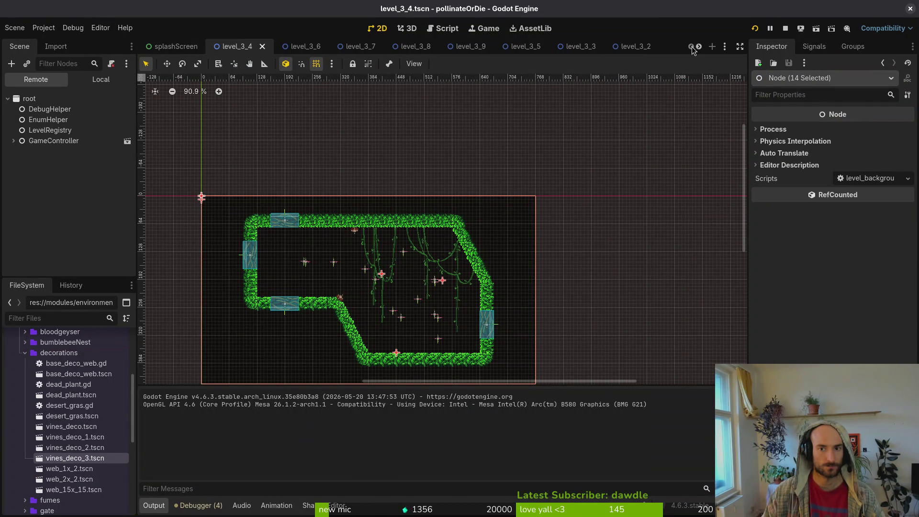
{"action": "mouse_move", "coordinate": [310, 46]}
{"action": "key", "text": "ctrl+shift+o"}
{"action": "type", "text": "spanish"}
{"action": "key", "text": "Return"}
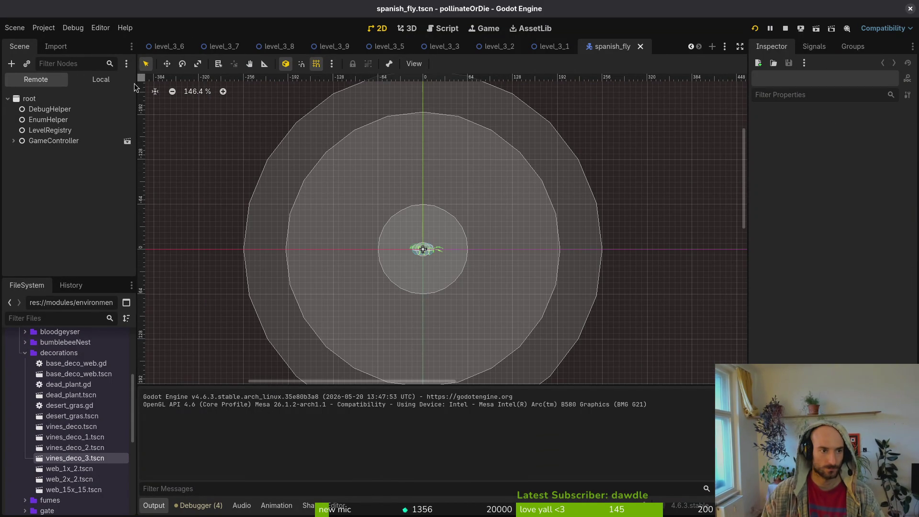
Hide the spanish fly's Sprite2D and save the scene
{"action": "left_click", "coordinate": [119, 80]}
{"action": "left_click", "coordinate": [123, 130]}
{"action": "key", "text": "ctrl+s"}
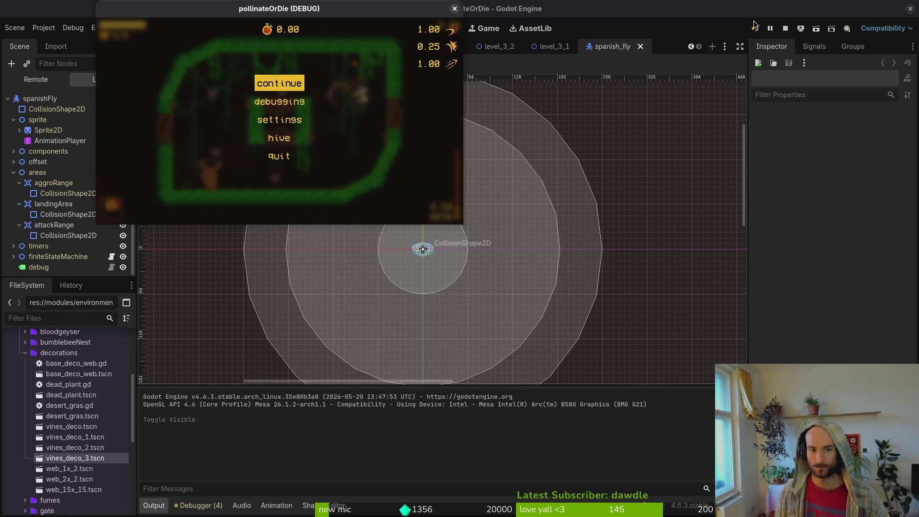
Relaunch the game, playtest level 3-5, then stop the running game
{"action": "key", "text": "Return"}
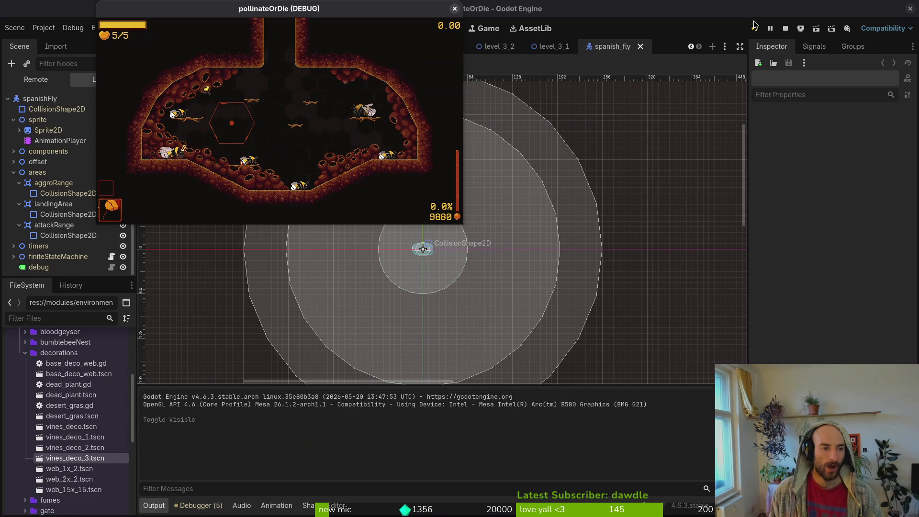
{"action": "key", "text": "F8"}
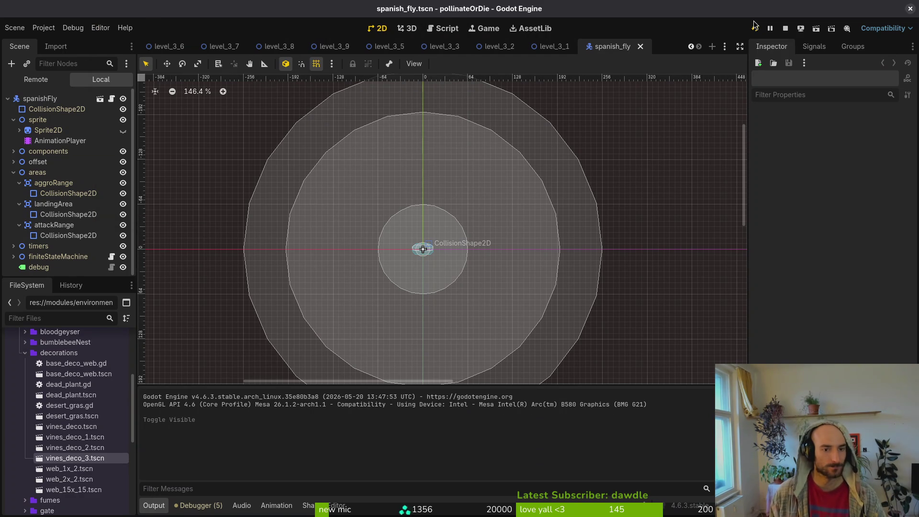
{"action": "left_click", "coordinate": [754, 25]}
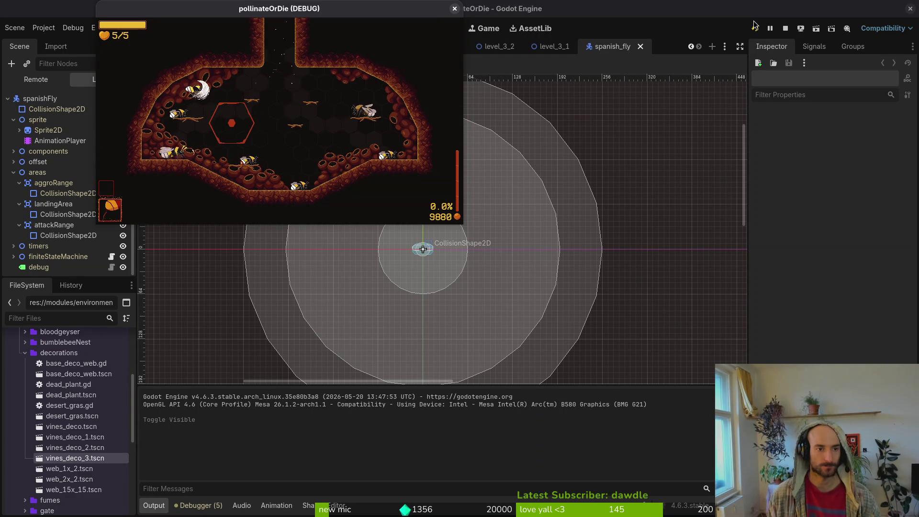
{"action": "key", "text": "Escape"}
{"action": "key", "text": "Up"}
{"action": "key", "text": "Left"}
{"action": "key", "text": "Down"}
{"action": "key", "text": "Return"}
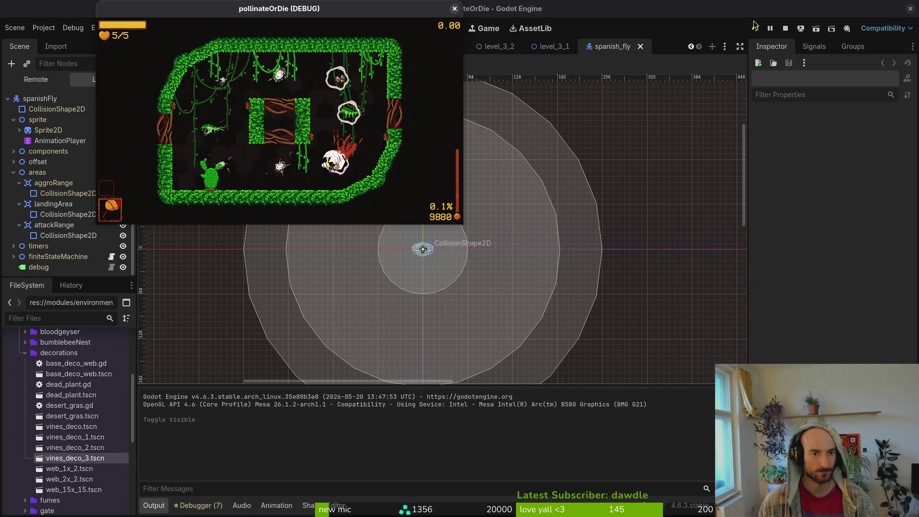
{"action": "key", "text": "Escape"}
{"action": "key", "text": "F8"}
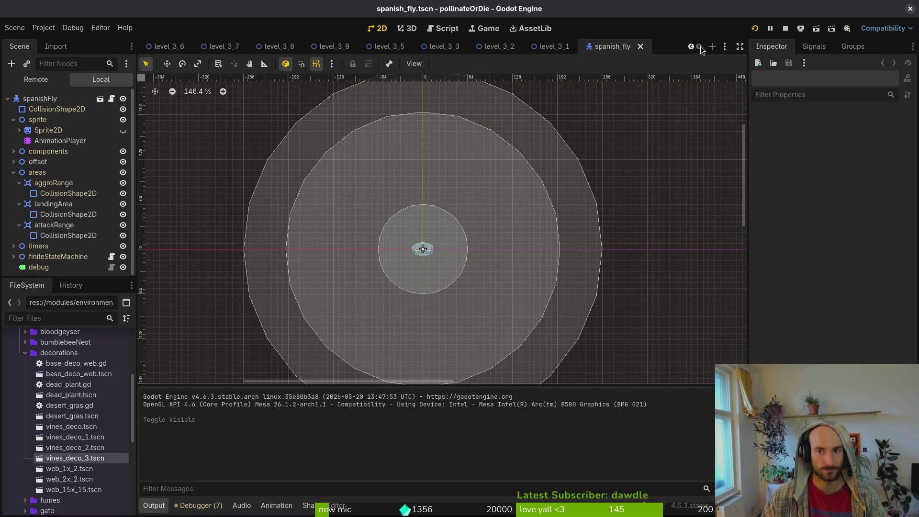
{"action": "left_click", "coordinate": [784, 29]}
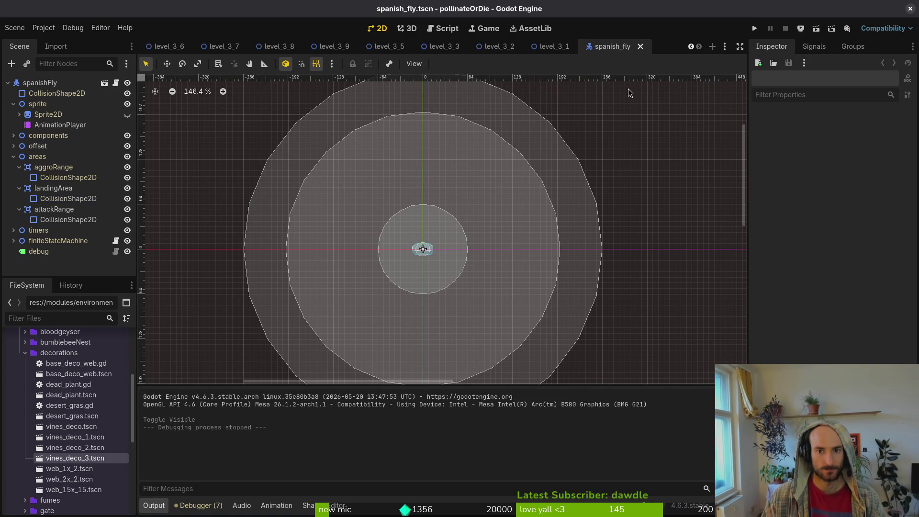
Toggle the Sprite2D visibility off and back on, then save spanish_fly
{"action": "left_click", "coordinate": [127, 115]}
{"action": "left_click", "coordinate": [127, 115]}
{"action": "key", "text": "ctrl+s"}
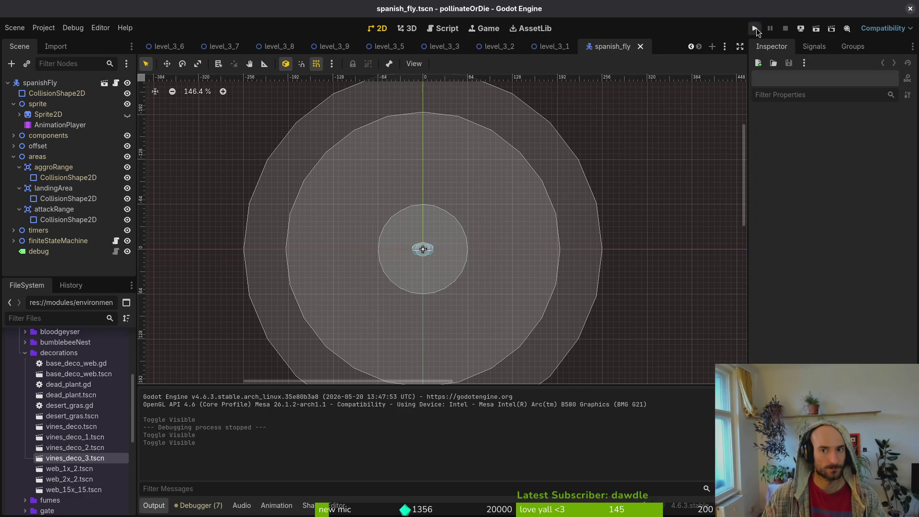
Launch the game again and load level 3-6 from the debug level select
{"action": "left_click", "coordinate": [755, 28]}
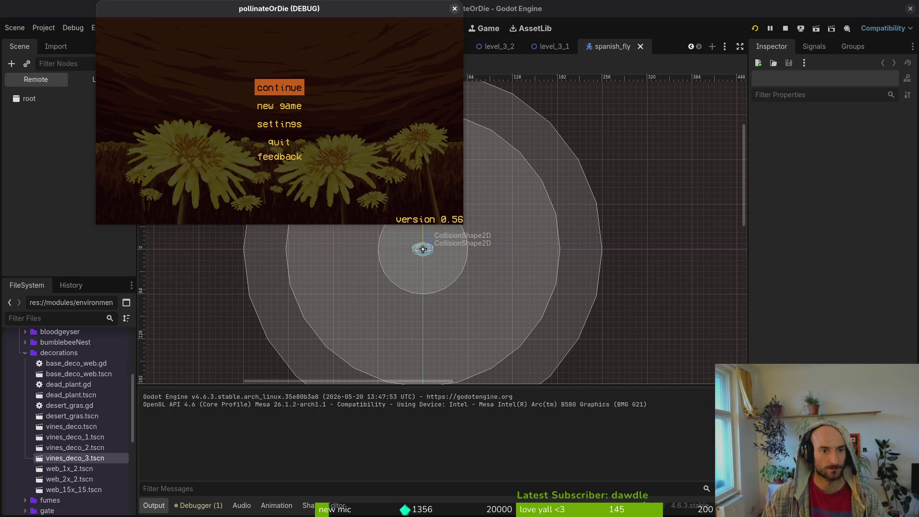
{"action": "key", "text": "Return"}
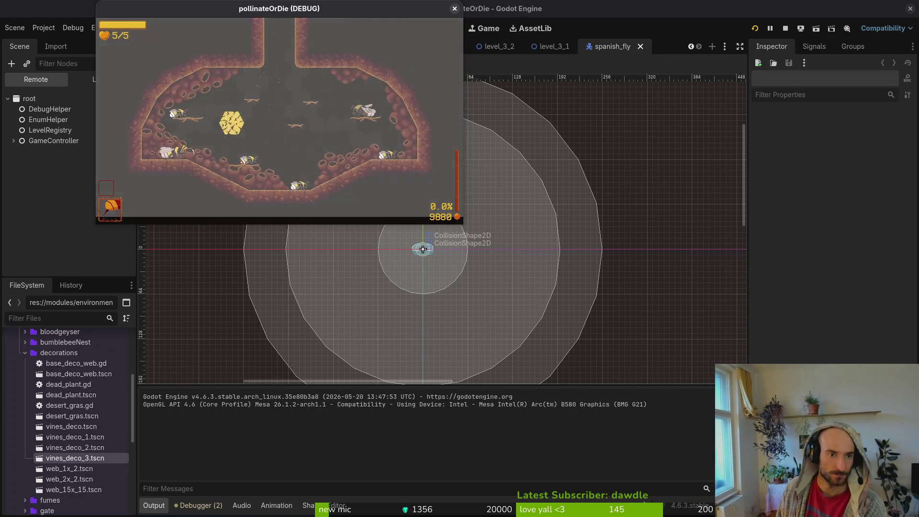
{"action": "key", "text": "Escape"}
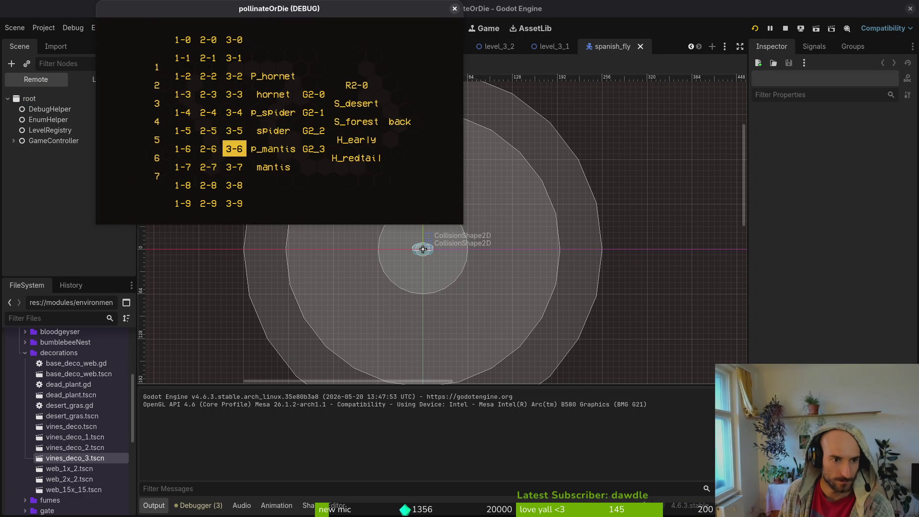
{"action": "key", "text": "Return"}
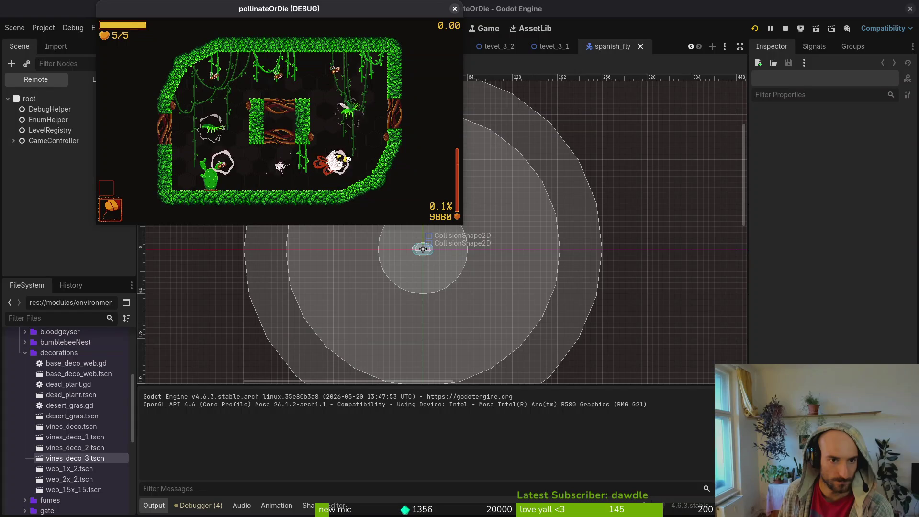
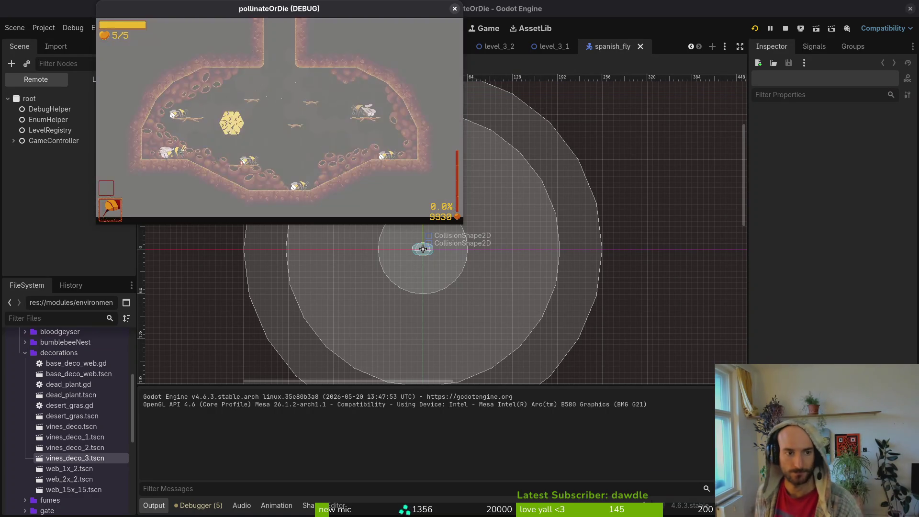
Pick level 3-7 from the in-game level menu and hit the missing level_3_7_path error
{"action": "key", "text": "Escape"}
{"action": "key", "text": "Down"}
{"action": "key", "text": "Left"}
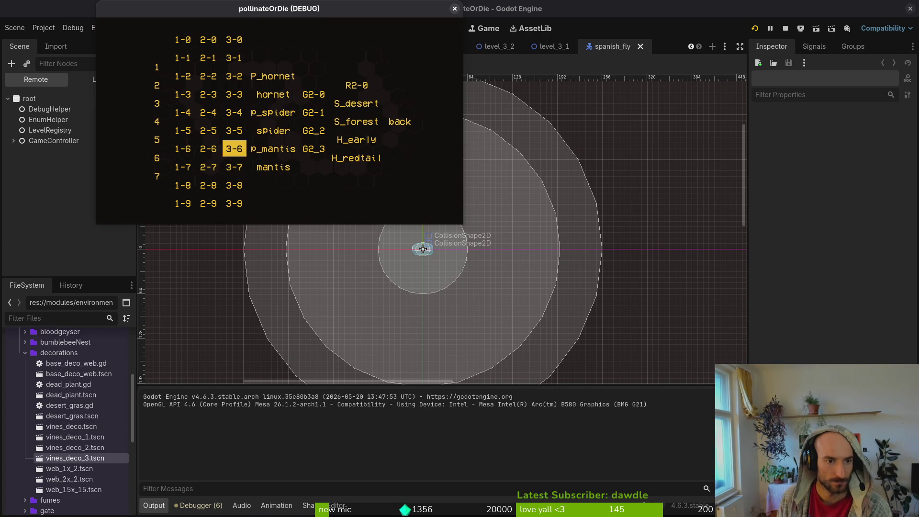
{"action": "key", "text": "Return"}
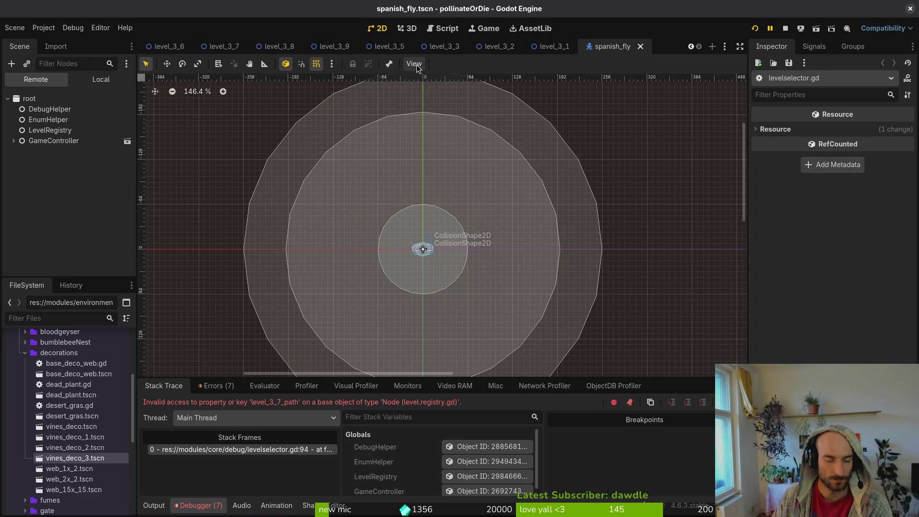
{"action": "key", "text": "alt+Tab"}
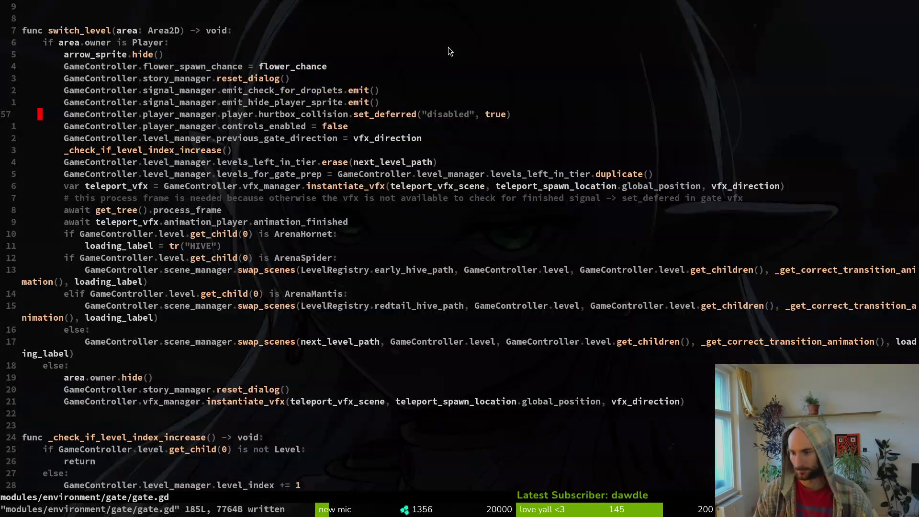
Open level.registry.gd through a Telescope file search for 'levreg'
{"action": "key", "text": "space"}
{"action": "key", "text": "f"}
{"action": "key", "text": "f"}
{"action": "type", "text": "levreg"}
{"action": "key", "text": "Return"}
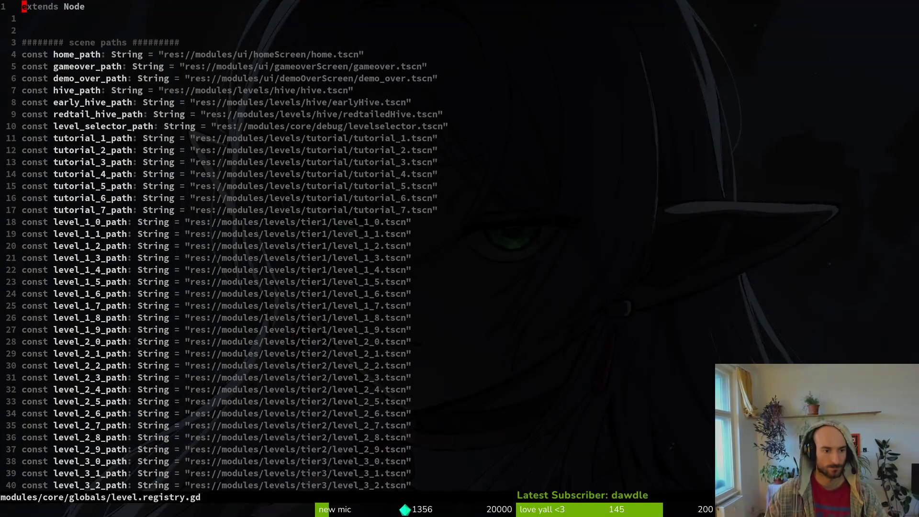
Duplicate the level_3_6_path constant line three times
{"action": "key", "text": "k"}
{"action": "key", "text": "V"}
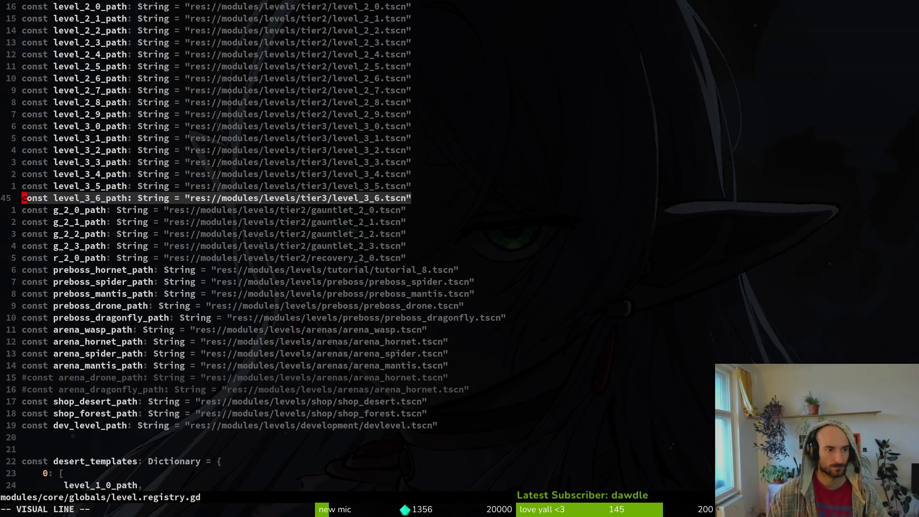
{"action": "key", "text": "y"}
{"action": "key", "text": "p"}
{"action": "key", "text": "p"}
{"action": "key", "text": "p"}
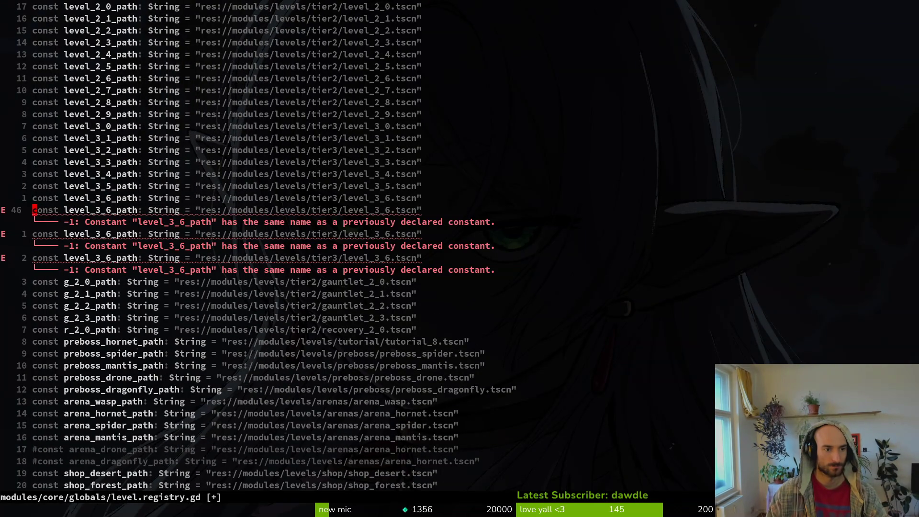
Renumber the copies to level_3_7_path, level_3_8_path and level_3_9_path, then save and quit
{"action": "key", "text": "f"}
{"action": "key", "text": "6"}
{"action": "key", "text": "ctrl+a"}
{"action": "key", "text": "j"}
{"action": "key", "text": "ctrl+a"}
{"action": "key", "text": "ctrl+a"}
{"action": "key", "text": "j"}
{"action": "key", "text": "ctrl+a"}
{"action": "key", "text": "ctrl+a"}
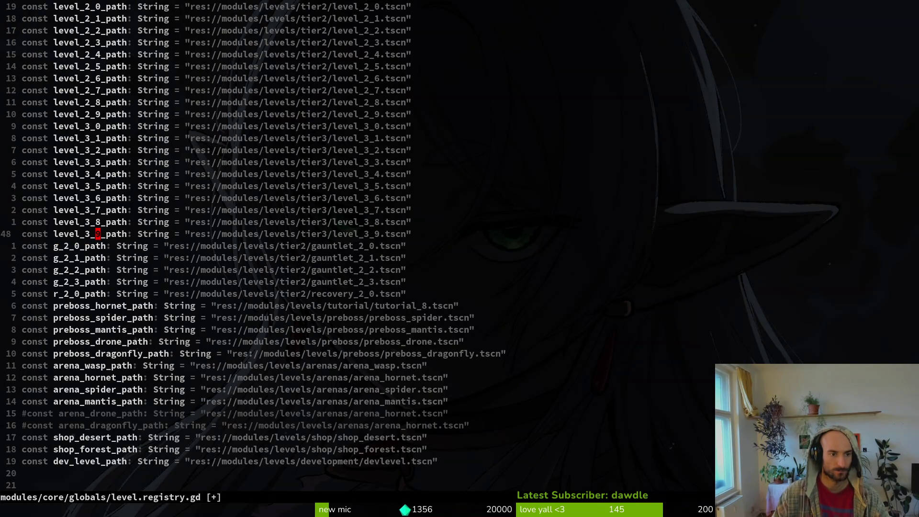
{"action": "key", "text": "Return"}
{"action": "key", "text": "alt+Tab"}
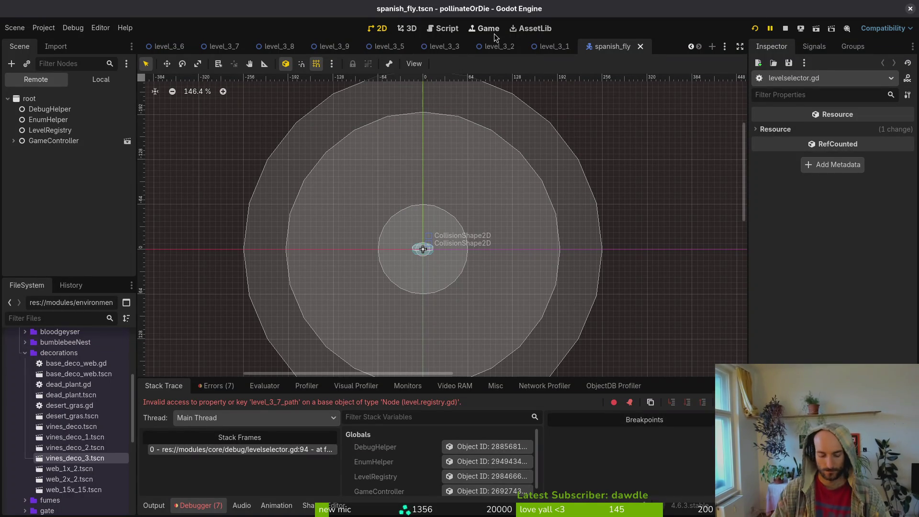
Relaunch the game maximized and start level 3-6 from the debug level menu
{"action": "key", "text": "F5"}
{"action": "key", "text": "Return"}
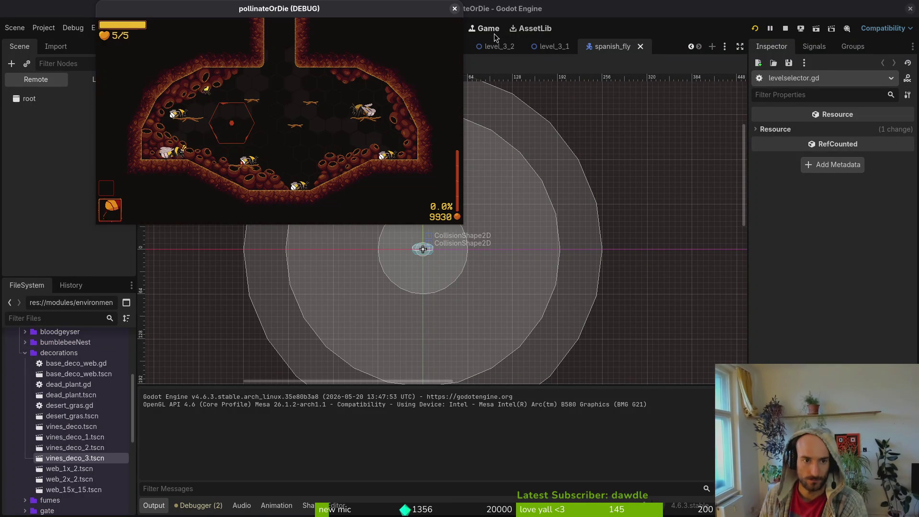
{"action": "double_click", "coordinate": [395, 16]}
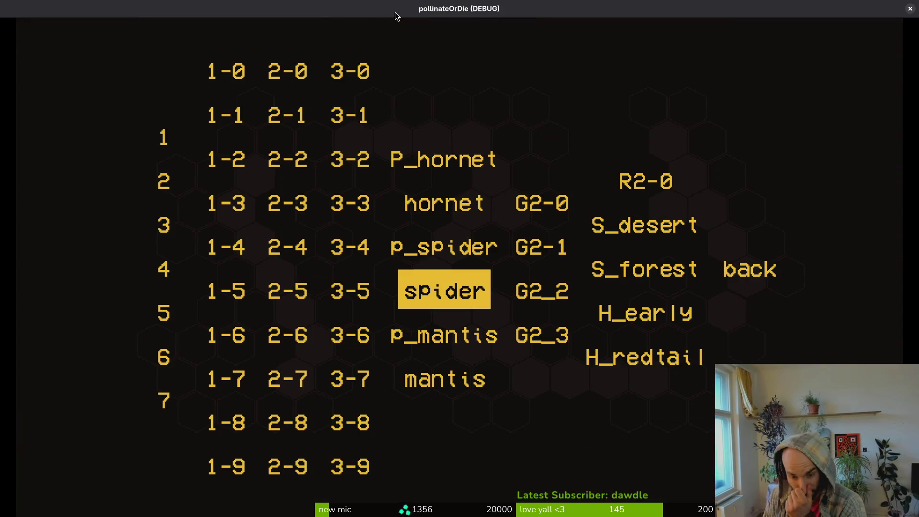
{"action": "key", "text": "Up"}
{"action": "key", "text": "Down"}
{"action": "key", "text": "Up"}
{"action": "key", "text": "Down"}
{"action": "key", "text": "Down"}
{"action": "key", "text": "Left"}
{"action": "key", "text": "Down"}
{"action": "key", "text": "Up"}
{"action": "key", "text": "Return"}
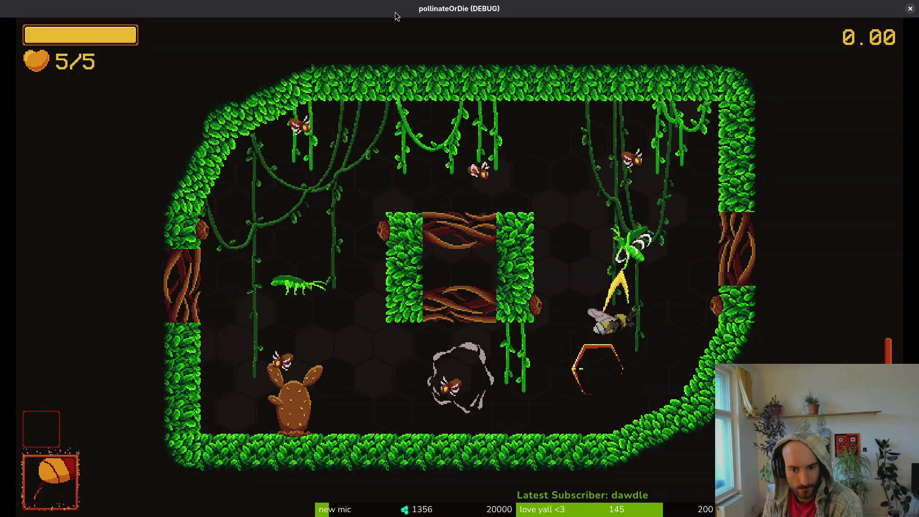
Fly the bee through forest level 3-6 until the exit opens
{"action": "key", "text": "Up"}
{"action": "key", "text": "Left"}
{"action": "key", "text": "Down"}
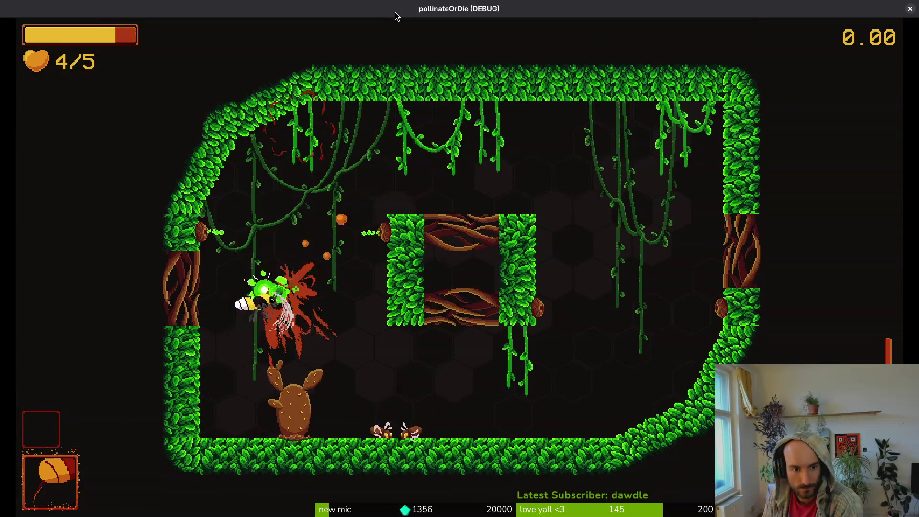
{"action": "key", "text": "Down"}
{"action": "key", "text": "Right"}
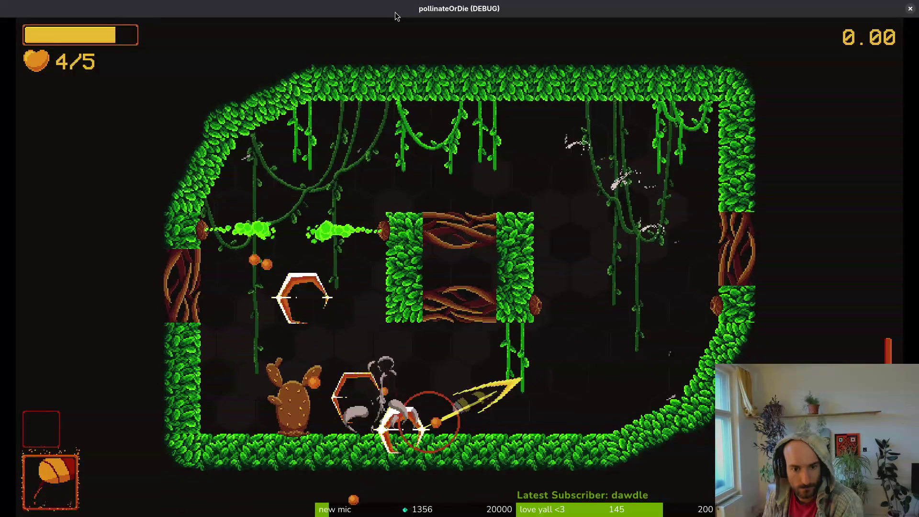
{"action": "key", "text": "Up"}
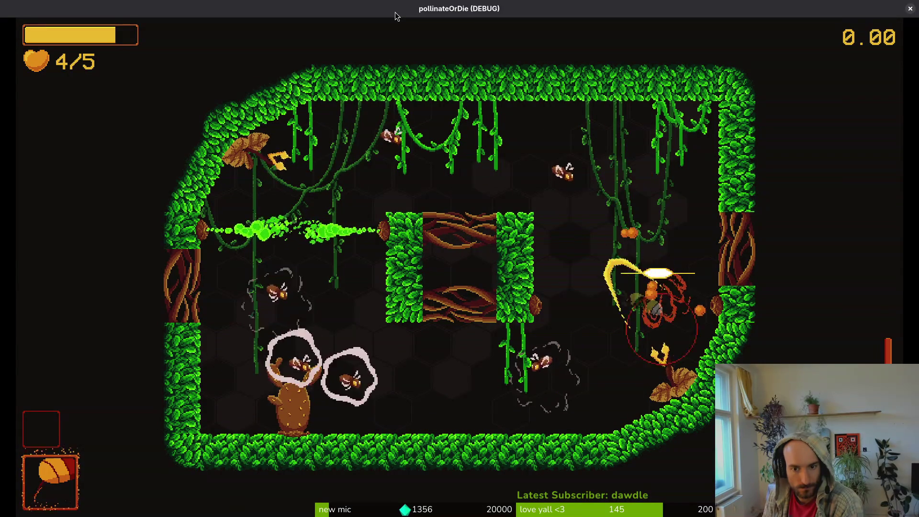
{"action": "key", "text": "Left"}
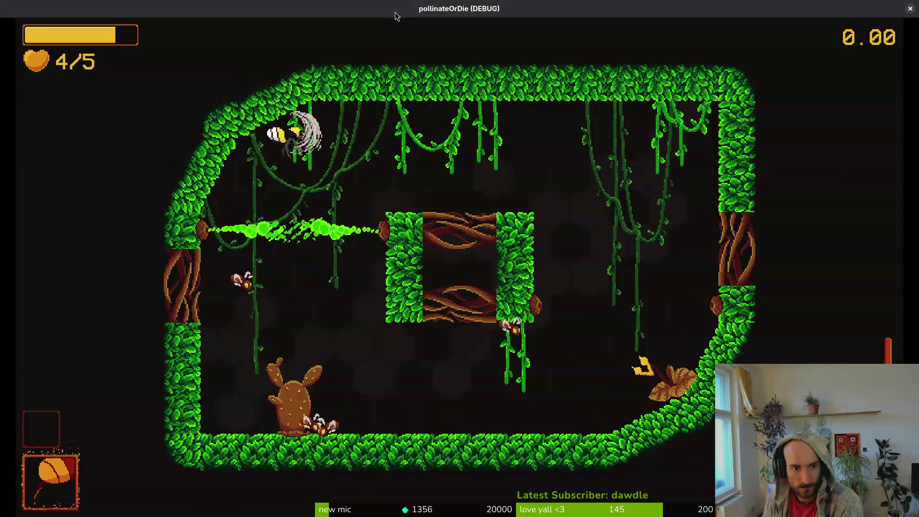
{"action": "key", "text": "Down"}
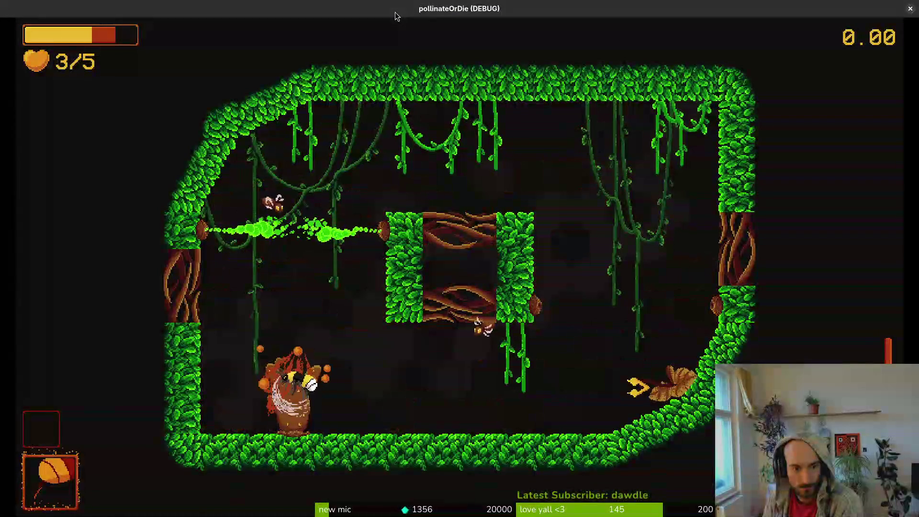
{"action": "key", "text": "Right"}
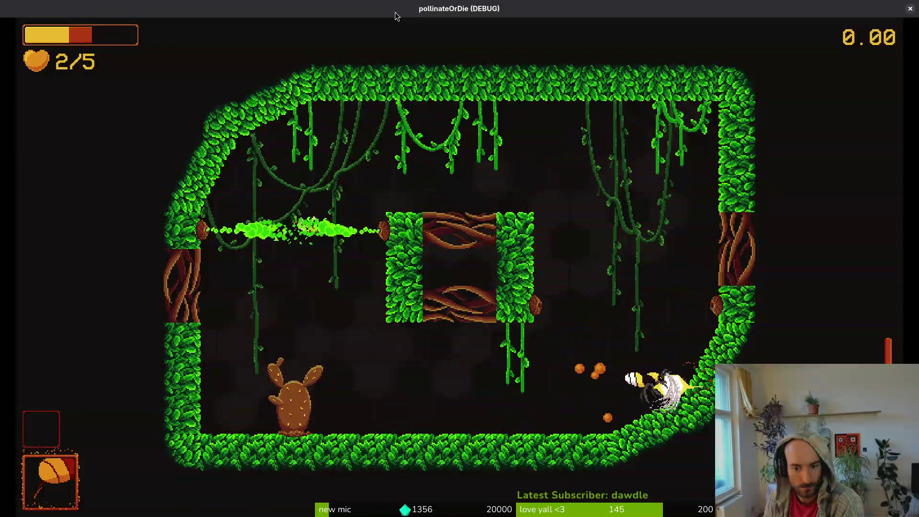
{"action": "key", "text": "Left"}
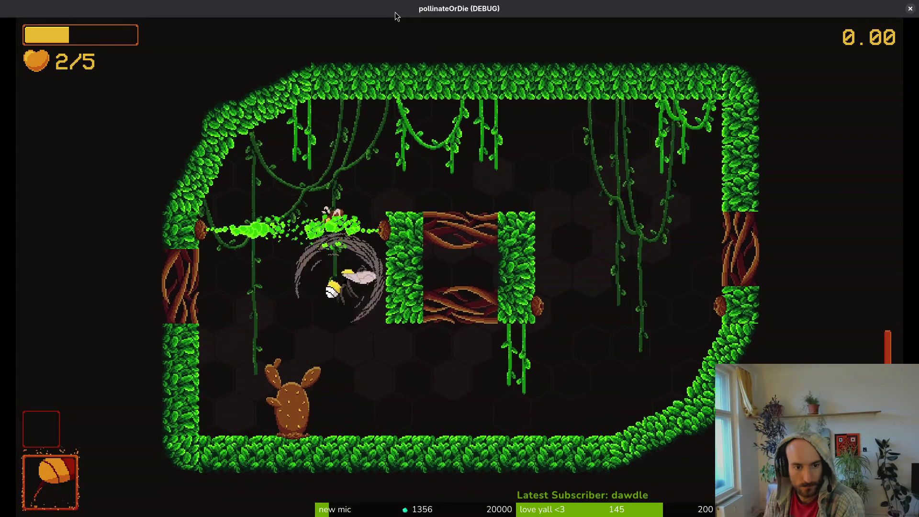
{"action": "key", "text": "Down"}
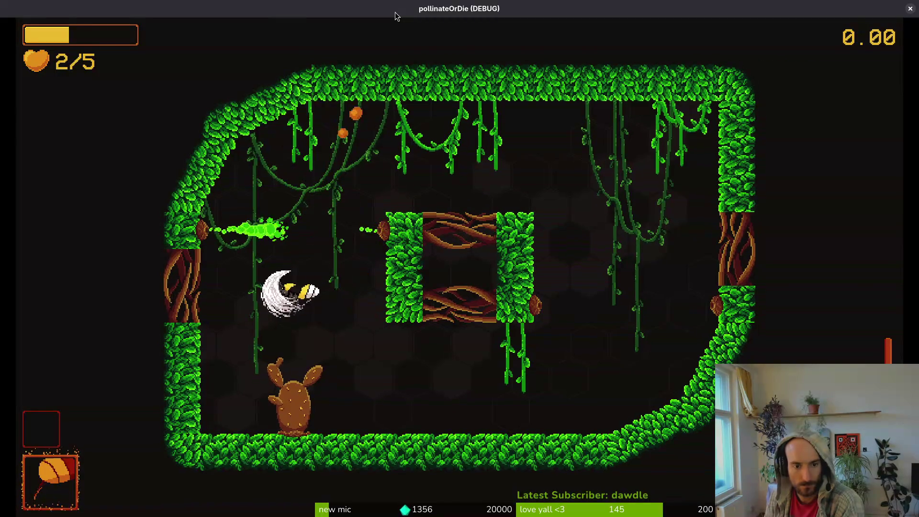
{"action": "key", "text": "Up"}
{"action": "key", "text": "Right"}
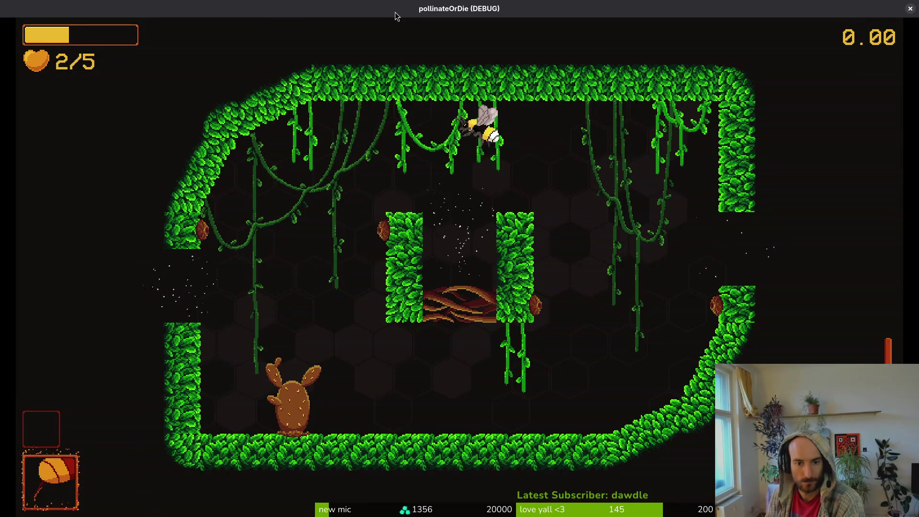
{"action": "key", "text": "Down"}
{"action": "key", "text": "Right"}
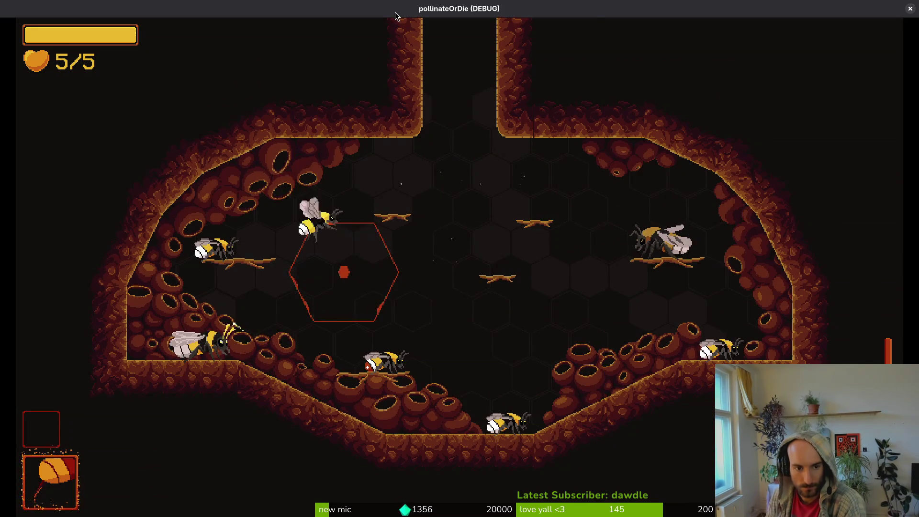
Select level 3-7 from the level menu, triggering the add_child null error
{"action": "key", "text": "Escape"}
{"action": "key", "text": "Left"}
{"action": "key", "text": "Left"}
{"action": "key", "text": "Left"}
{"action": "key", "text": "Down"}
{"action": "key", "text": "Right"}
{"action": "key", "text": "Right"}
{"action": "key", "text": "Down"}
{"action": "key", "text": "Down"}
{"action": "key", "text": "Return"}
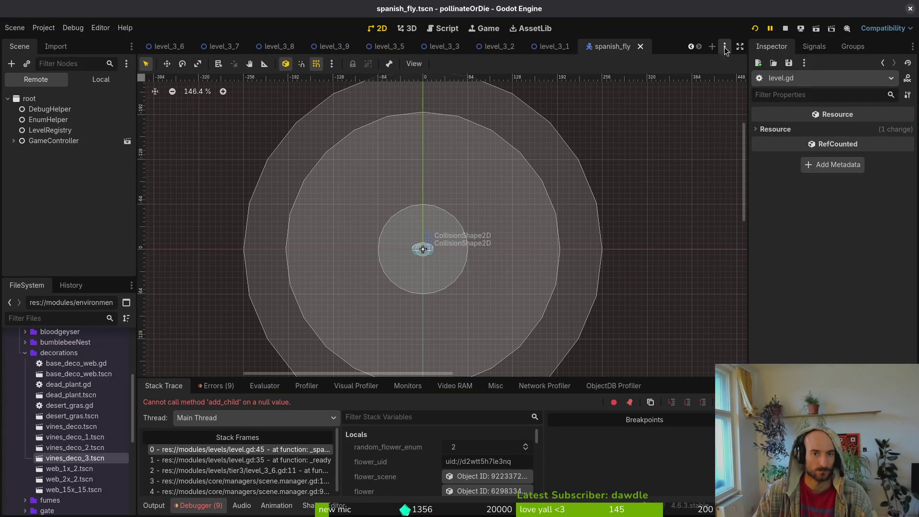
Open level_3_7, collapse the spawn groups, show the vines and gates, and save
{"action": "left_click", "coordinate": [224, 45]}
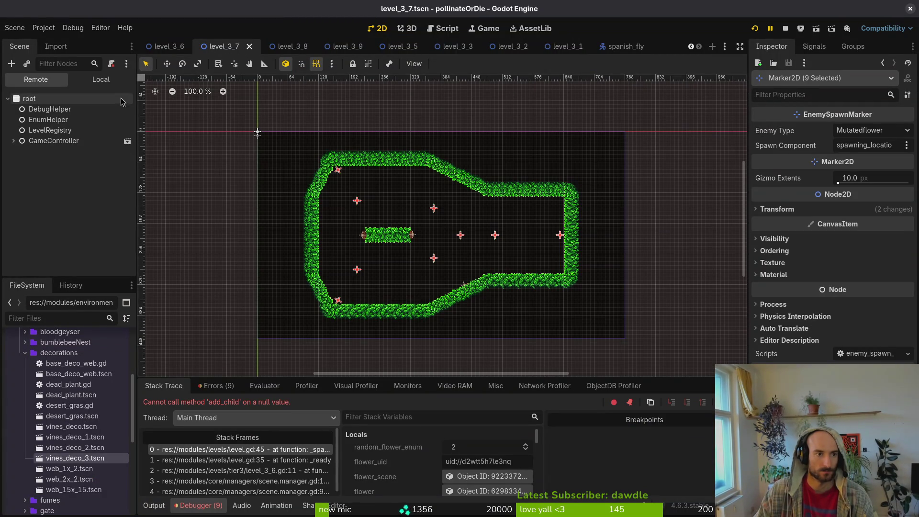
{"action": "left_click", "coordinate": [91, 79]}
{"action": "scroll", "coordinate": [19, 211], "scroll_direction": "up", "scroll_amount": 1}
{"action": "left_click", "coordinate": [19, 214]}
{"action": "left_click", "coordinate": [123, 203]}
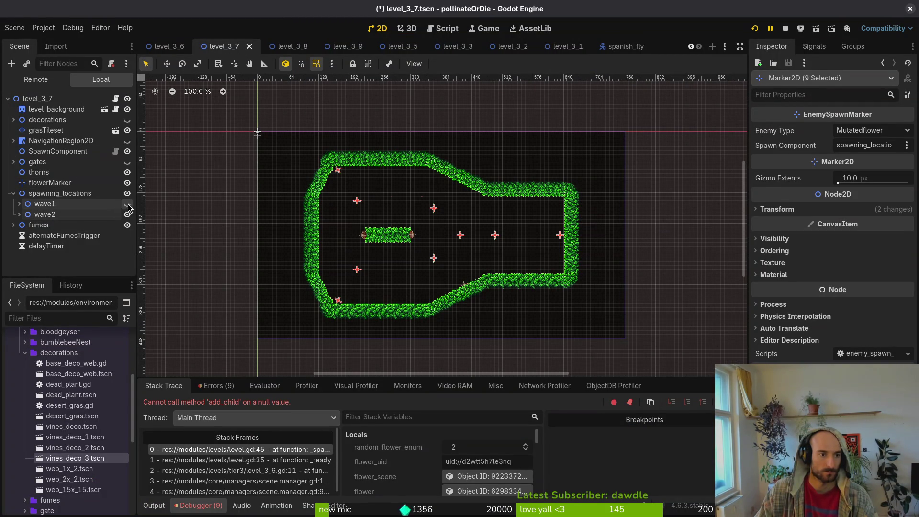
{"action": "left_click", "coordinate": [14, 192]}
{"action": "left_click", "coordinate": [127, 119]}
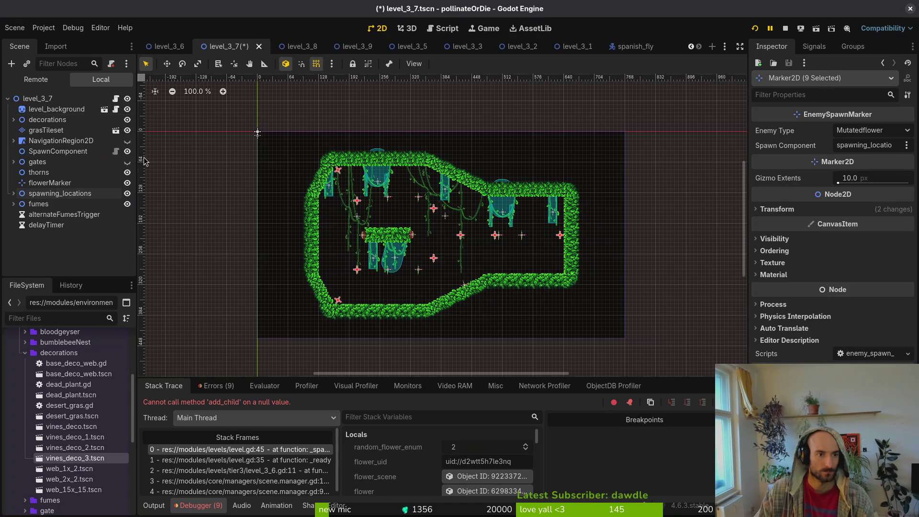
{"action": "left_click", "coordinate": [127, 162]}
{"action": "key", "text": "ctrl+s"}
{"action": "scroll", "coordinate": [268, 216], "scroll_direction": "up", "scroll_amount": 5}
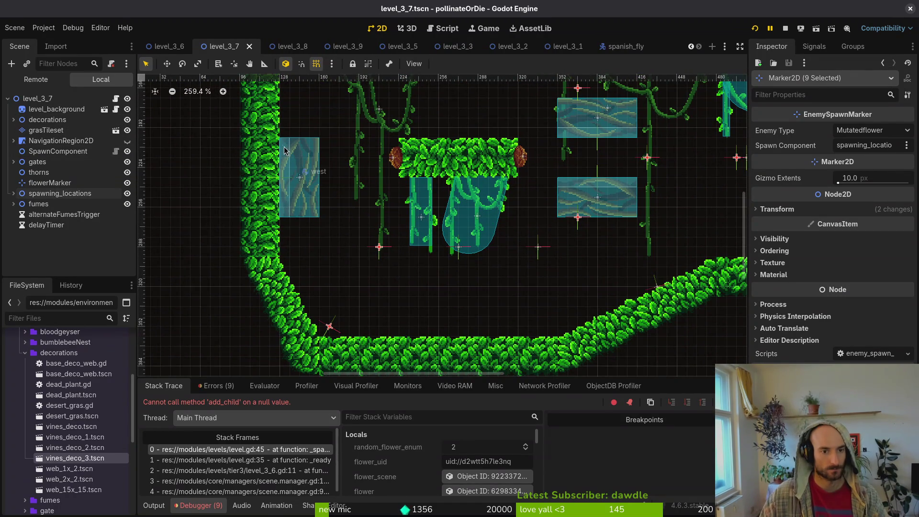
Erase grass tiles from the right wall column on the grass tile layer
{"action": "left_click", "coordinate": [46, 130]}
{"action": "scroll", "coordinate": [607, 222], "scroll_direction": "down", "scroll_amount": 3}
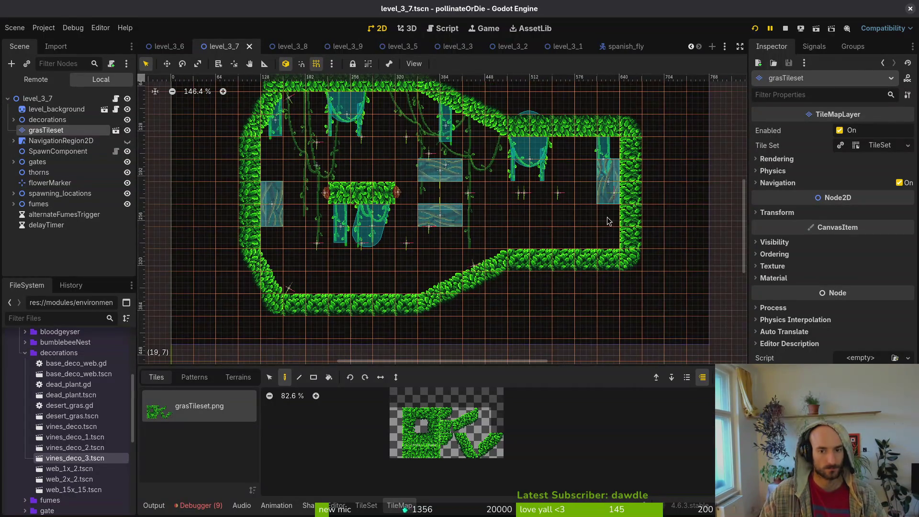
{"action": "left_click_drag", "start_coordinate": [629, 218], "coordinate": [642, 248]}
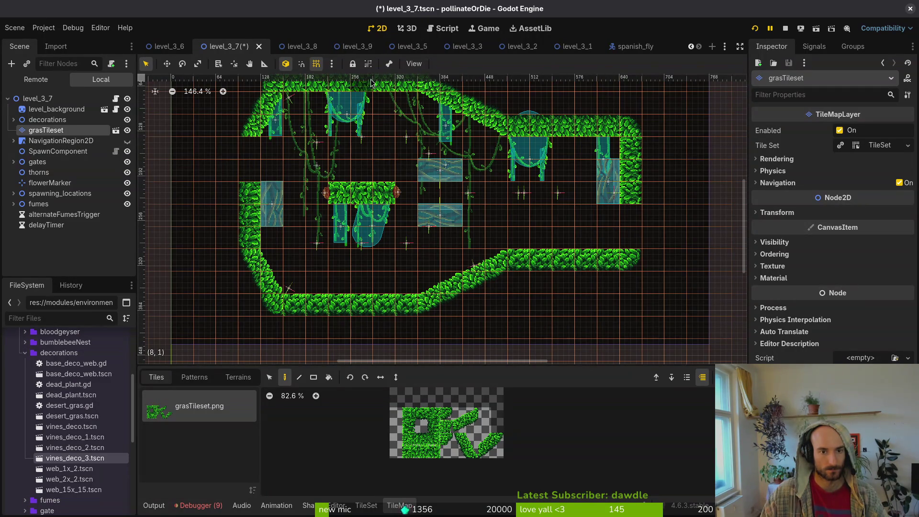
{"action": "scroll", "coordinate": [417, 184], "scroll_direction": "up", "scroll_amount": 2}
{"action": "scroll", "coordinate": [377, 154], "scroll_direction": "up", "scroll_amount": 5}
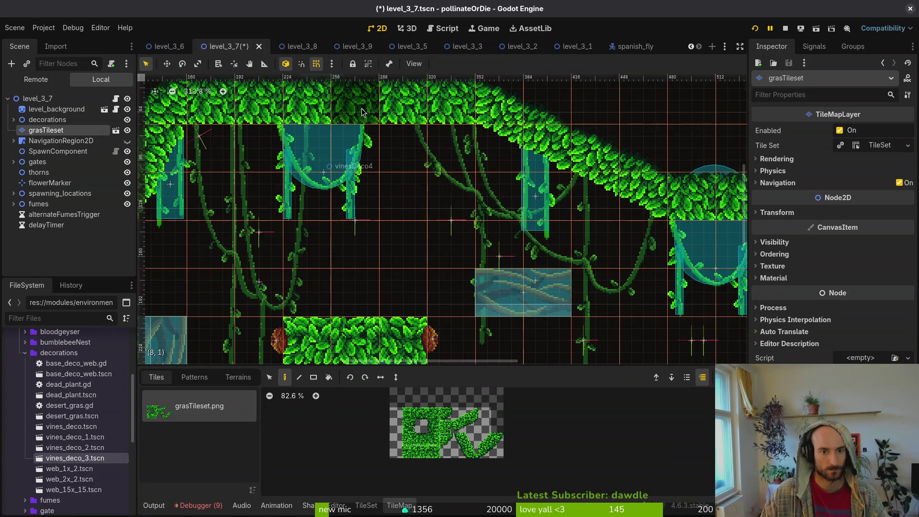
{"action": "scroll", "coordinate": [362, 112], "scroll_direction": "down", "scroll_amount": 4}
{"action": "scroll", "coordinate": [368, 159], "scroll_direction": "down", "scroll_amount": 1}
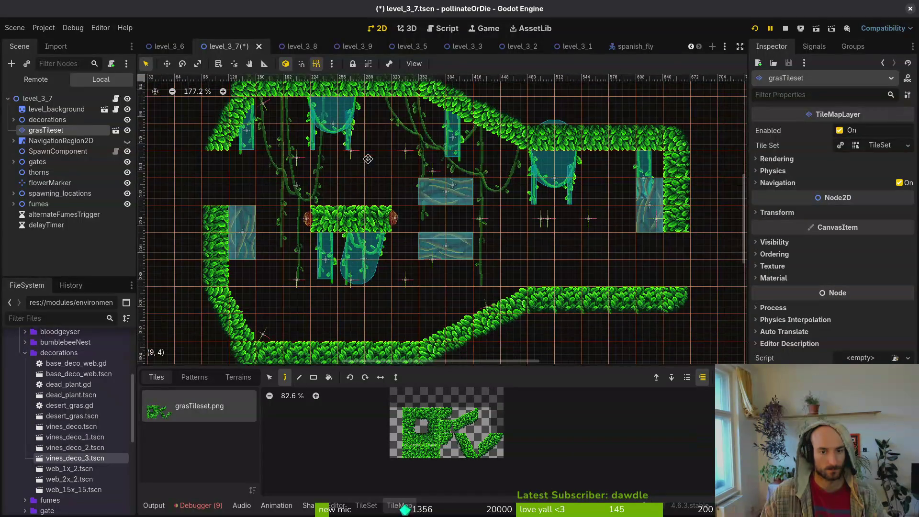
{"action": "scroll", "coordinate": [574, 230], "scroll_direction": "down", "scroll_amount": 1}
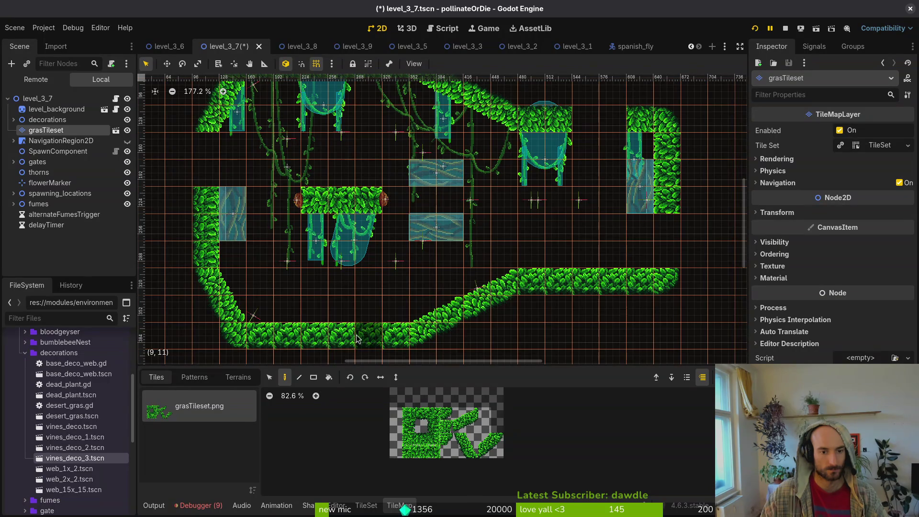
Drag the north, east, west and south gates into the top, side and floor openings
{"action": "left_click", "coordinate": [445, 234]}
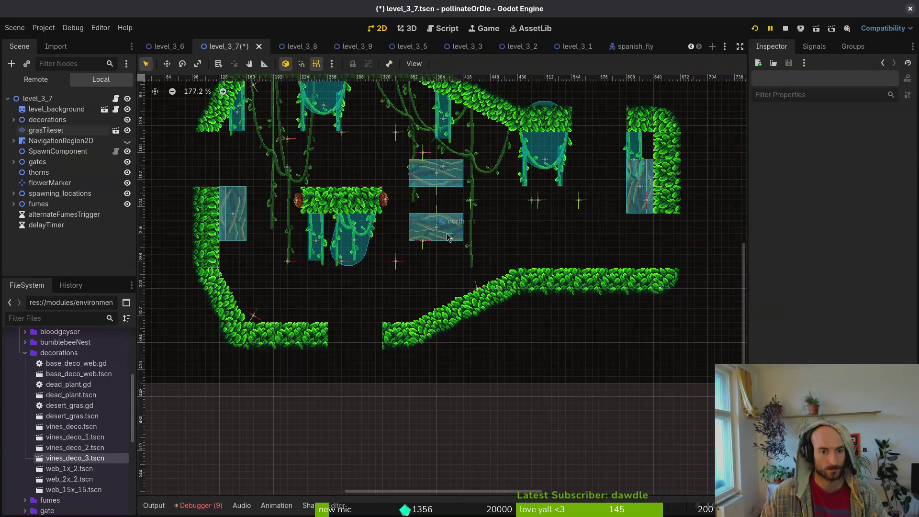
{"action": "left_click_drag", "start_coordinate": [433, 230], "coordinate": [595, 125]}
{"action": "left_click_drag", "start_coordinate": [633, 189], "coordinate": [665, 245]}
{"action": "left_click_drag", "start_coordinate": [245, 222], "coordinate": [218, 169]}
{"action": "mouse_move", "coordinate": [416, 176]}
{"action": "left_mouse_down"}
{"action": "mouse_move", "coordinate": [349, 367]}
{"action": "mouse_move", "coordinate": [333, 336]}
{"action": "left_mouse_up"}
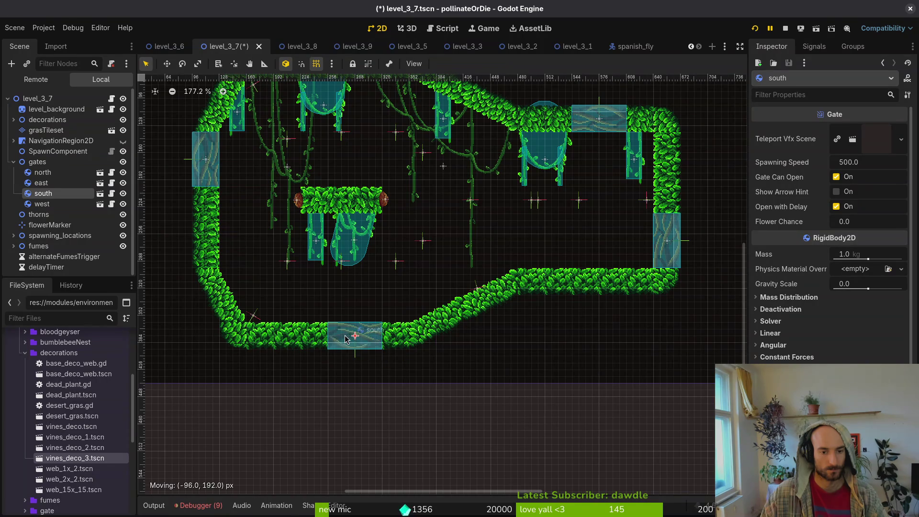
{"action": "scroll", "coordinate": [419, 211], "scroll_direction": "down", "scroll_amount": 3}
Set level_3_7's Flower Marker to flowerMarker and save the scene
{"action": "key", "text": "ctrl+s"}
{"action": "left_click", "coordinate": [57, 98]}
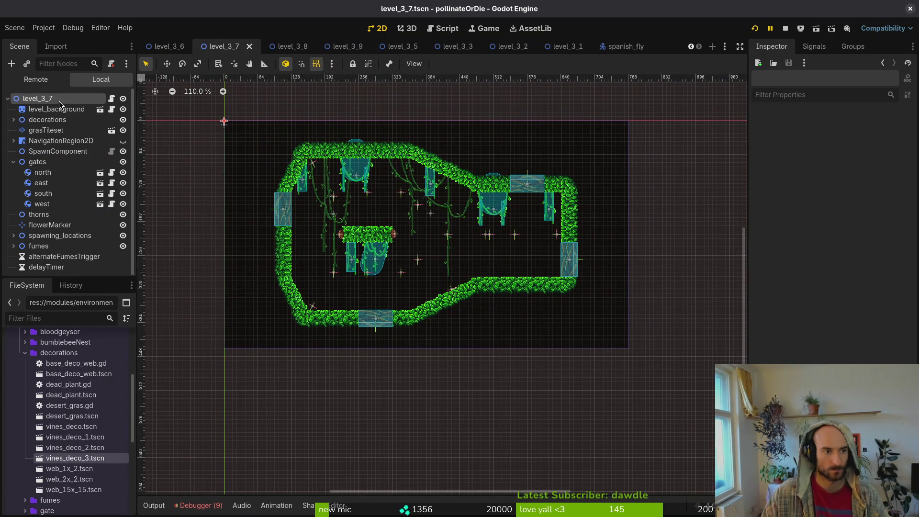
{"action": "left_click", "coordinate": [836, 131]}
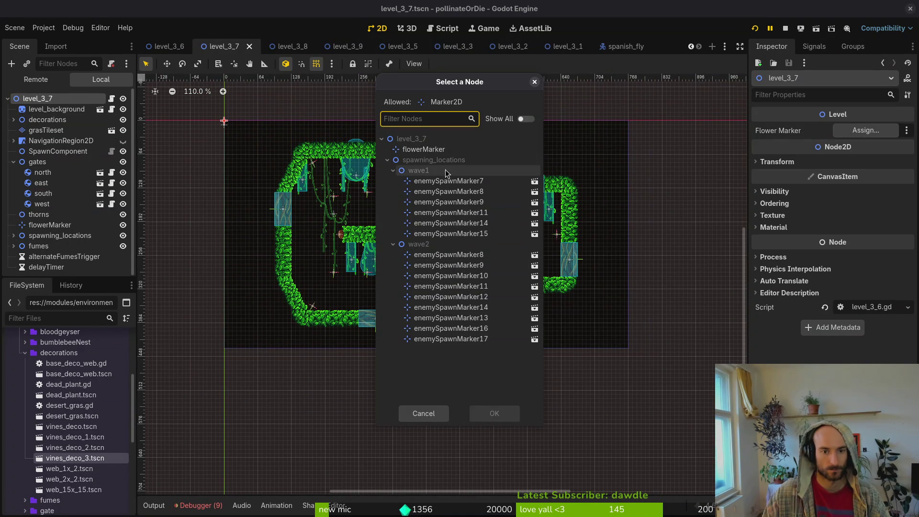
{"action": "left_click", "coordinate": [493, 413]}
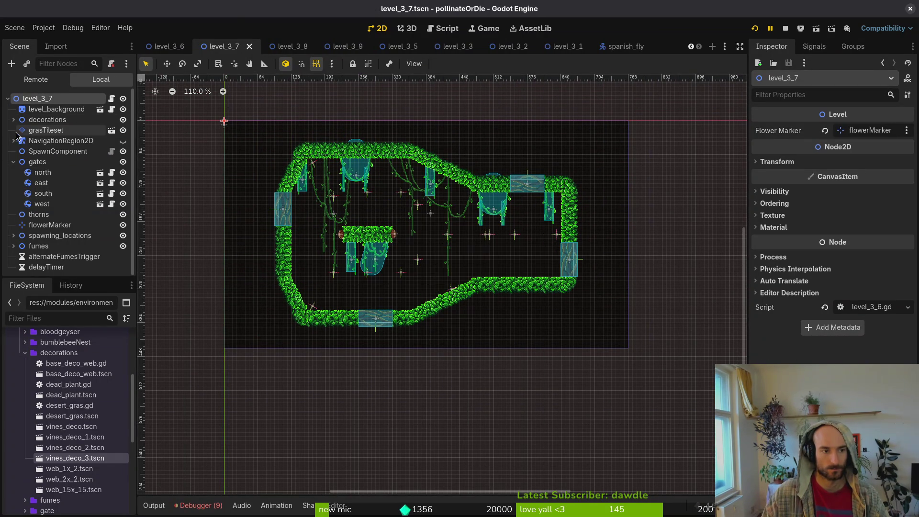
{"action": "left_click", "coordinate": [13, 162]}
{"action": "key", "text": "ctrl+s"}
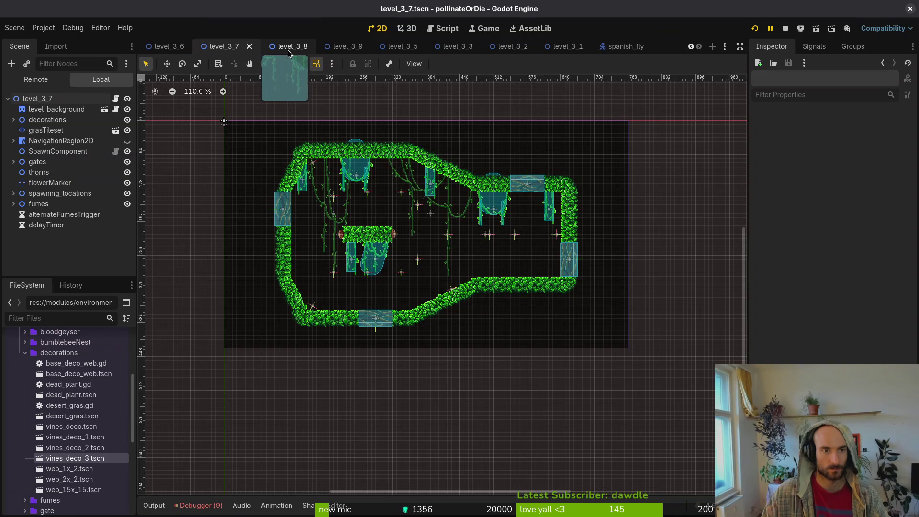
Set level_3_8's Flower Marker to flowerMarker and save the scene
{"action": "left_click", "coordinate": [287, 48]}
{"action": "left_click", "coordinate": [857, 130]}
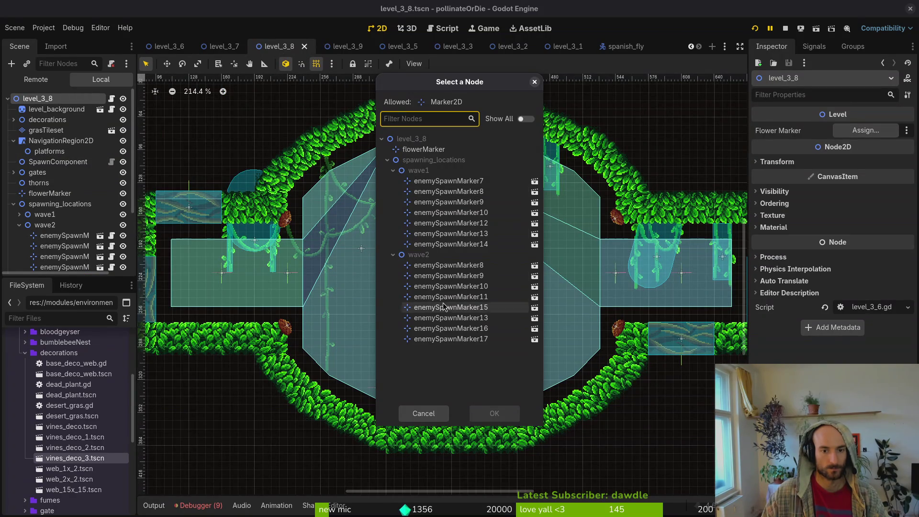
{"action": "left_click", "coordinate": [438, 150]}
{"action": "left_click", "coordinate": [494, 414]}
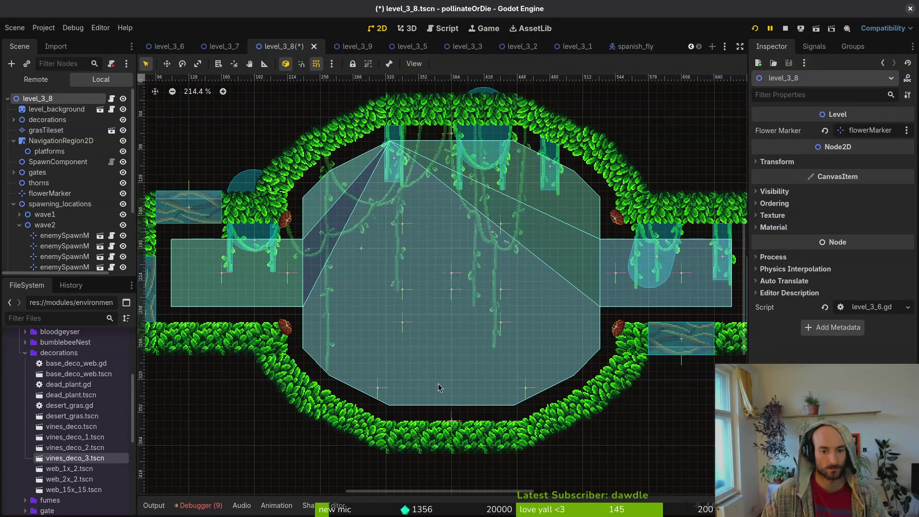
{"action": "left_click", "coordinate": [19, 225]}
{"action": "left_click", "coordinate": [13, 204]}
{"action": "key", "text": "ctrl+s"}
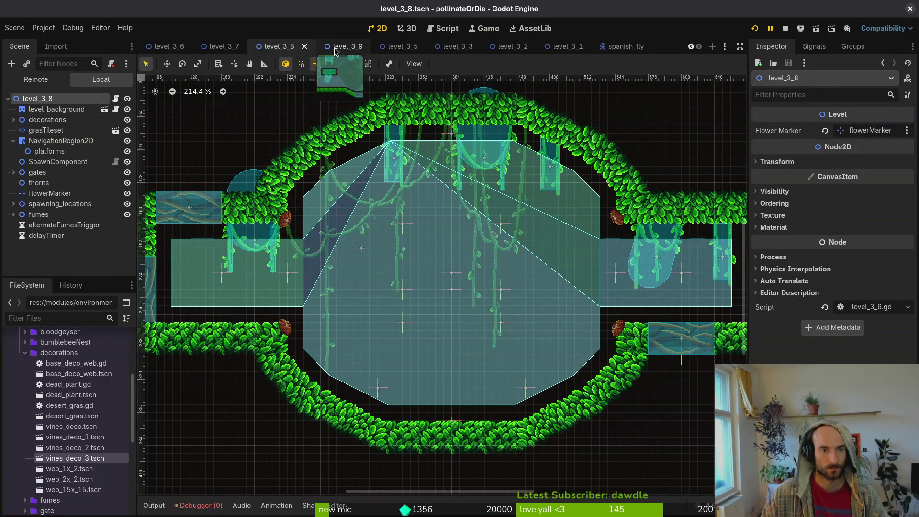
Set level_3_9's Flower Marker to flowerMarker and run the game with F5
{"action": "left_click", "coordinate": [337, 47]}
{"action": "left_click", "coordinate": [37, 99]}
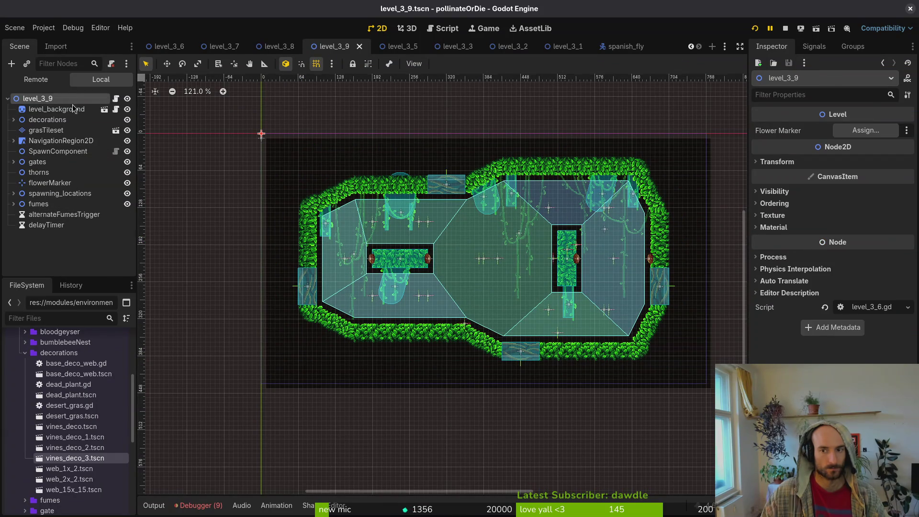
{"action": "left_click", "coordinate": [882, 135]}
{"action": "left_click", "coordinate": [417, 150]}
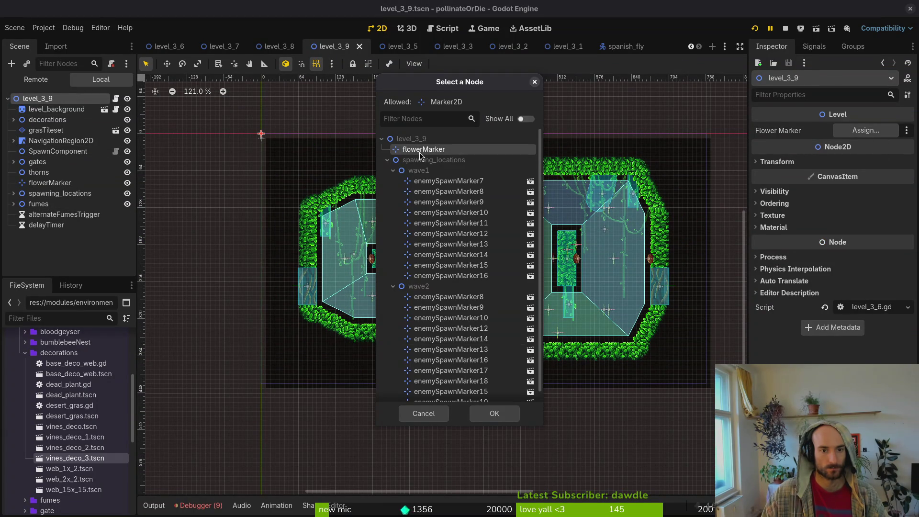
{"action": "left_click", "coordinate": [494, 412]}
{"action": "key", "text": "F5"}
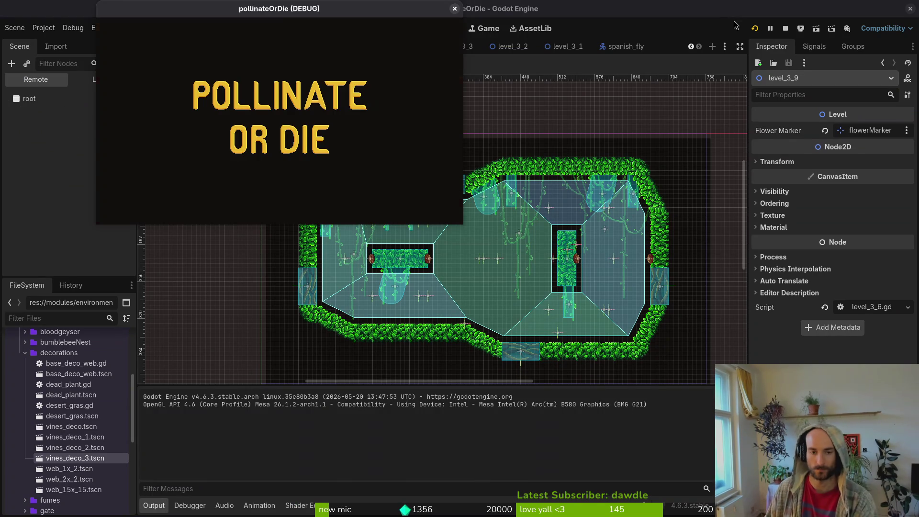
Maximize the game and start level 3-7 from the debug level select
{"action": "left_click", "coordinate": [277, 86]}
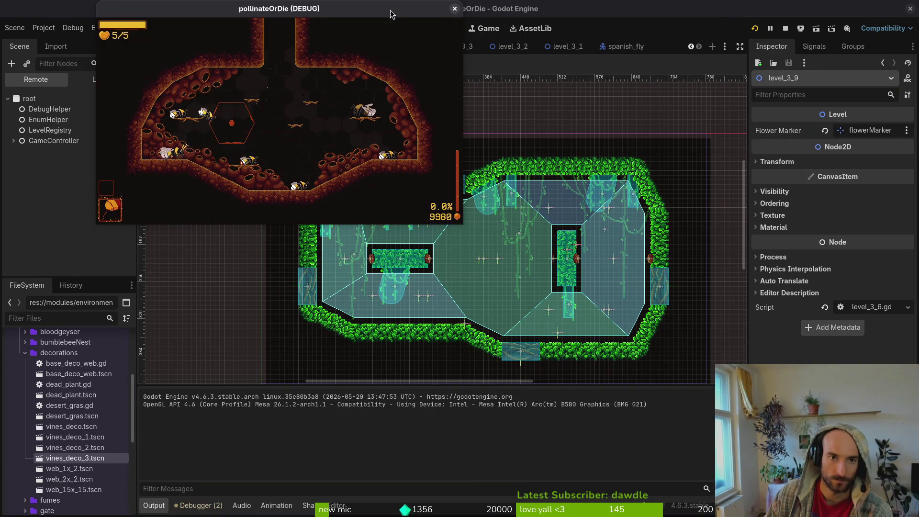
{"action": "double_click", "coordinate": [389, 10]}
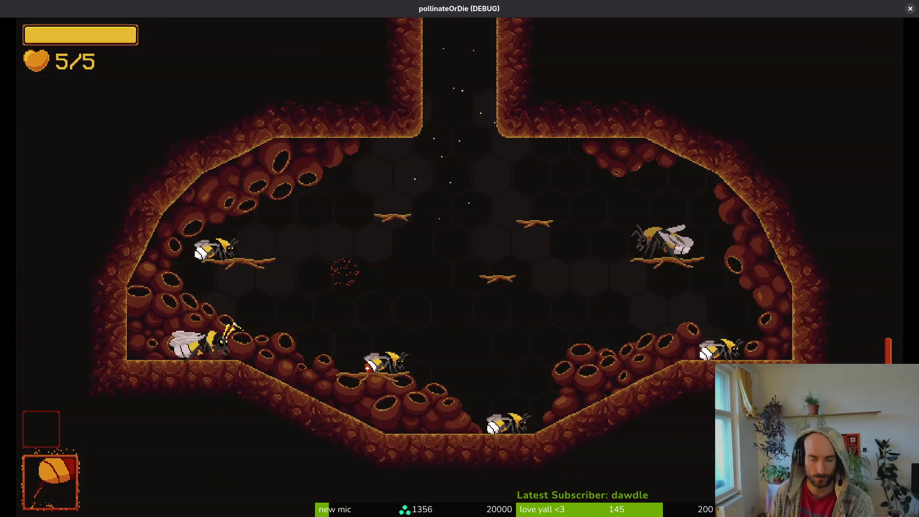
{"action": "key", "text": "Escape"}
{"action": "key", "text": "Up"}
{"action": "key", "text": "Left"}
{"action": "key", "text": "Down"}
{"action": "key", "text": "Down"}
{"action": "key", "text": "Down"}
{"action": "key", "text": "Return"}
Play level 3-7, dodging enemies and pollinating all 5 flowers
{"action": "key", "text": "Right"}
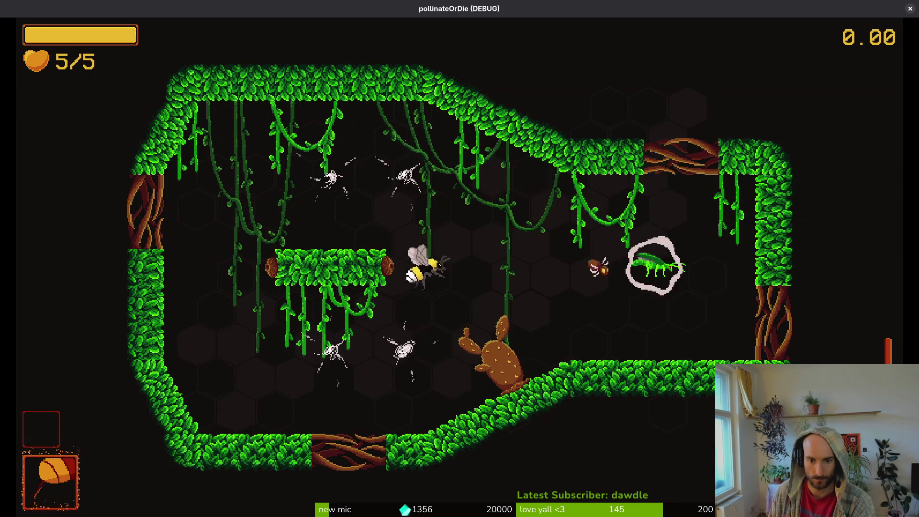
{"action": "key", "text": "Right"}
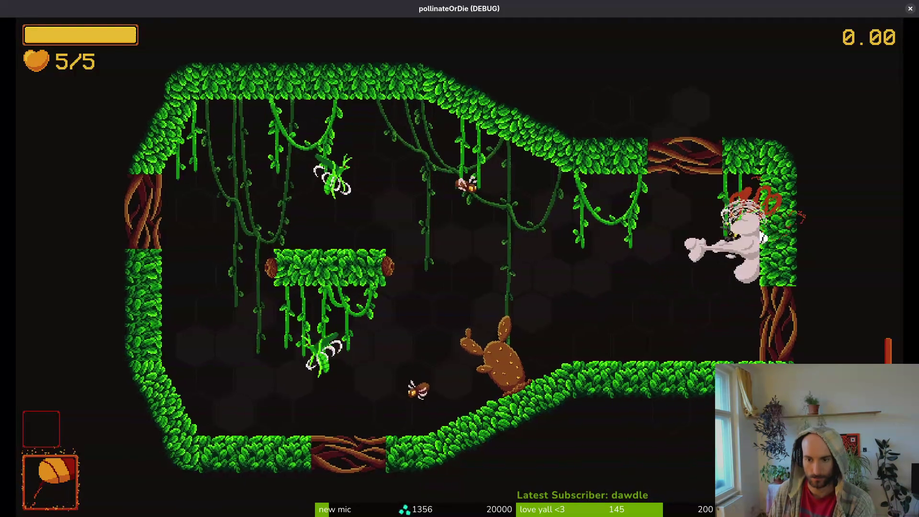
{"action": "key", "text": "Left"}
{"action": "key", "text": "Left"}
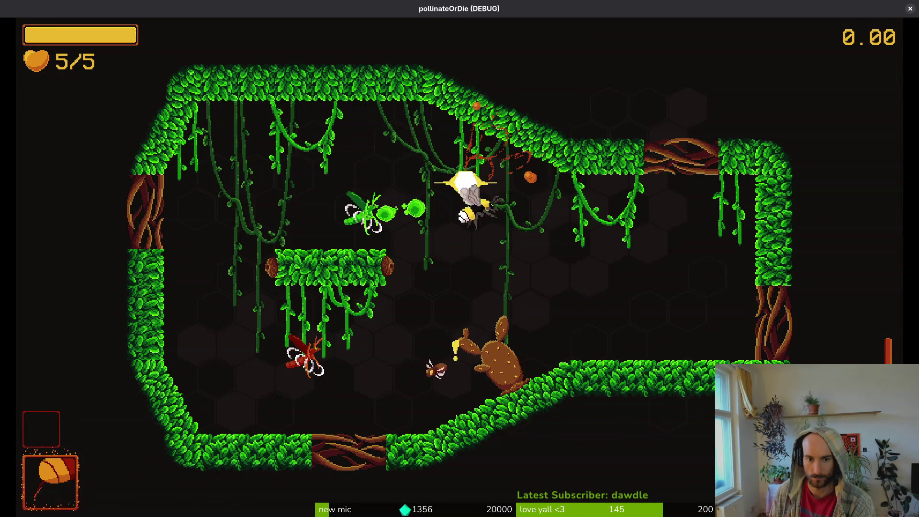
{"action": "key", "text": "Left"}
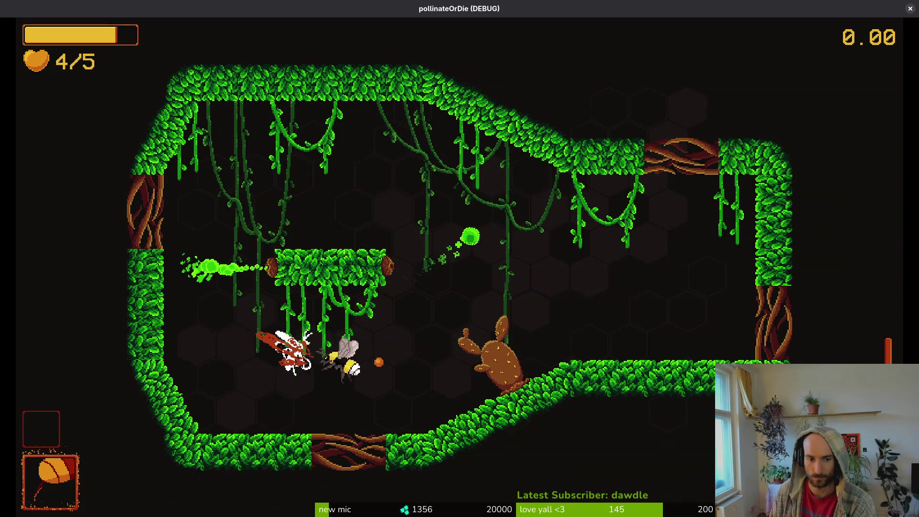
{"action": "key", "text": "Left"}
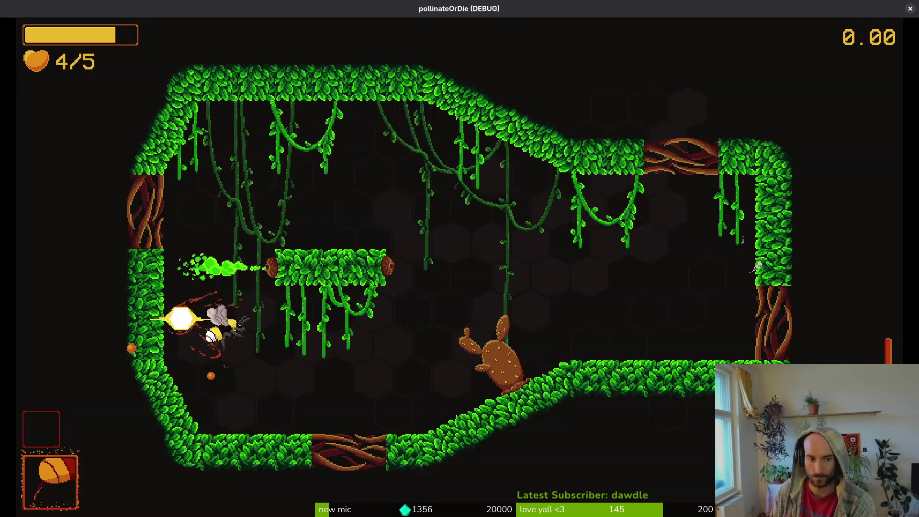
{"action": "key", "text": "Right"}
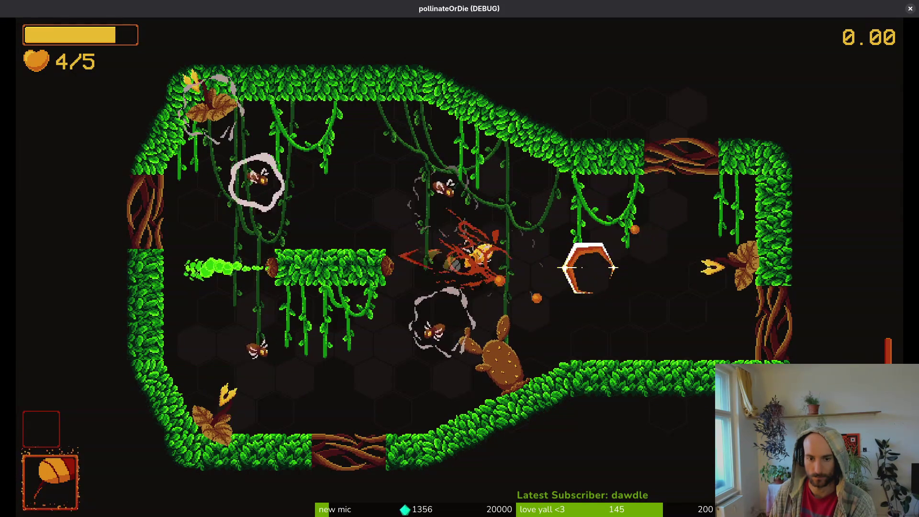
{"action": "key", "text": "Up"}
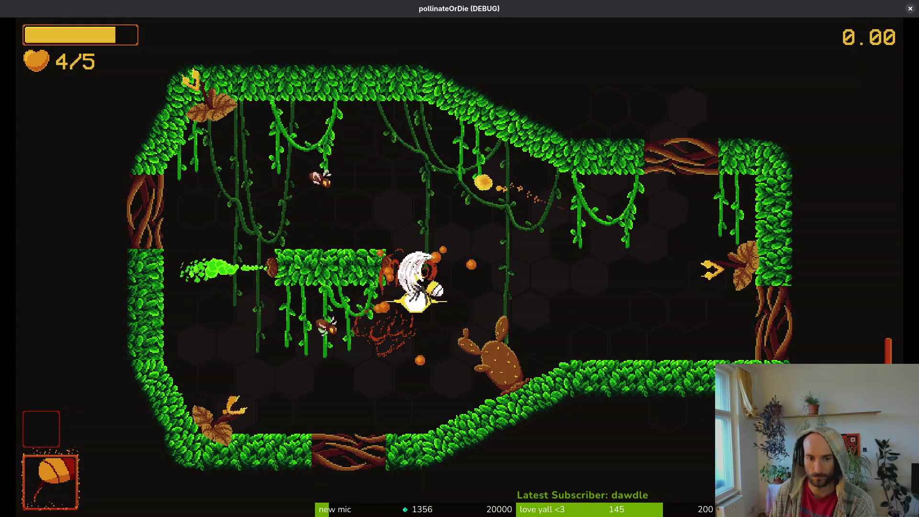
{"action": "key", "text": "Left"}
{"action": "key", "text": "Right"}
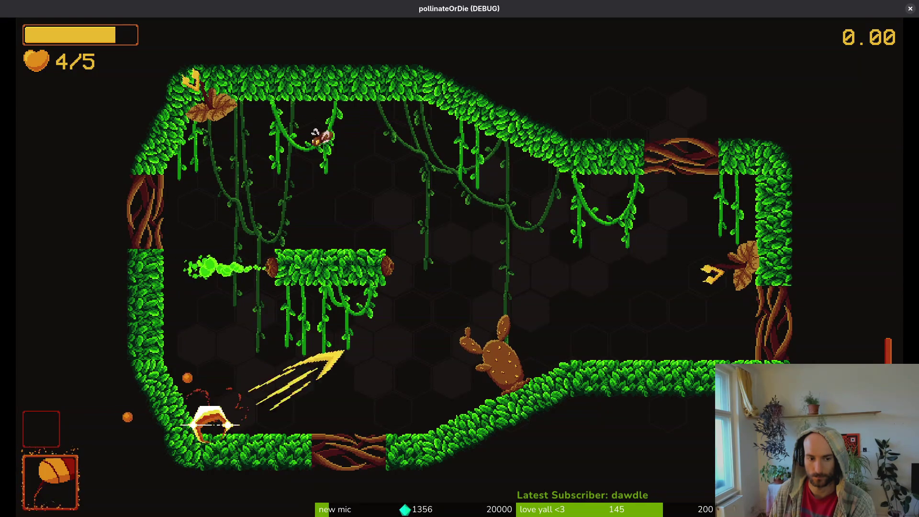
{"action": "key", "text": "Up"}
{"action": "key", "text": "Right"}
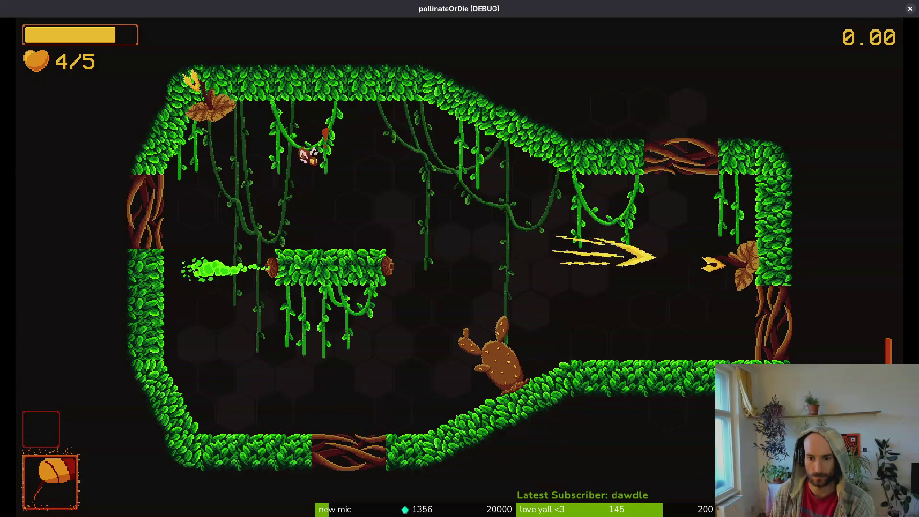
{"action": "key", "text": "Left"}
{"action": "key", "text": "Up"}
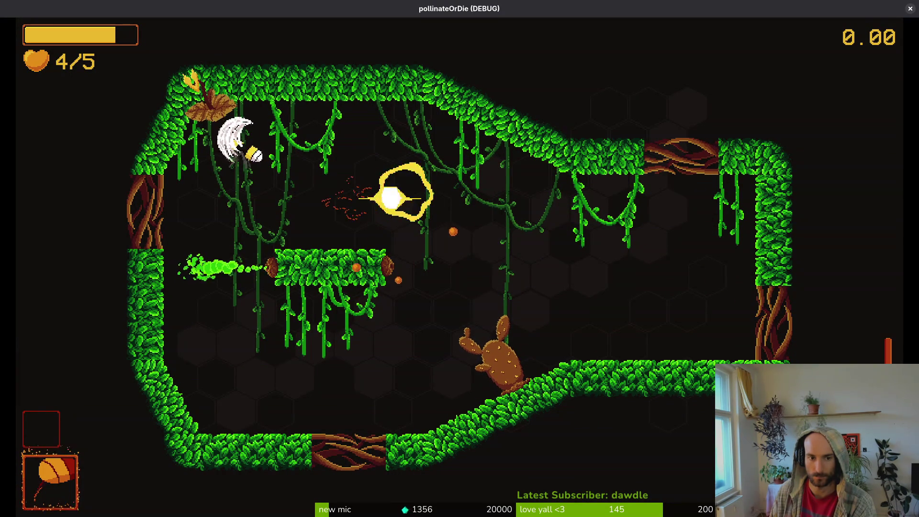
{"action": "key", "text": "Right"}
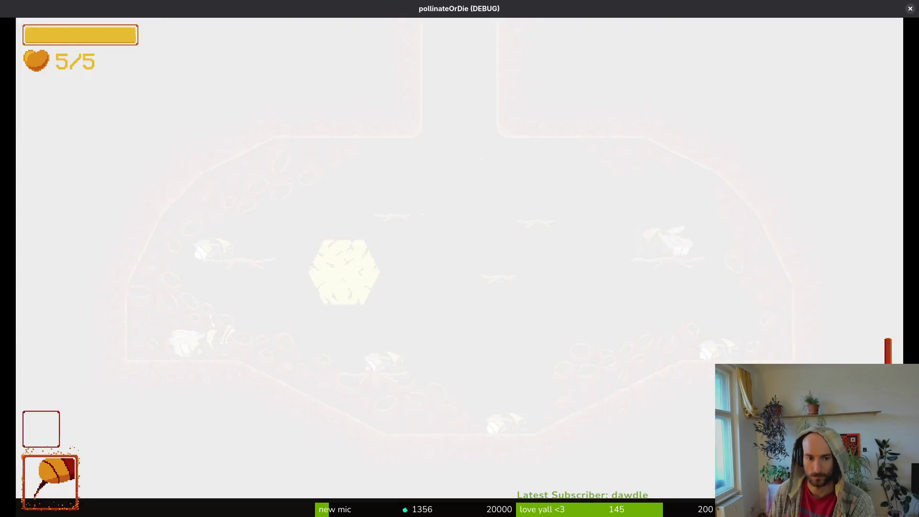
Reopen the debug level select and move the highlight toward level 3-7
{"action": "key", "text": "Escape"}
{"action": "key", "text": "Up"}
{"action": "key", "text": "Left"}
{"action": "key", "text": "Down"}
{"action": "key", "text": "Down"}
{"action": "key", "text": "Down"}
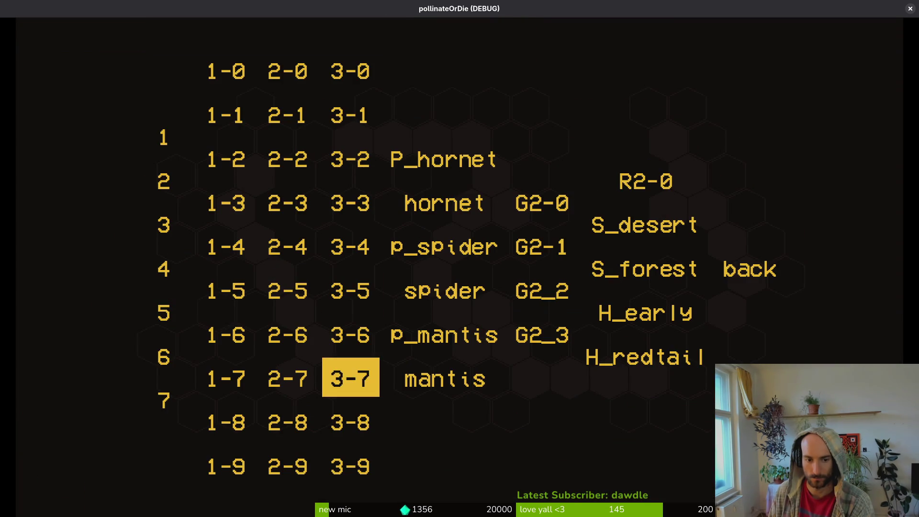
Start forest level 3-8 and fly the bee between the two mushrooms, attacking and destroying them
{"action": "key", "text": "Return"}
{"action": "key", "text": "Up"}
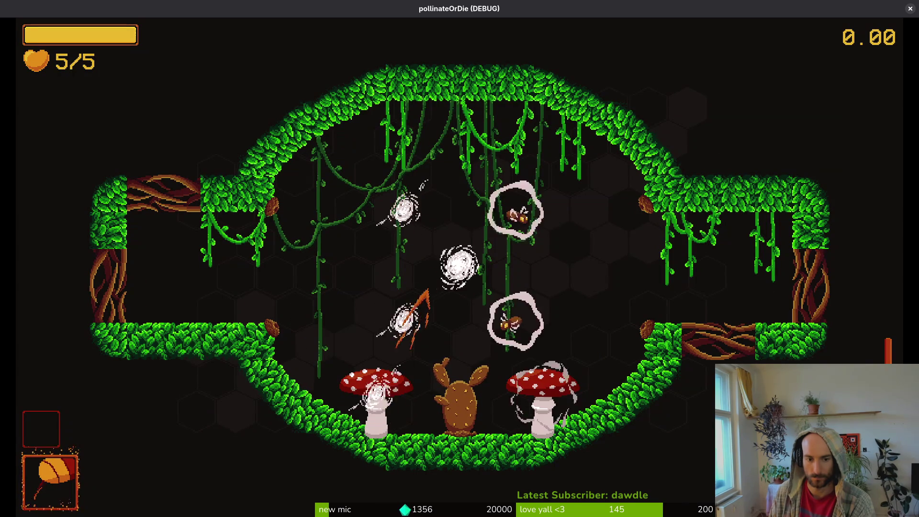
{"action": "key", "text": "Right"}
{"action": "key", "text": "Left"}
{"action": "key", "text": "Down"}
{"action": "key", "text": "Up"}
{"action": "key", "text": "Left"}
{"action": "key", "text": "Down"}
{"action": "key", "text": "Right"}
{"action": "key", "text": "Down"}
{"action": "key", "text": "Up"}
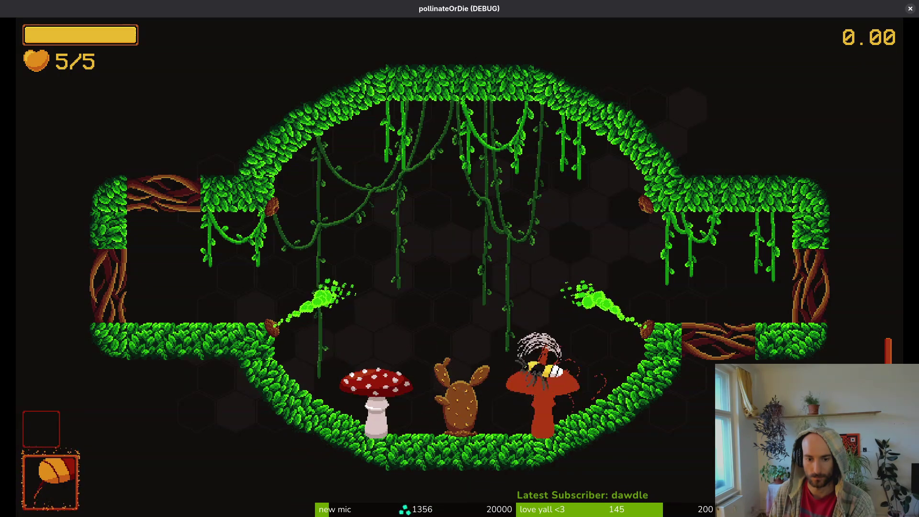
{"action": "key", "text": "Left"}
{"action": "key", "text": "Right"}
{"action": "key", "text": "Left"}
{"action": "key", "text": "Right"}
{"action": "key", "text": "Up"}
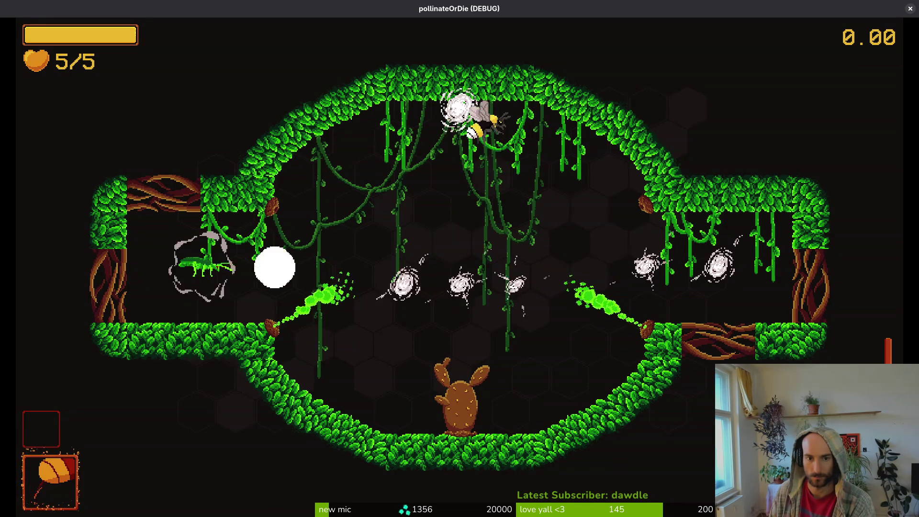
Fight the remaining enemies across the arena, finishing up-right near the vines
{"action": "key", "text": "Down"}
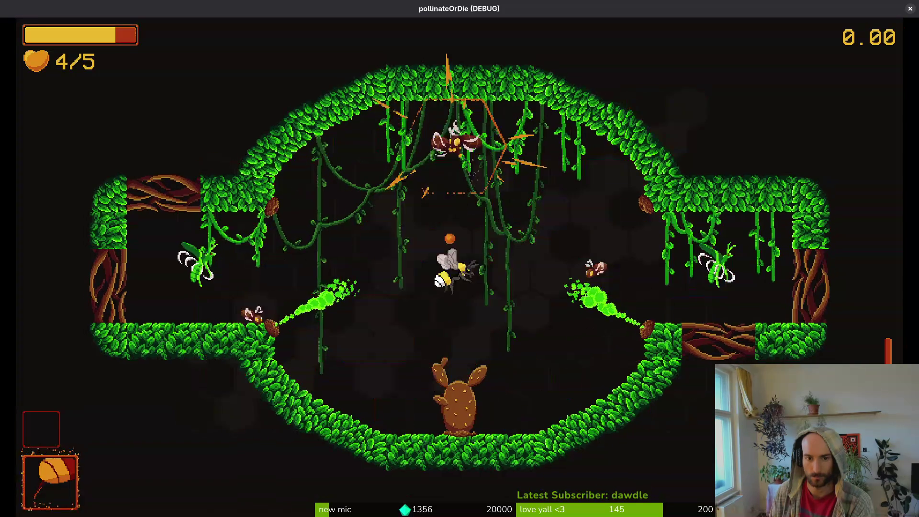
{"action": "key", "text": "Left"}
{"action": "key", "text": "Down"}
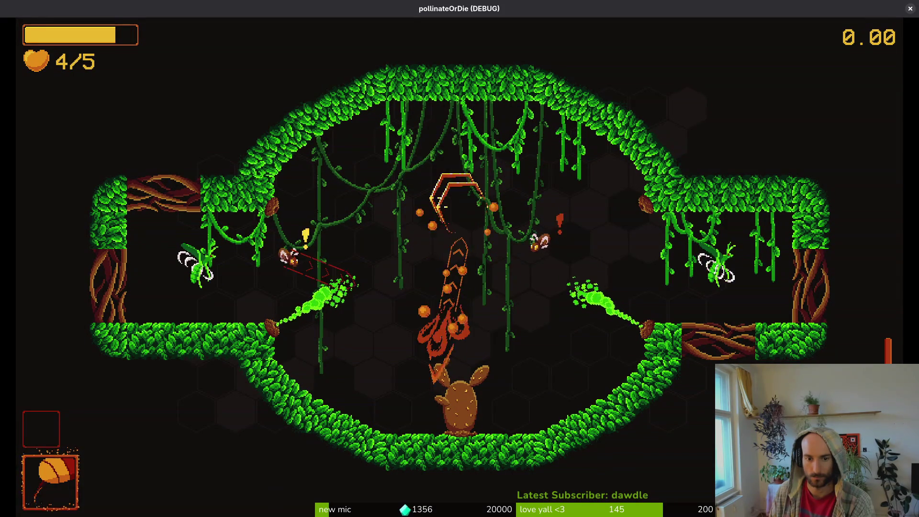
{"action": "key", "text": "Left"}
{"action": "key", "text": "Down"}
{"action": "key", "text": "Left"}
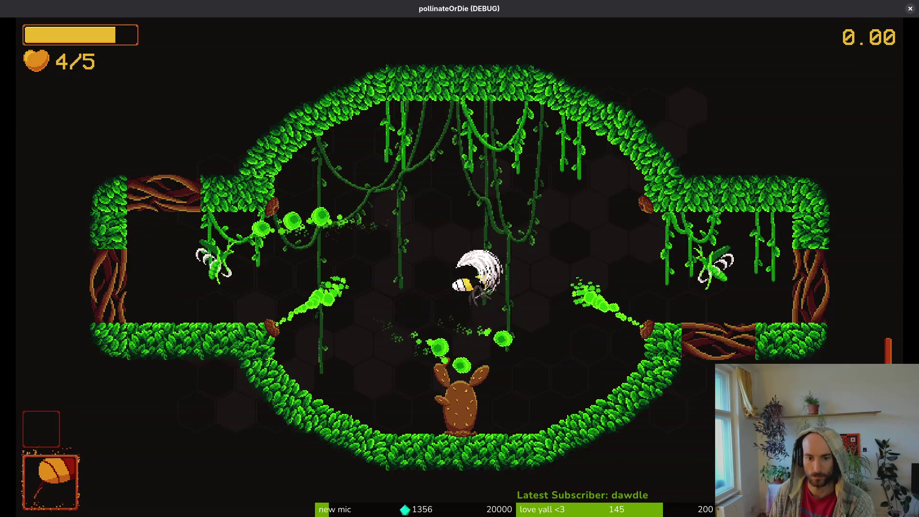
{"action": "key", "text": "Up"}
{"action": "key", "text": "Right"}
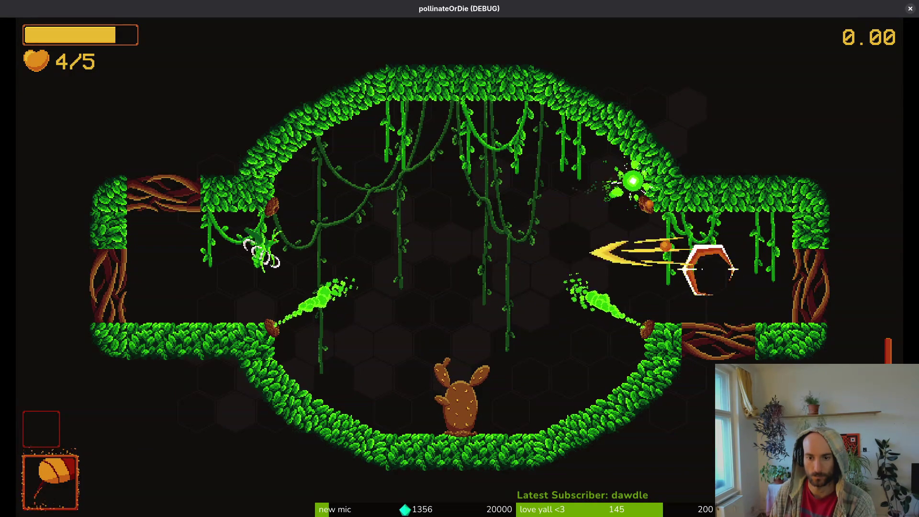
{"action": "key", "text": "Left"}
{"action": "key", "text": "Right"}
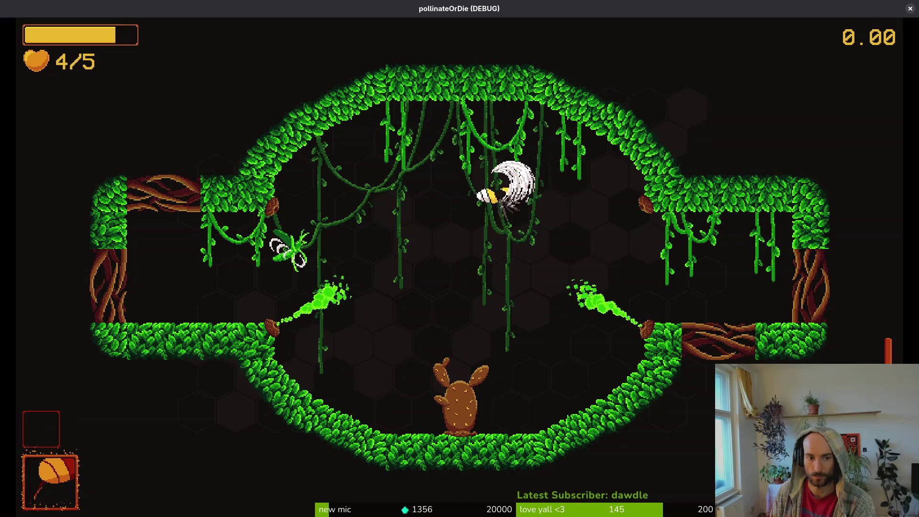
{"action": "key", "text": "Left"}
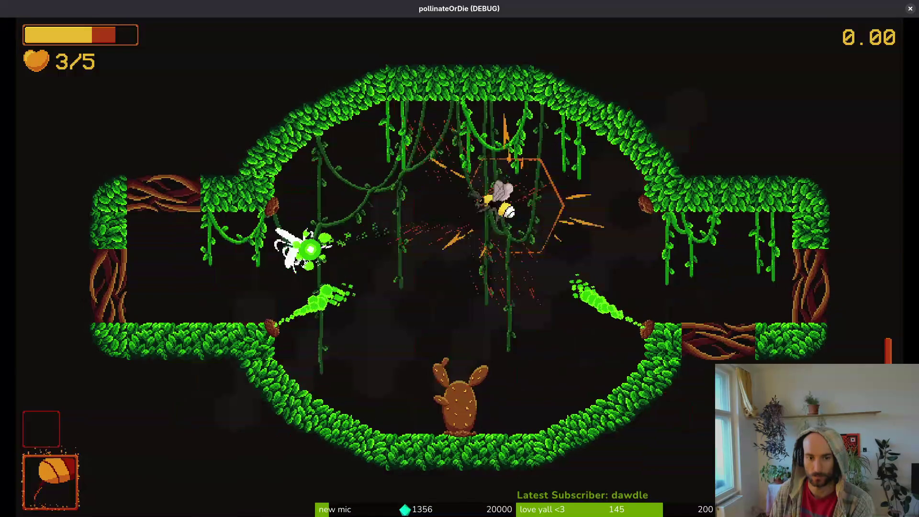
{"action": "key", "text": "Left"}
{"action": "key", "text": "Right"}
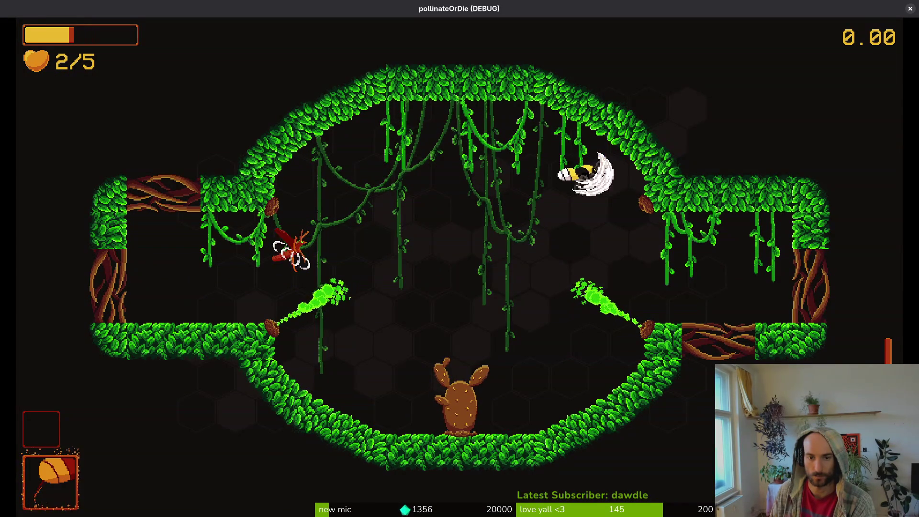
{"action": "key", "text": "Left"}
{"action": "key", "text": "Right"}
{"action": "key", "text": "Up"}
Pause the game and quick-open smash.tscn in the editor via a 'smashts' search
{"action": "key", "text": "Escape"}
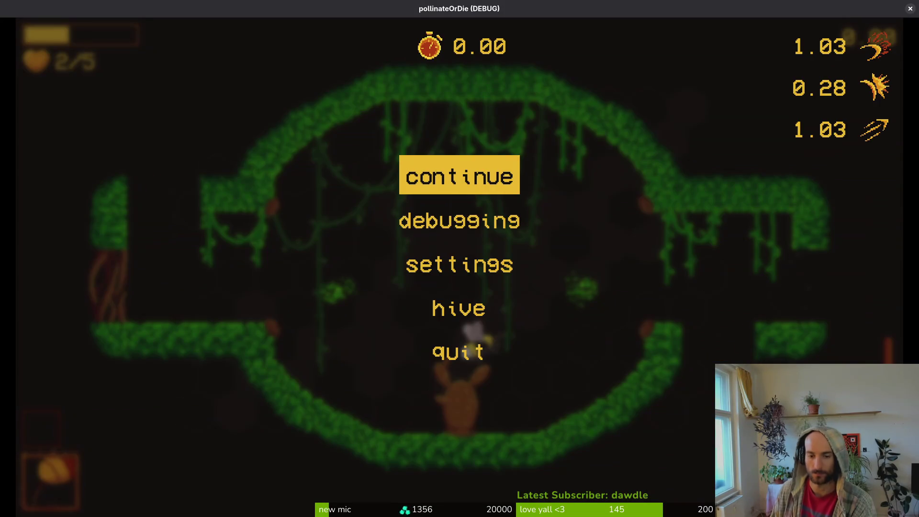
{"action": "key", "text": "alt+Tab"}
{"action": "key", "text": "shift+alt+o"}
{"action": "type", "text": "smashts"}
{"action": "key", "text": "Down"}
{"action": "key", "text": "Return"}
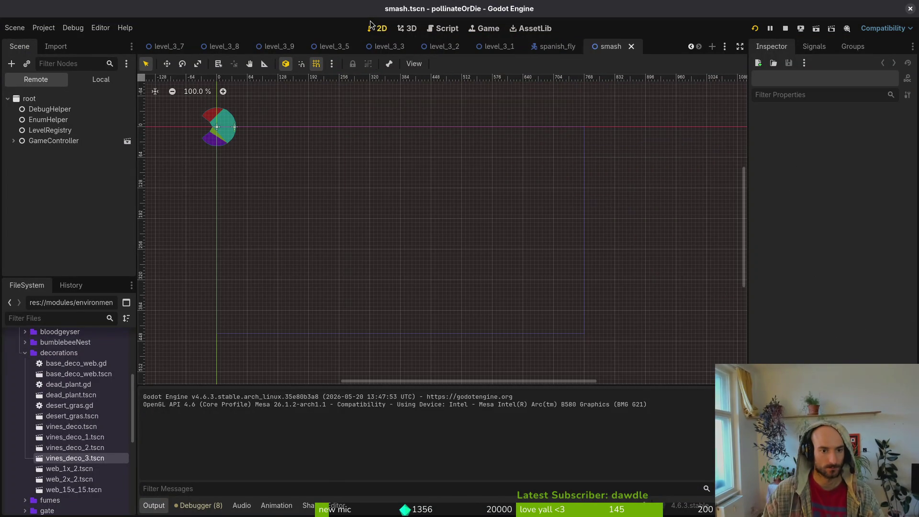
In the smash animation, move the CollisionPolygon2D disabled key to time 6
{"action": "left_click", "coordinate": [98, 82]}
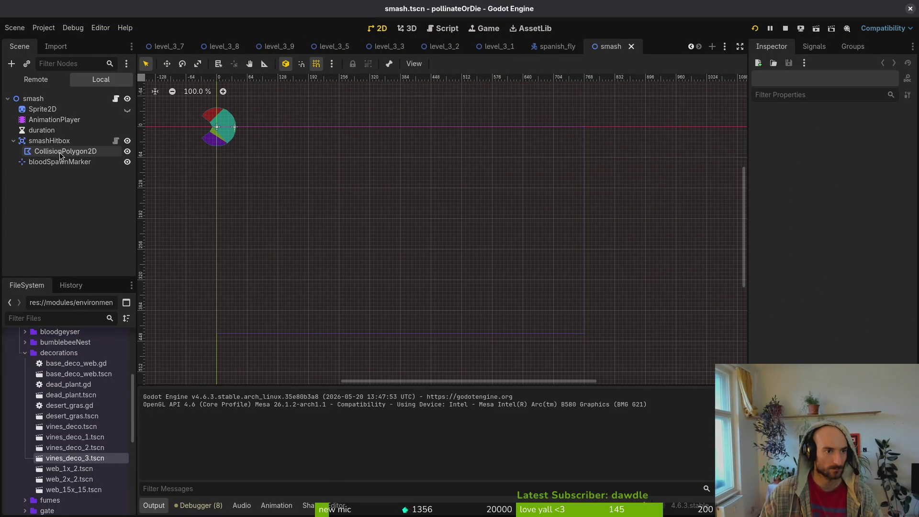
{"action": "left_click", "coordinate": [46, 121]}
{"action": "left_click", "coordinate": [340, 392]}
{"action": "left_click", "coordinate": [355, 421]}
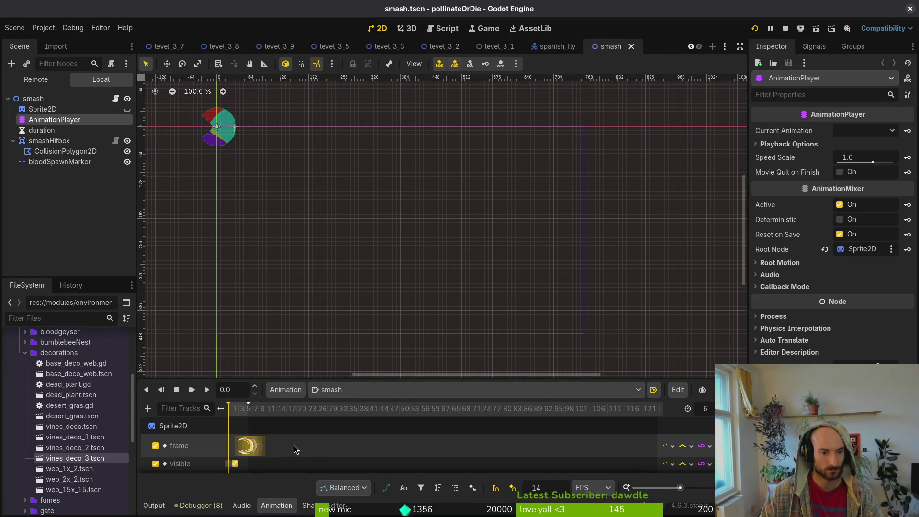
{"action": "left_click_drag", "start_coordinate": [361, 378], "coordinate": [359, 269]}
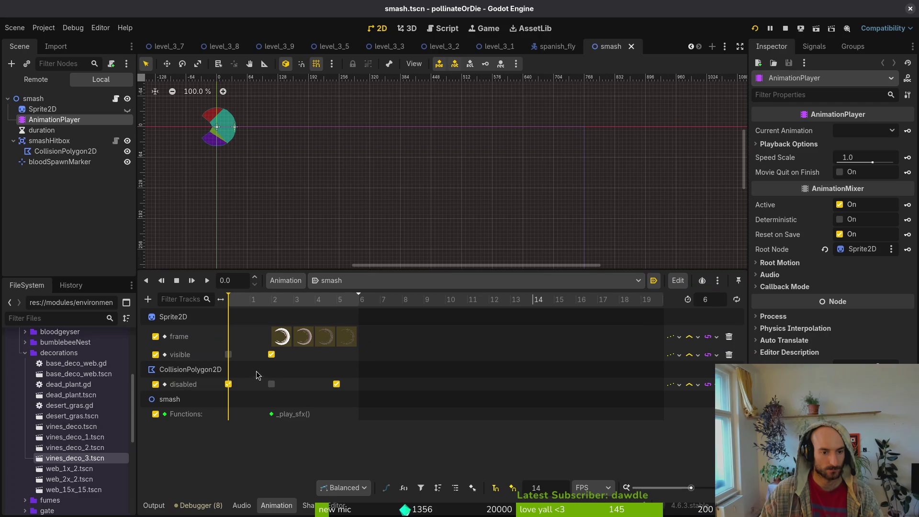
{"action": "scroll", "coordinate": [287, 364], "scroll_direction": "up", "scroll_amount": 5}
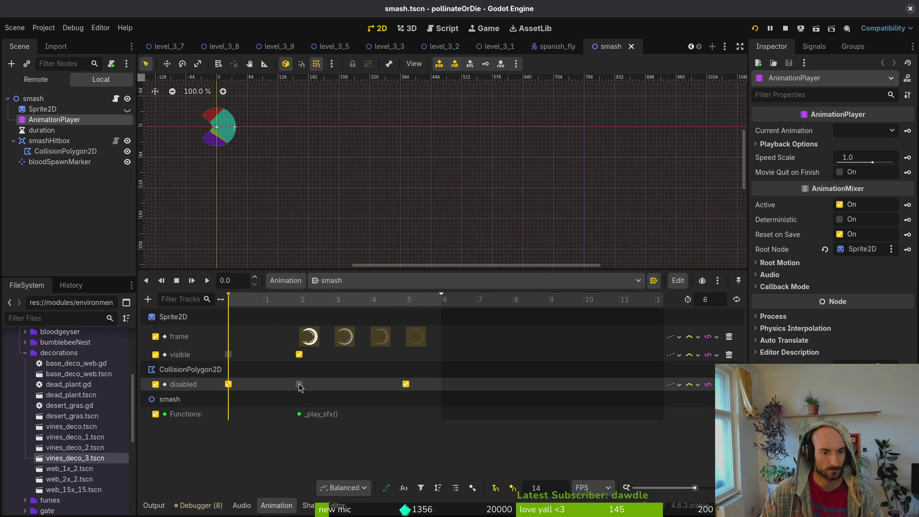
{"action": "left_click_drag", "start_coordinate": [406, 385], "coordinate": [434, 386]}
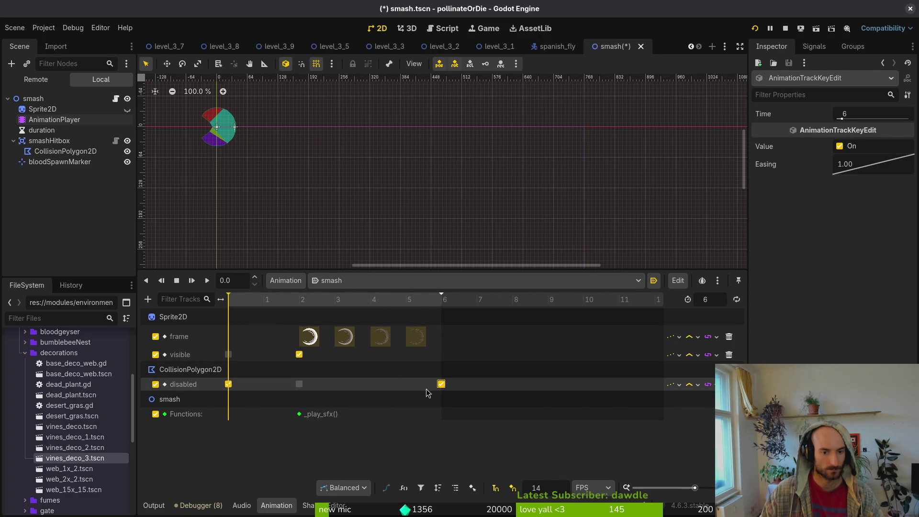
Rerun the game maximised with the level selector, then reopen the level_3_9 scene in the editor
{"action": "left_click", "coordinate": [779, 29]}
{"action": "key", "text": "F5"}
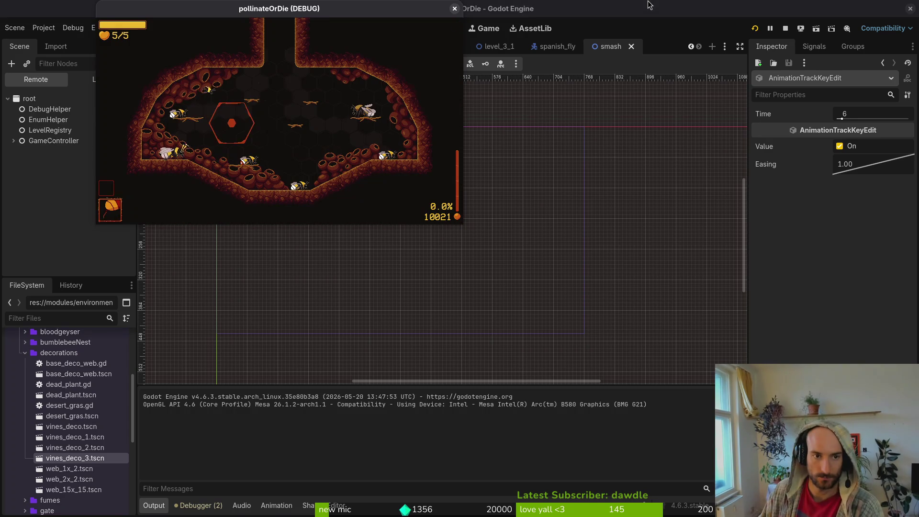
{"action": "double_click", "coordinate": [330, 13]}
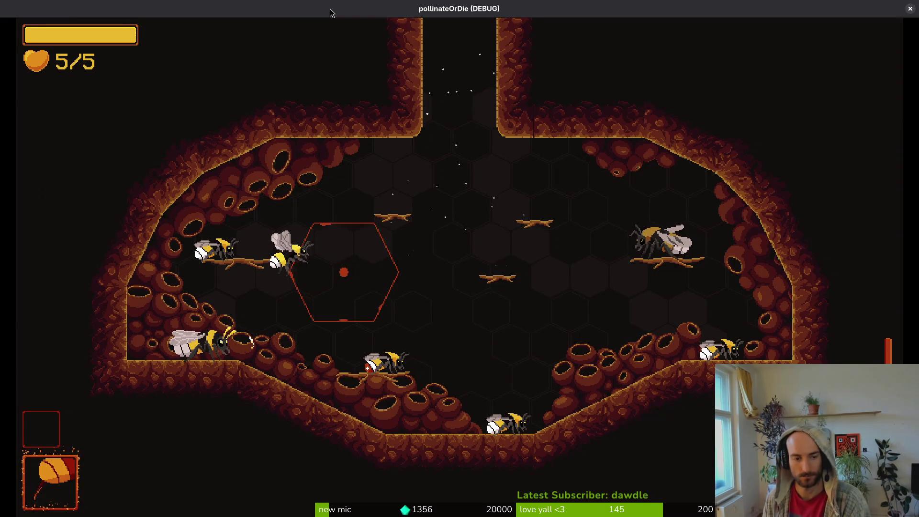
{"action": "key", "text": "Escape"}
{"action": "key", "text": "alt+Tab"}
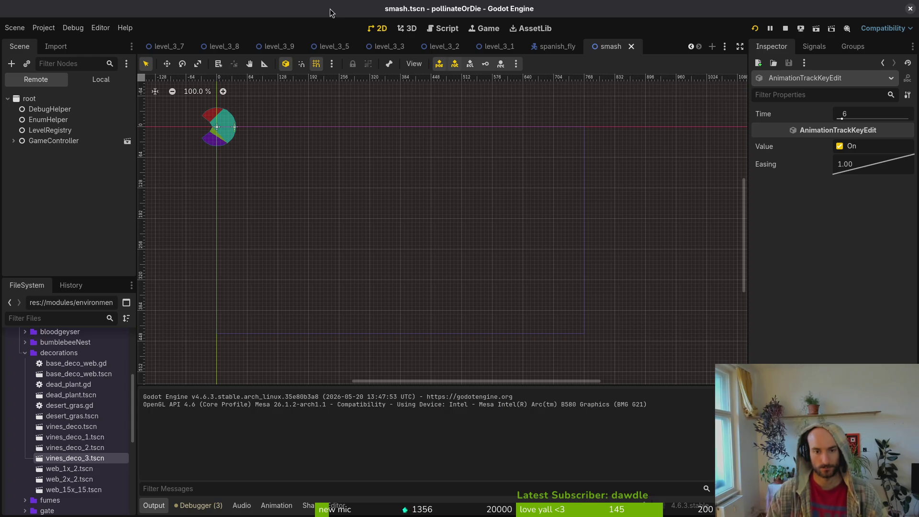
{"action": "left_click", "coordinate": [280, 47]}
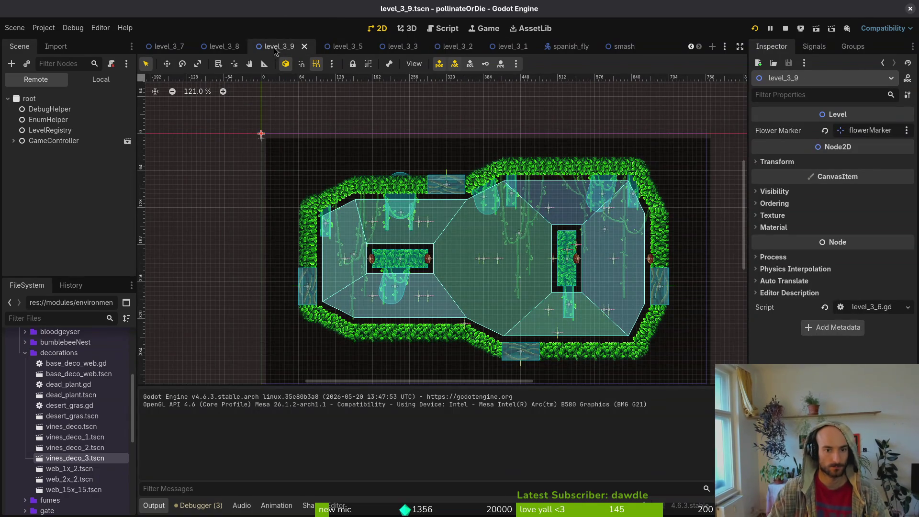
In level_3_7, reset enemySpawnMarker8's rotation and set it to 150° in the Inspector Transform
{"action": "left_click", "coordinate": [225, 48]}
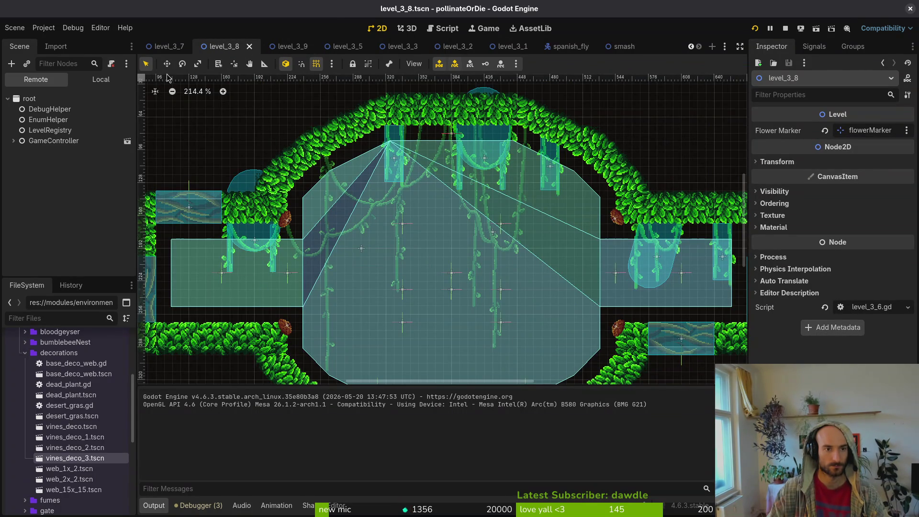
{"action": "left_click", "coordinate": [166, 46]}
{"action": "scroll", "coordinate": [312, 173], "scroll_direction": "up", "scroll_amount": 8}
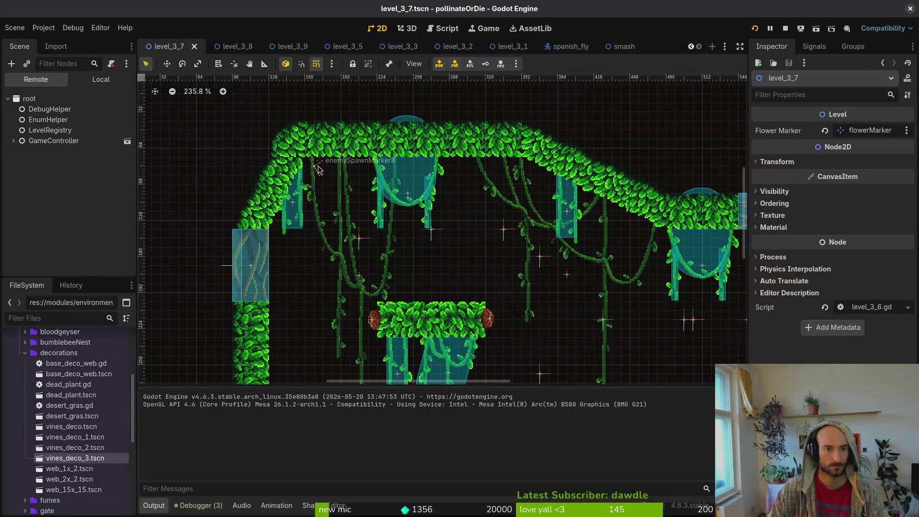
{"action": "left_click", "coordinate": [317, 167]}
{"action": "left_click", "coordinate": [806, 212]}
{"action": "left_click", "coordinate": [828, 252]}
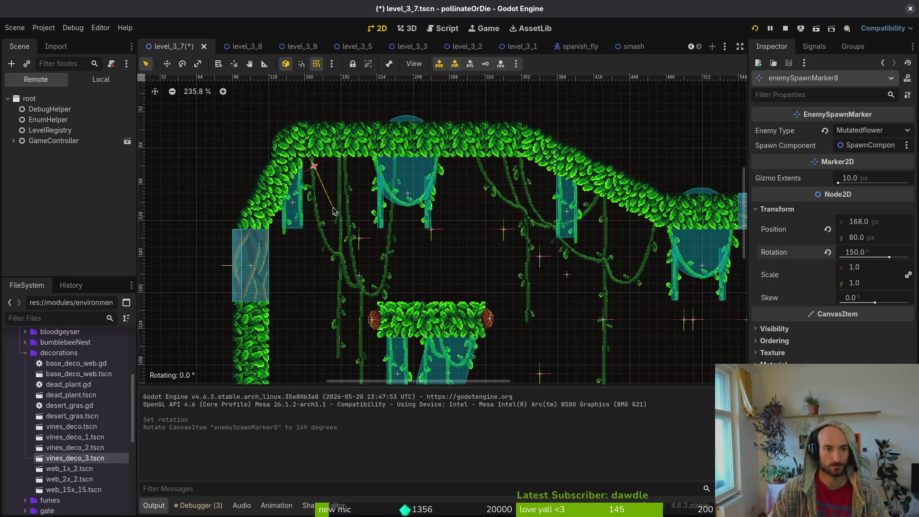
{"action": "scroll", "coordinate": [333, 211], "scroll_direction": "down", "scroll_amount": 4}
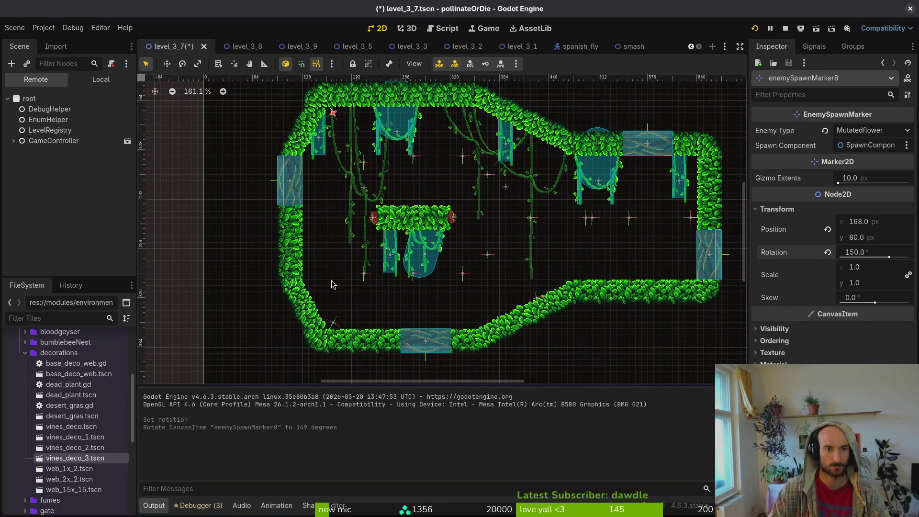
Deselect the marker and relaunch the game to test level_3_7
{"action": "key", "text": "Escape"}
{"action": "left_click", "coordinate": [784, 29]}
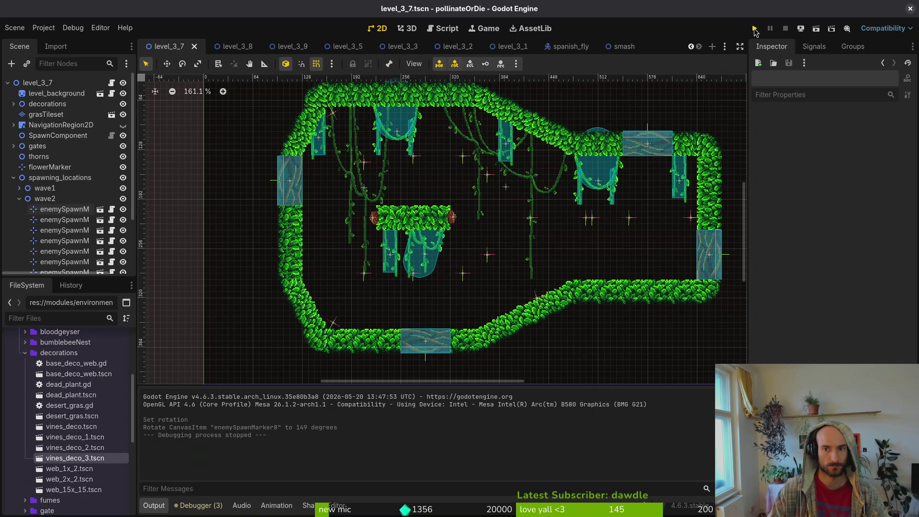
{"action": "key", "text": "F5"}
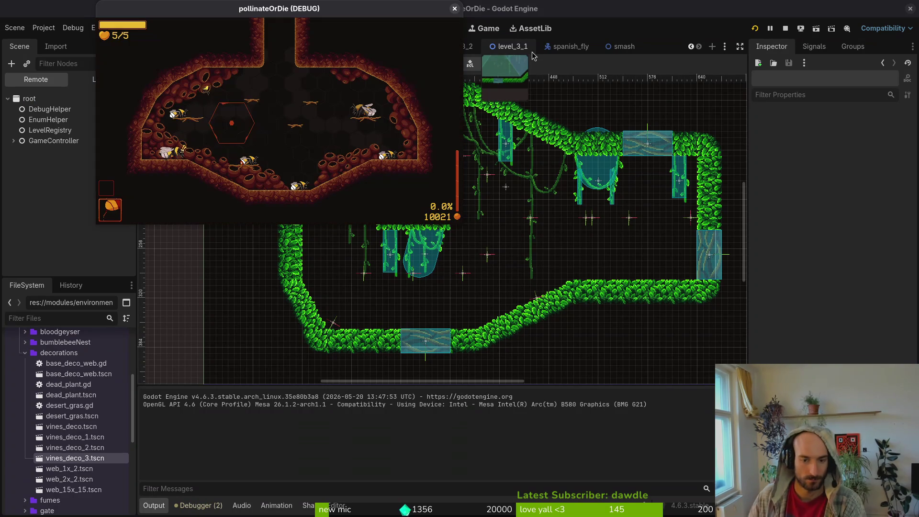
Maximise the game window and load level 3-8 from the debug level selector
{"action": "double_click", "coordinate": [213, 10]}
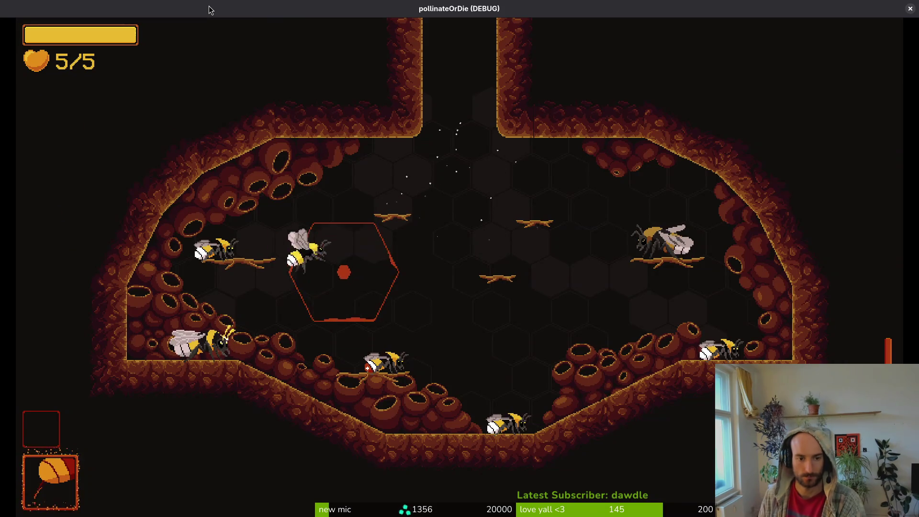
{"action": "key", "text": "Escape"}
{"action": "key", "text": "Up"}
{"action": "key", "text": "Left"}
{"action": "key", "text": "Down"}
{"action": "key", "text": "Down"}
{"action": "key", "text": "Down"}
{"action": "key", "text": "Down"}
{"action": "key", "text": "Return"}
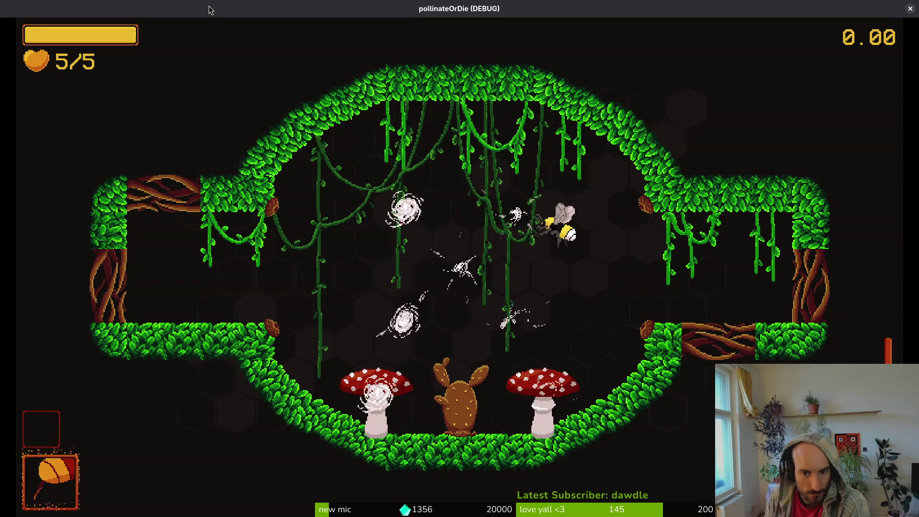
Pause the game and open the editor's quick resource search
{"action": "key", "text": "Escape"}
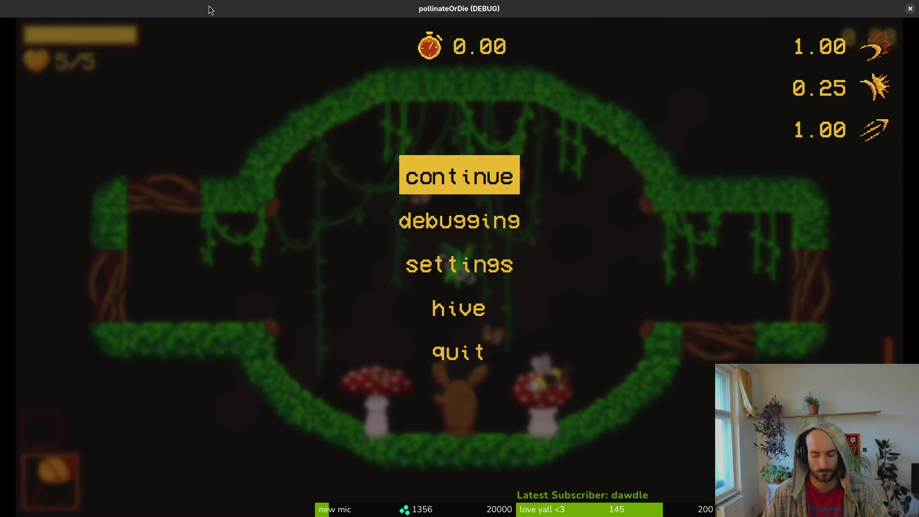
{"action": "key", "text": "alt+Tab"}
{"action": "key", "text": "alt+shift+o"}
Open amanita_mushroom.tscn from the 'mus' results, show its local tree, and relaunch the game maximised
{"action": "type", "text": "mus"}
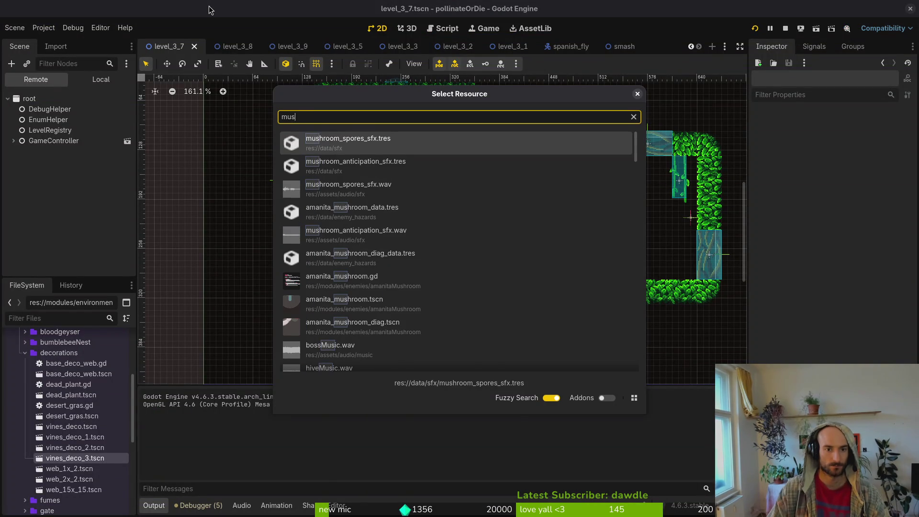
{"action": "key", "text": "Down"}
{"action": "key", "text": "Down"}
{"action": "key", "text": "Down"}
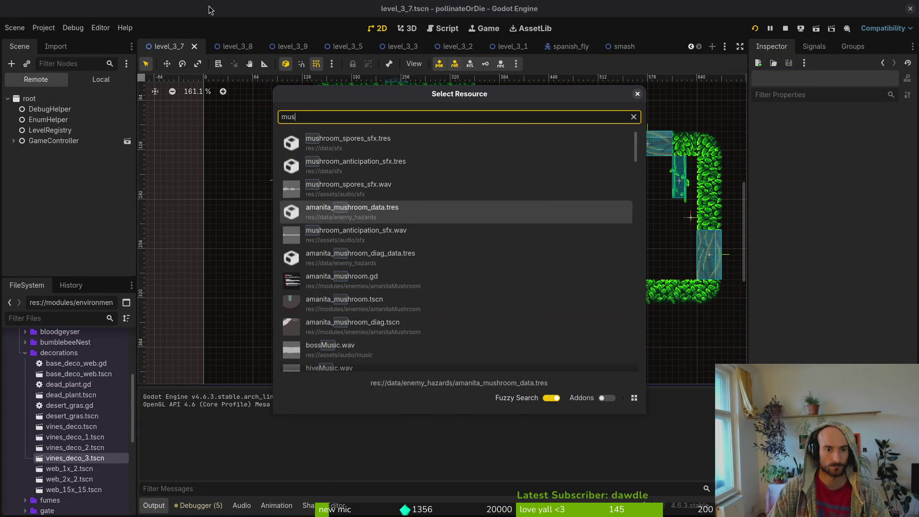
{"action": "key", "text": "Down"}
{"action": "key", "text": "Down"}
{"action": "key", "text": "Down"}
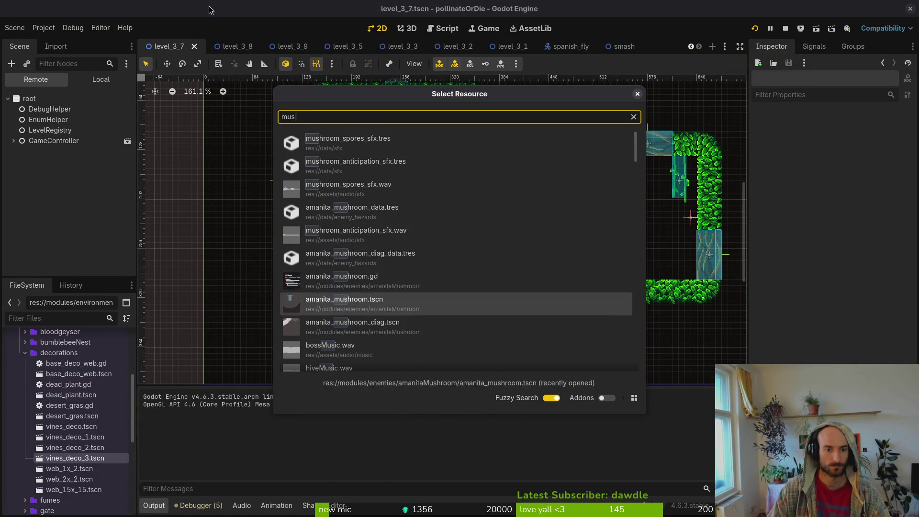
{"action": "key", "text": "Return"}
{"action": "left_click", "coordinate": [96, 80]}
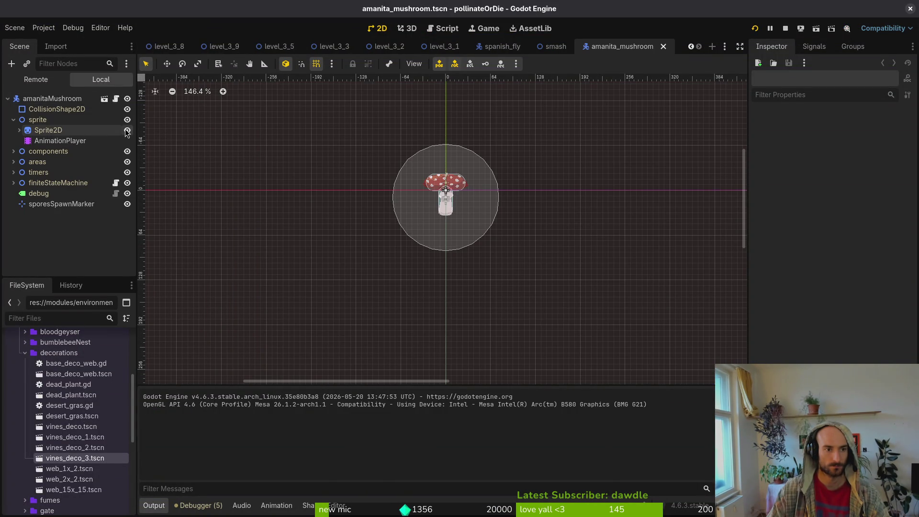
{"action": "left_click", "coordinate": [755, 28]}
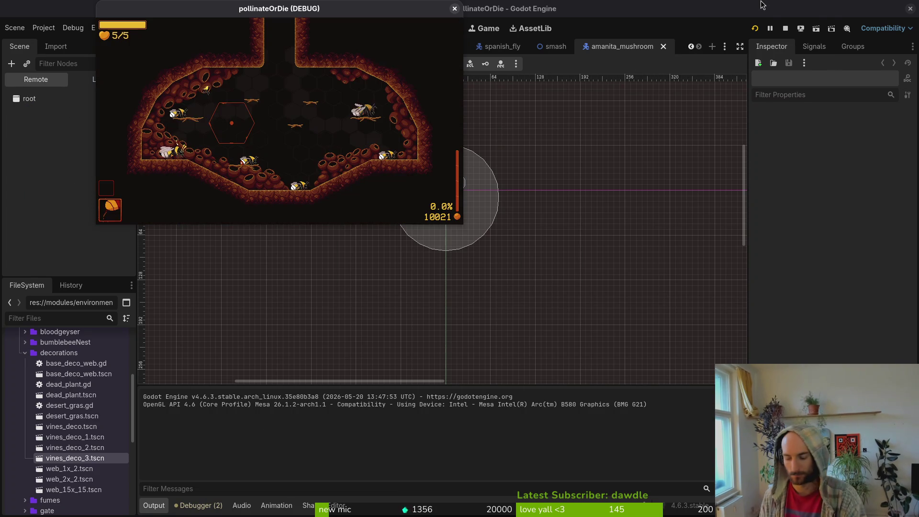
{"action": "double_click", "coordinate": [240, 13]}
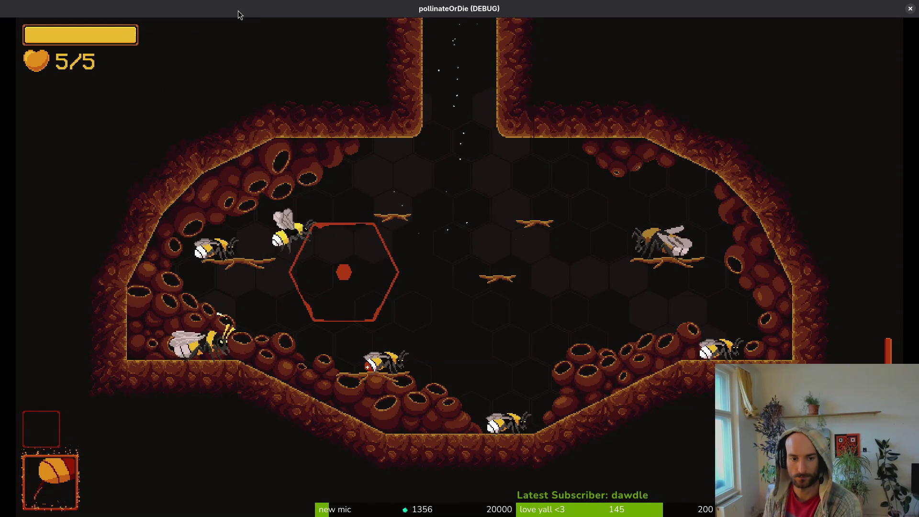
Load level 3-8 from the debug selector and burst both mushrooms with the bee
{"action": "key", "text": "Escape"}
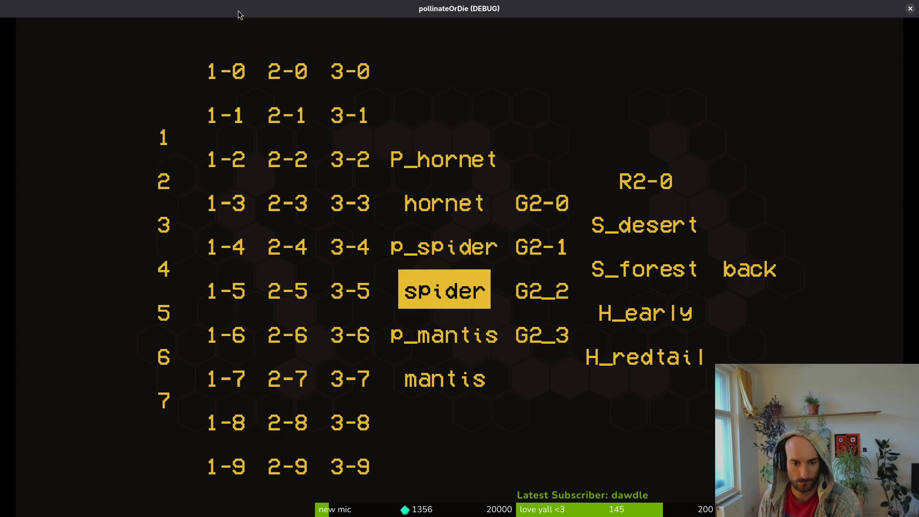
{"action": "key", "text": "Up"}
{"action": "key", "text": "Left"}
{"action": "key", "text": "Down"}
{"action": "key", "text": "Down"}
{"action": "key", "text": "Down"}
{"action": "key", "text": "Down"}
{"action": "key", "text": "Return"}
{"action": "key", "text": "Right"}
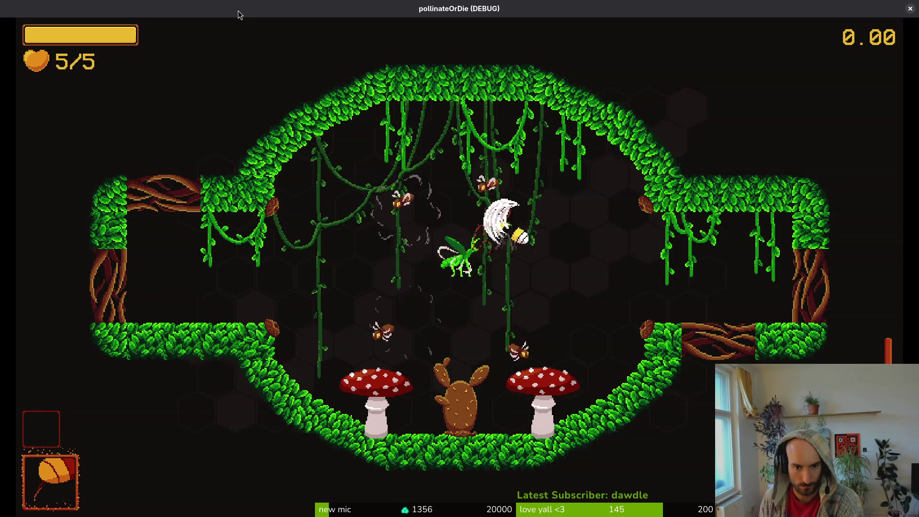
{"action": "key", "text": "Left"}
{"action": "key", "text": "Up"}
{"action": "key", "text": "Right"}
{"action": "key", "text": "Down"}
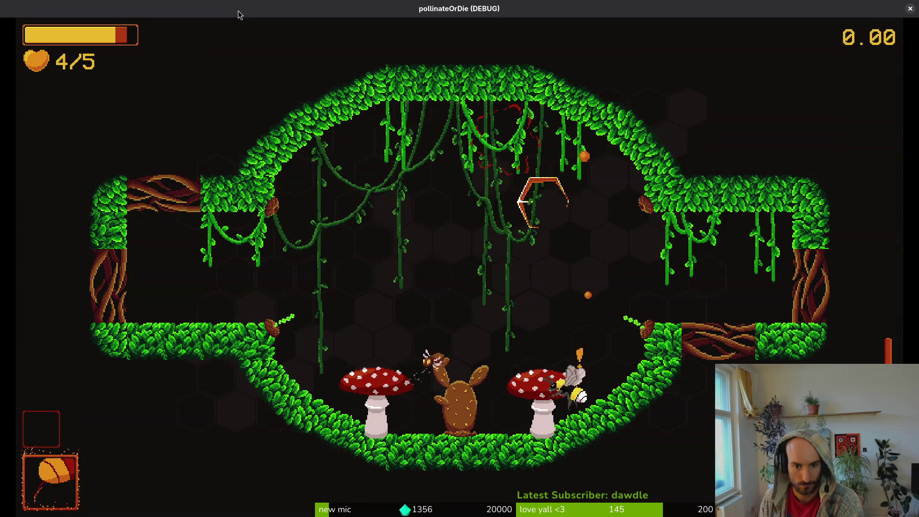
{"action": "key", "text": "Left"}
{"action": "key", "text": "Right"}
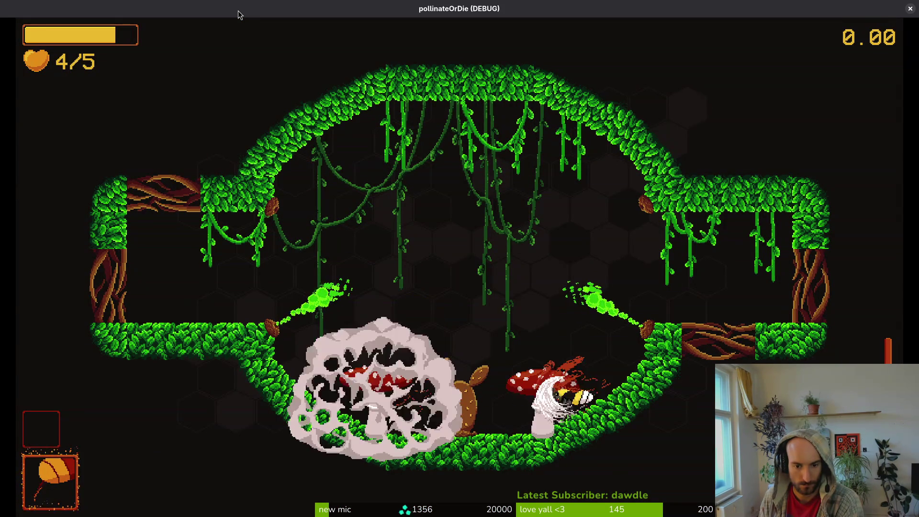
{"action": "key", "text": "Left"}
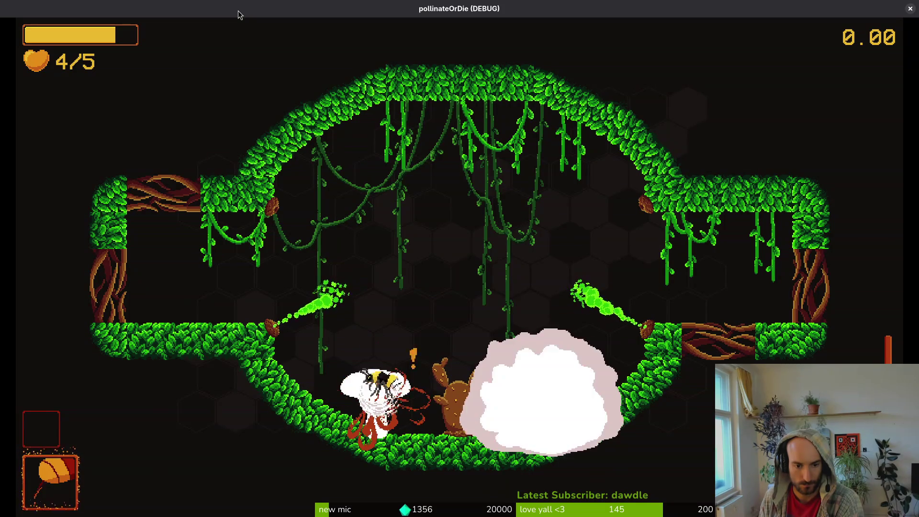
{"action": "key", "text": "Right"}
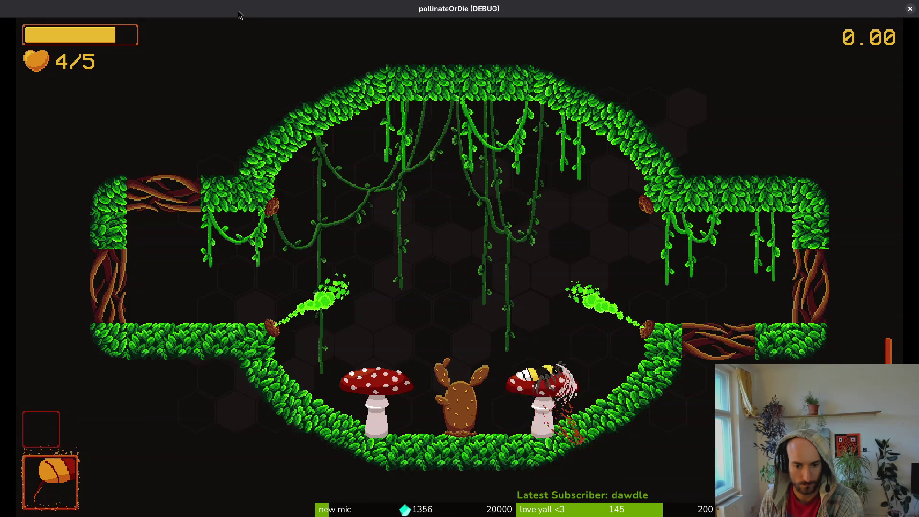
{"action": "key", "text": "Left"}
{"action": "key", "text": "Up"}
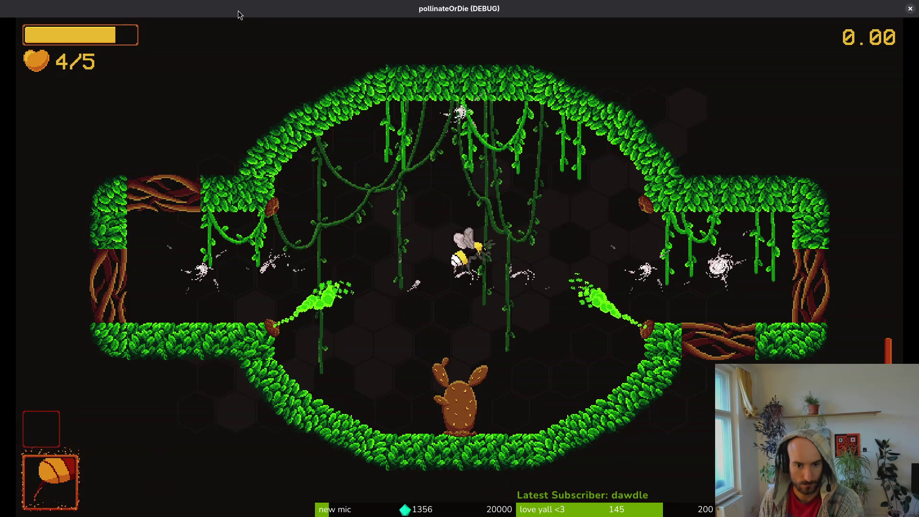
Slash the plant and green enemies, using the large x attack, then exit right
{"action": "key", "text": "Up"}
{"action": "key", "text": "Down"}
{"action": "key", "text": "Right"}
{"action": "key", "text": "Down"}
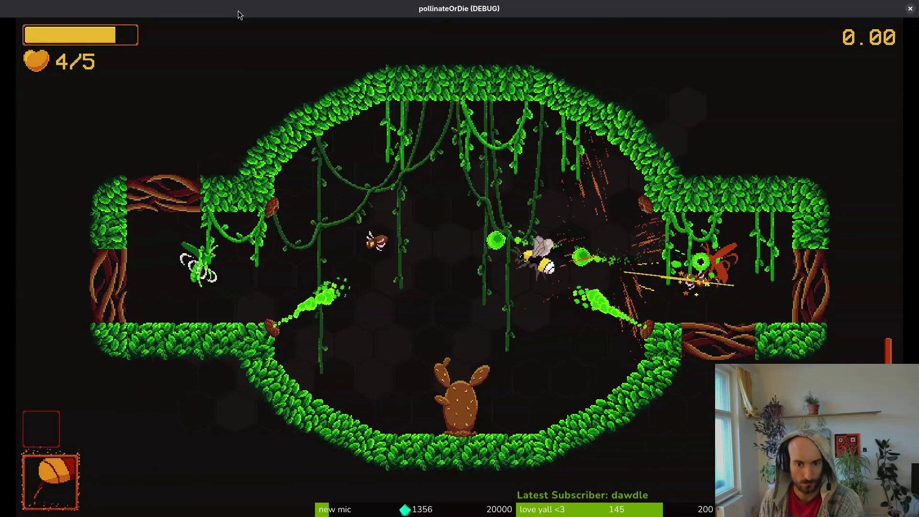
{"action": "key", "text": "Up"}
{"action": "key", "text": "Right"}
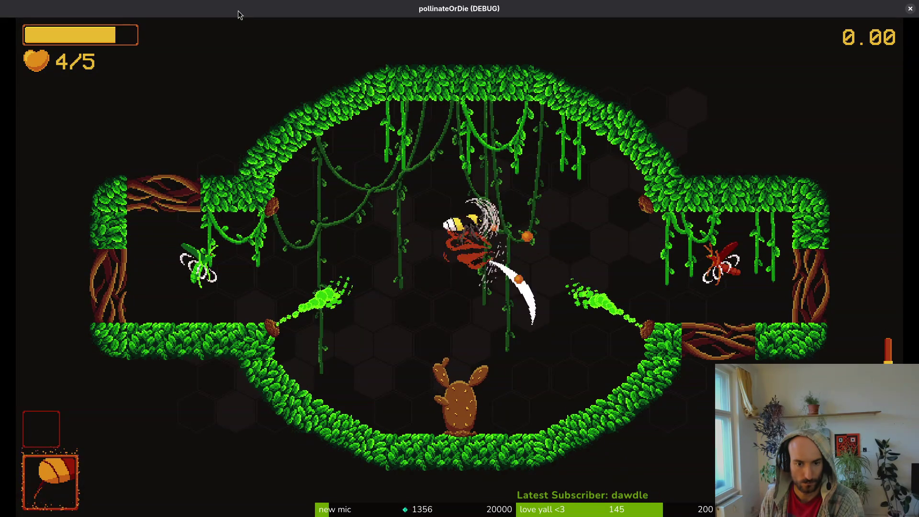
{"action": "key", "text": "Right"}
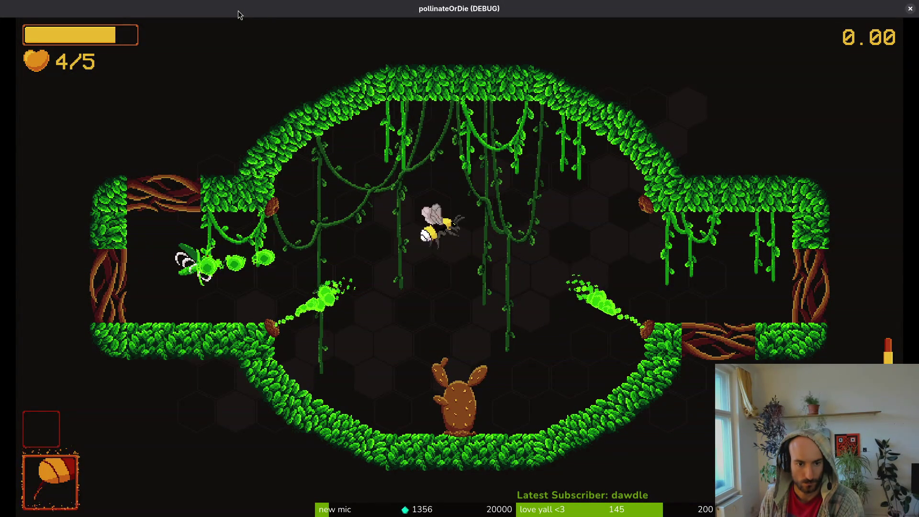
{"action": "key", "text": "Left"}
{"action": "key", "text": "x"}
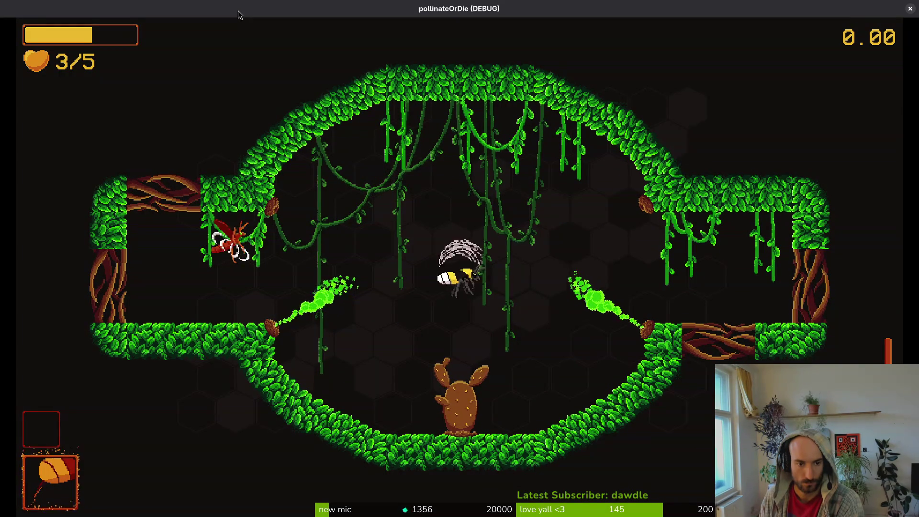
{"action": "key", "text": "x"}
{"action": "key", "text": "Right"}
{"action": "key", "text": "x"}
{"action": "key", "text": "Up"}
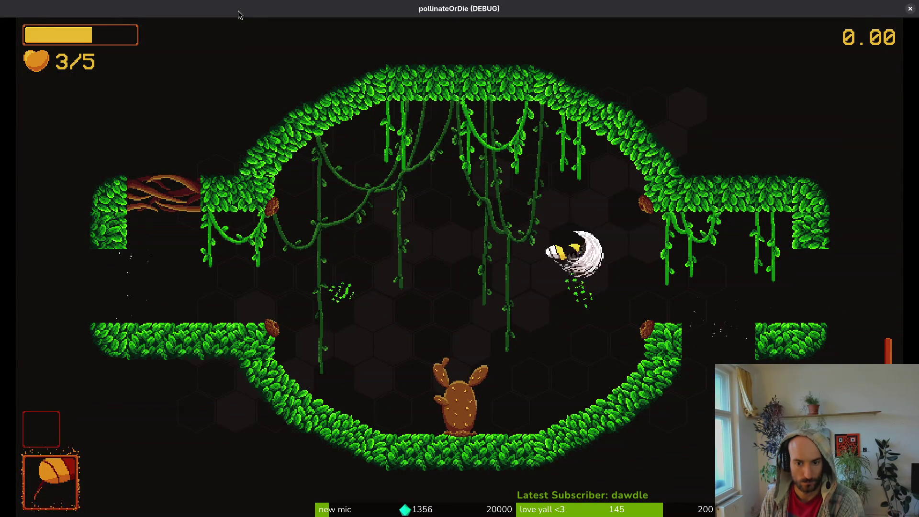
{"action": "key", "text": "Right"}
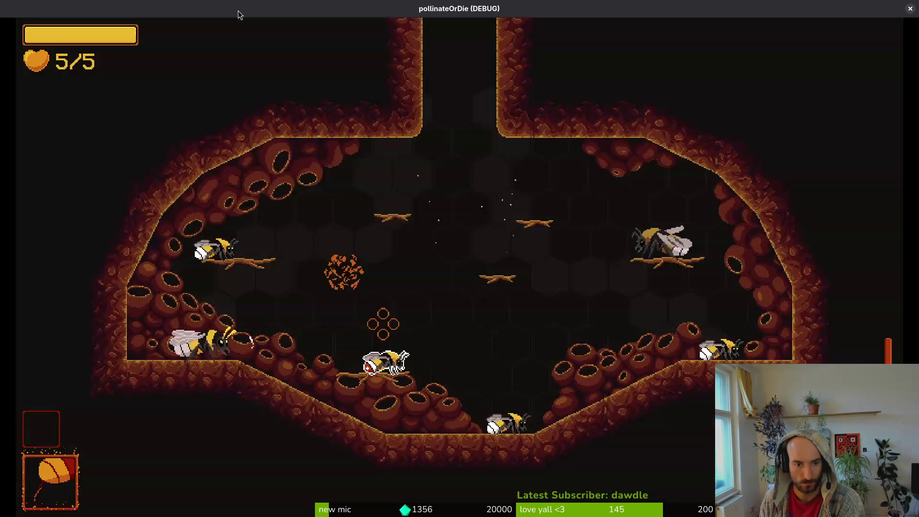
Move the debug level selector toward 3-9 and close the running game
{"action": "key", "text": "Escape"}
{"action": "key", "text": "Up"}
{"action": "key", "text": "Left"}
{"action": "key", "text": "Down"}
{"action": "key", "text": "Down"}
{"action": "key", "text": "Down"}
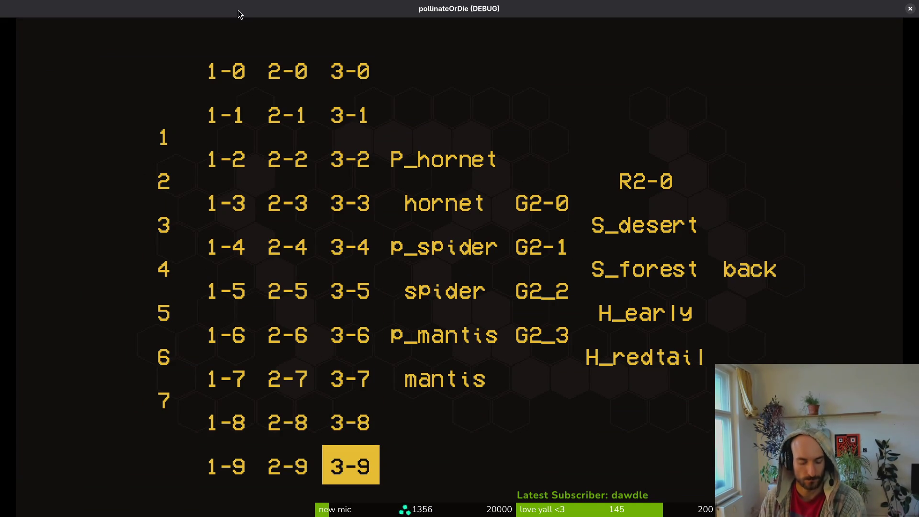
{"action": "key", "text": "Return"}
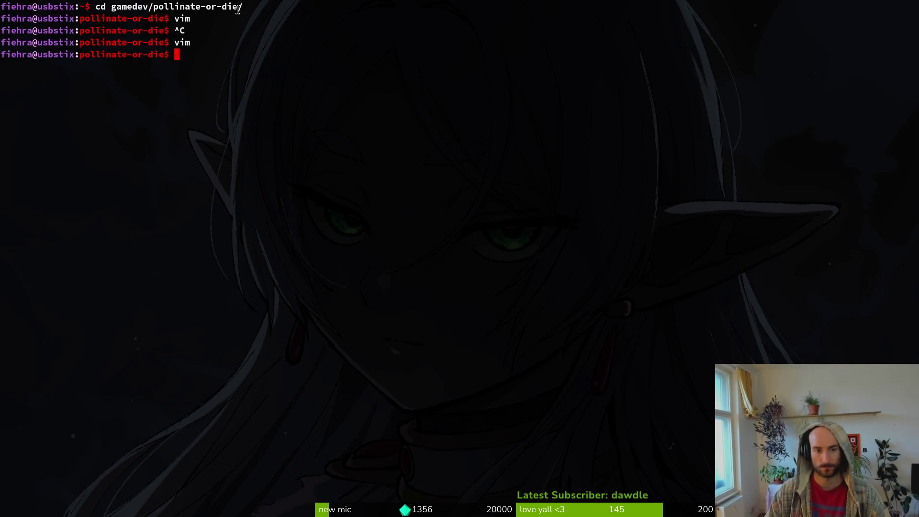
Open levelselector.gd in Vim, add a t3_9 line copied from t3_8, and save
{"action": "type", "text": "vim"}
{"action": "key", "text": "Return"}
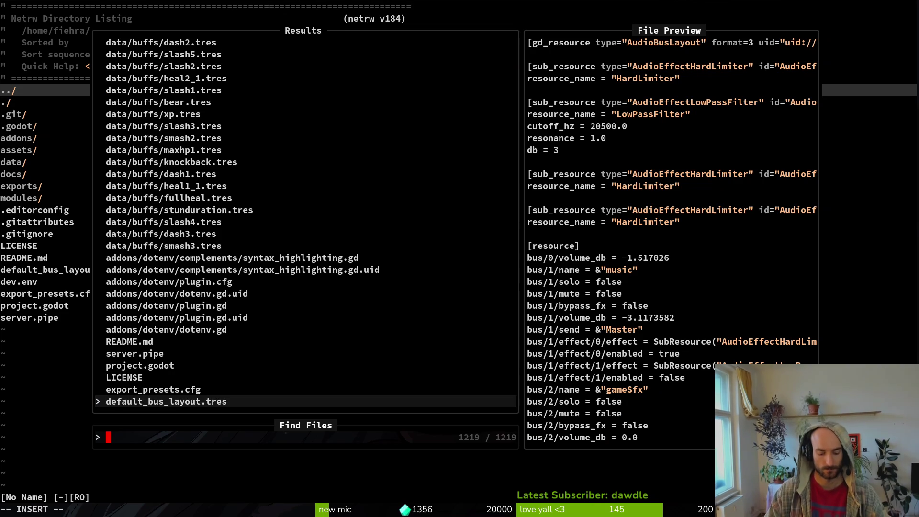
{"action": "type", "text": "levelselec"}
{"action": "key", "text": "Return"}
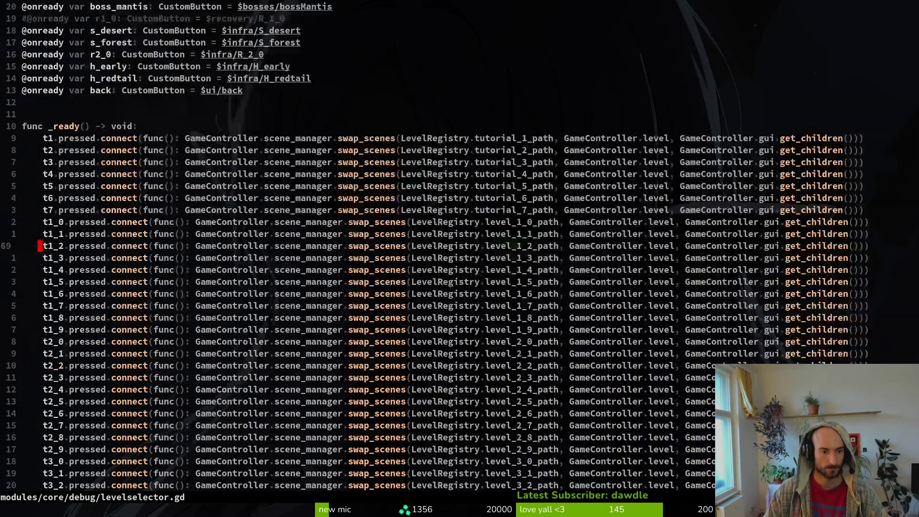
{"action": "key", "text": "ctrl+d"}
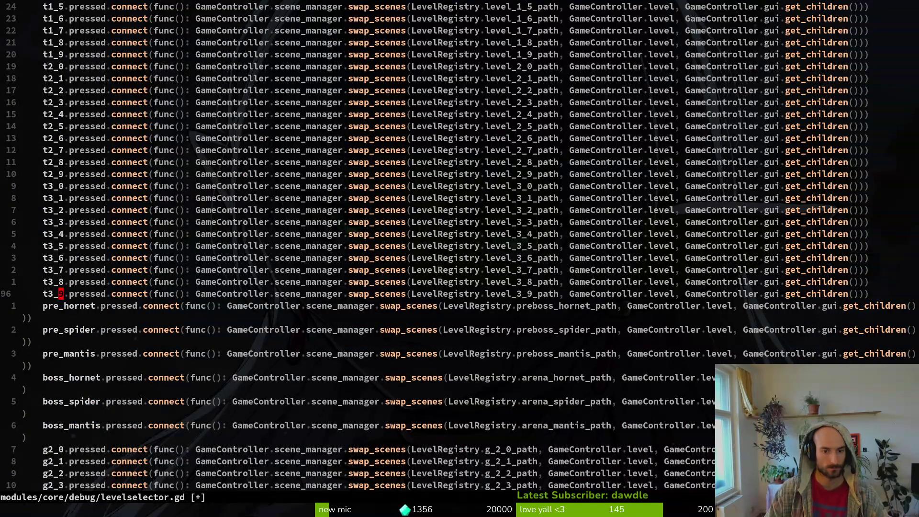
{"action": "key", "text": "Return"}
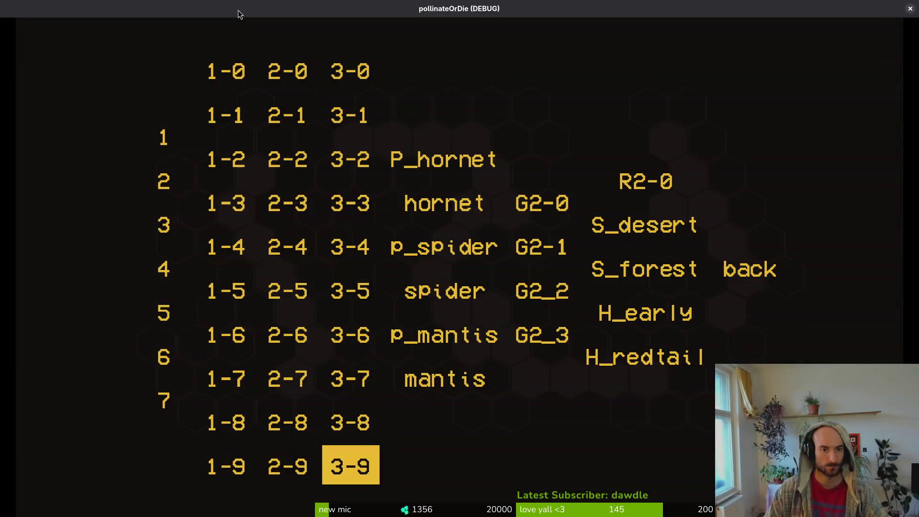
Run the game with F5, maximise it, and start level 3-9 from the debug selector
{"action": "key", "text": "F5"}
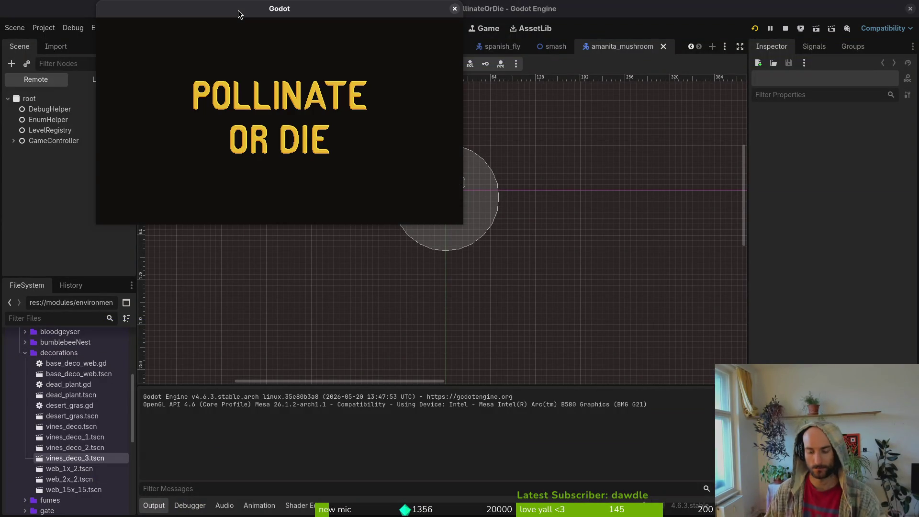
{"action": "key", "text": "Return"}
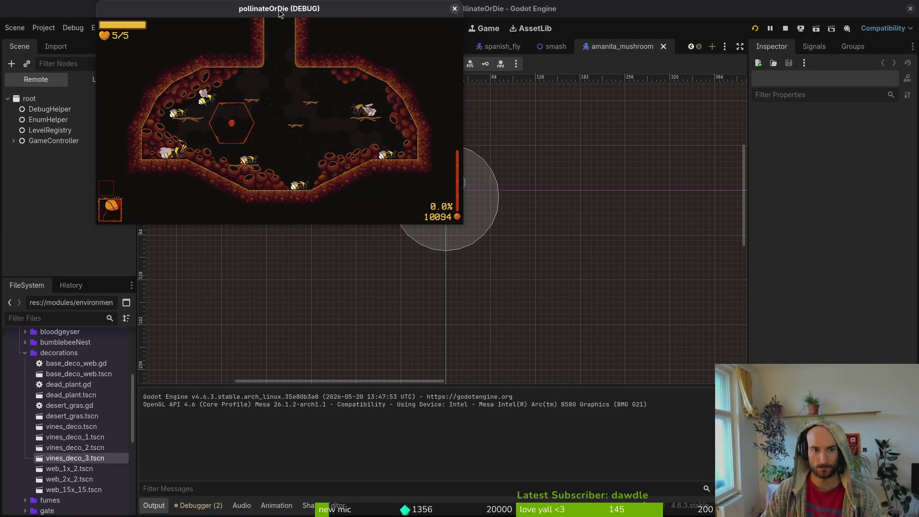
{"action": "double_click", "coordinate": [281, 10]}
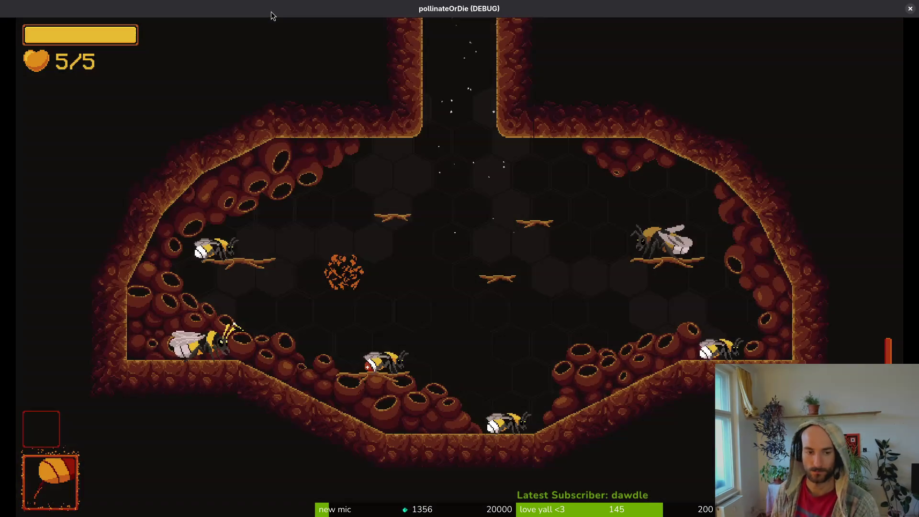
{"action": "key", "text": "Escape"}
{"action": "key", "text": "Up"}
{"action": "key", "text": "Down"}
{"action": "key", "text": "Left"}
{"action": "key", "text": "Down"}
{"action": "key", "text": "Down"}
{"action": "key", "text": "Down"}
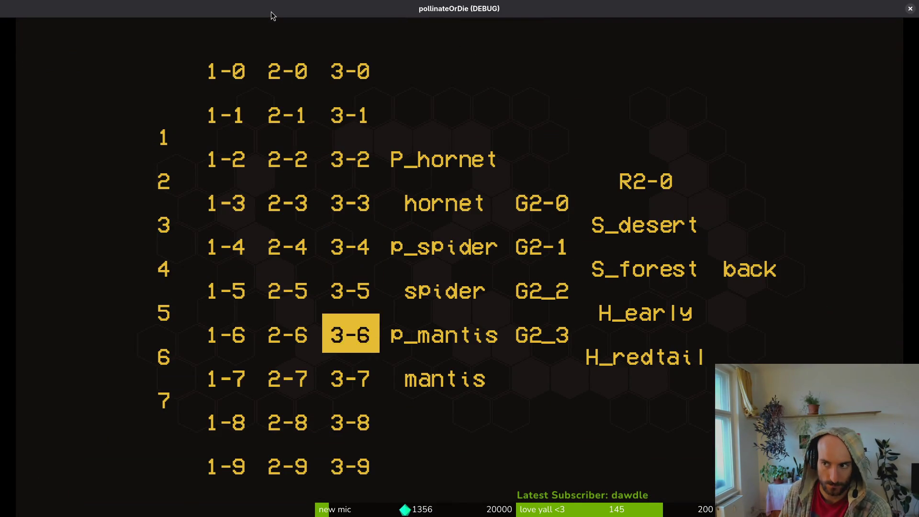
{"action": "key", "text": "Return"}
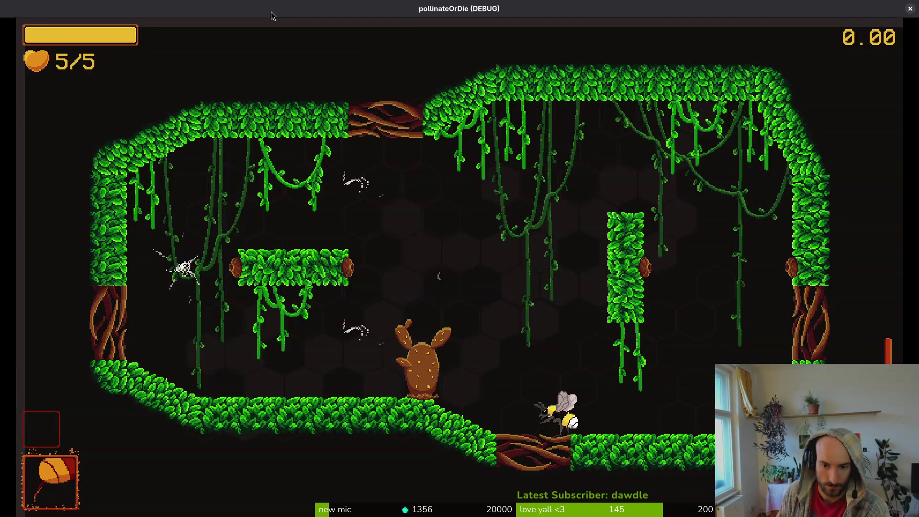
Fly the bee up-right, then left into the enemies, and close the game
{"action": "key", "text": "d"}
{"action": "key", "text": "w"}
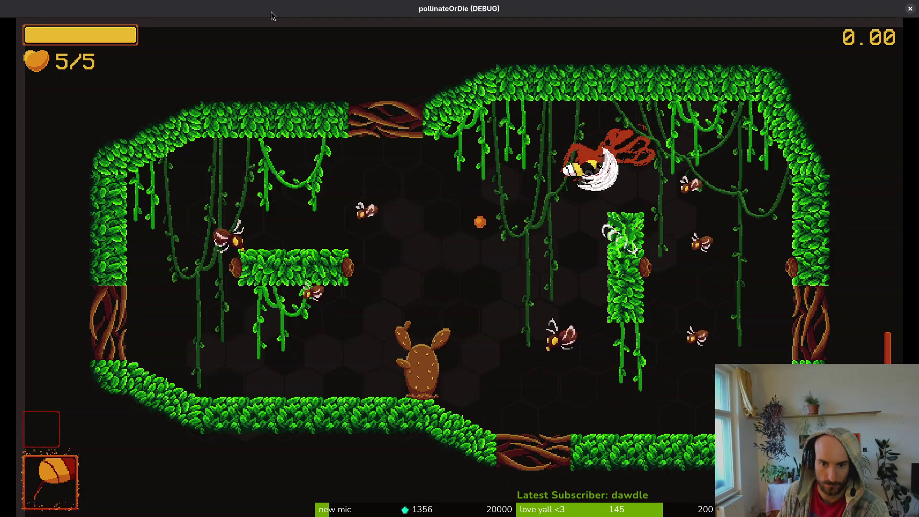
{"action": "key", "text": "a"}
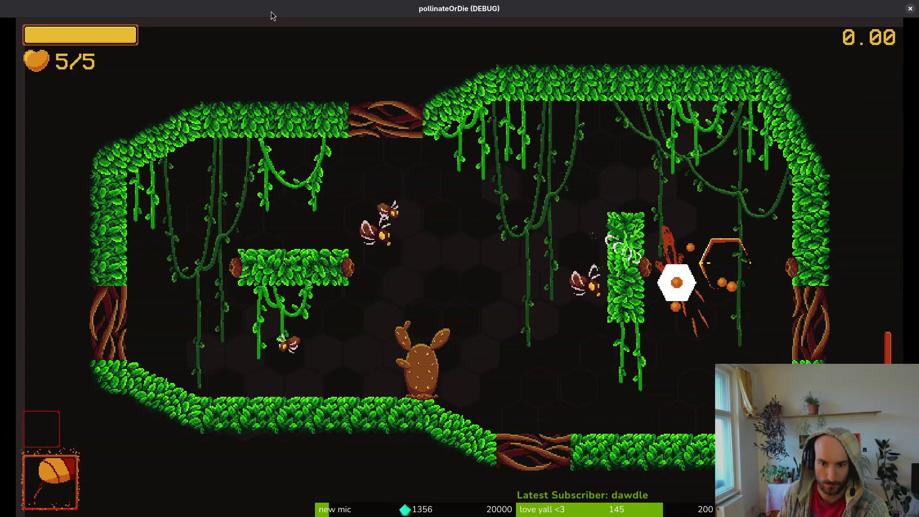
{"action": "key", "text": "a"}
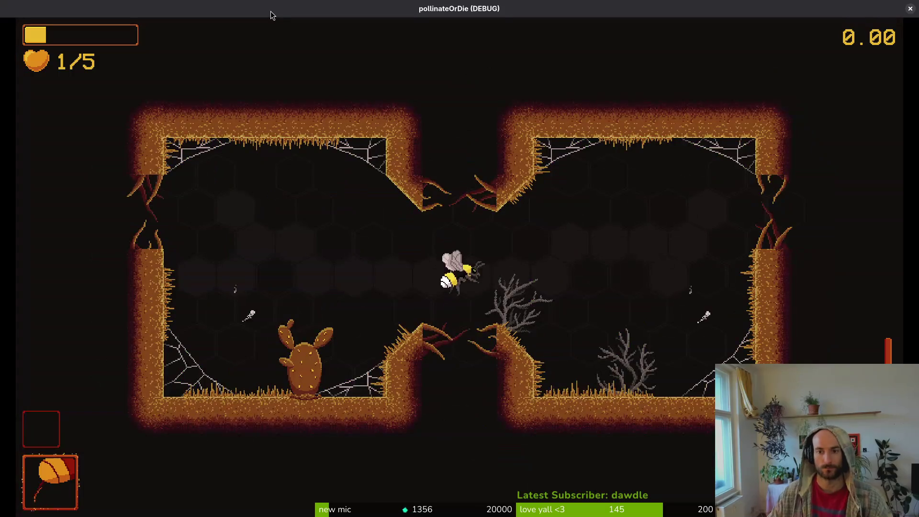
{"action": "left_click", "coordinate": [911, 9]}
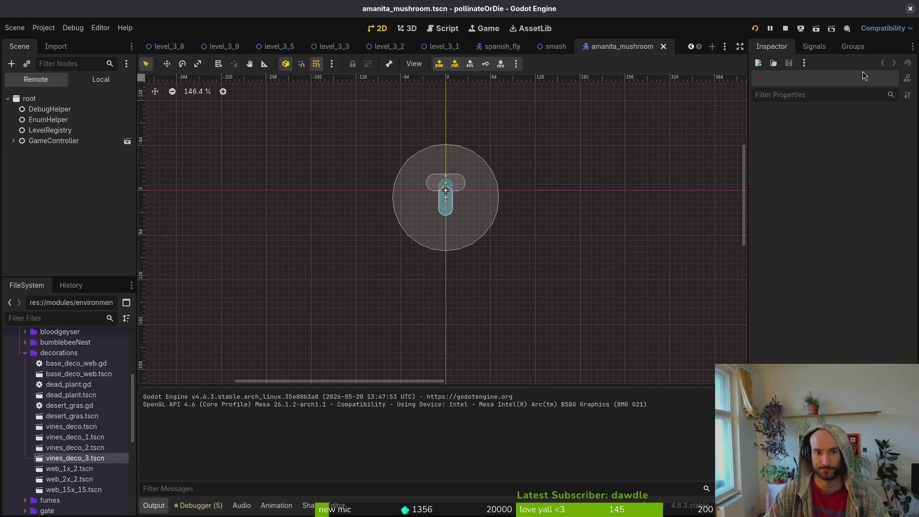
In level_3_9, delete the vinesDeco3 node under decorations and save the scene
{"action": "left_click", "coordinate": [221, 46]}
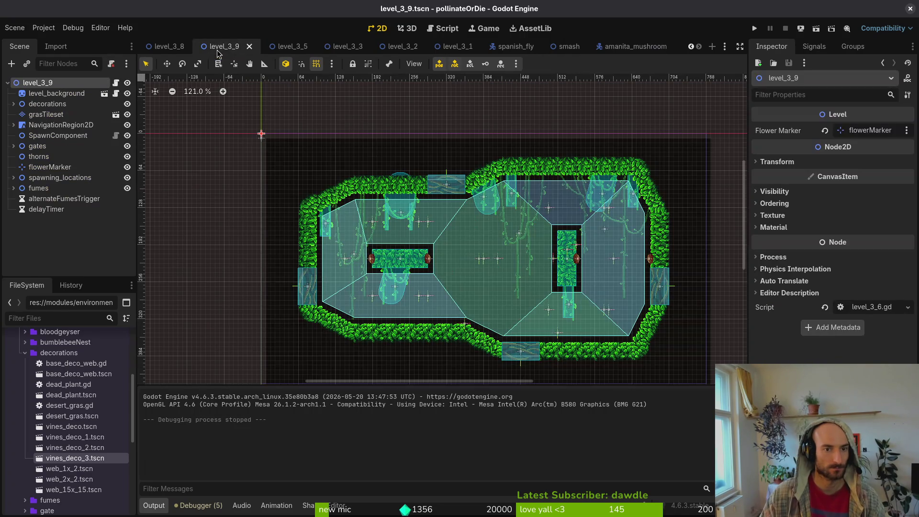
{"action": "scroll", "coordinate": [621, 180], "scroll_direction": "up", "scroll_amount": 4}
{"action": "left_click", "coordinate": [613, 184]}
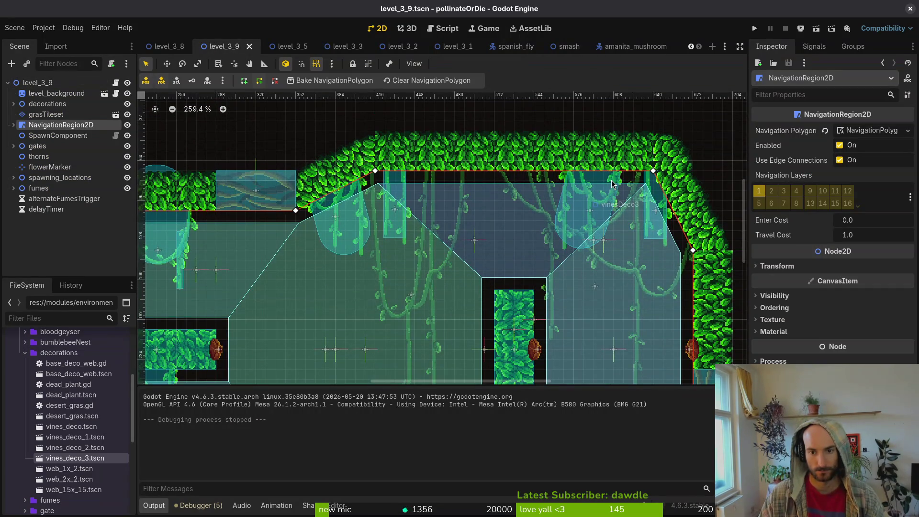
{"action": "left_click", "coordinate": [18, 104]}
{"action": "left_click", "coordinate": [13, 104]}
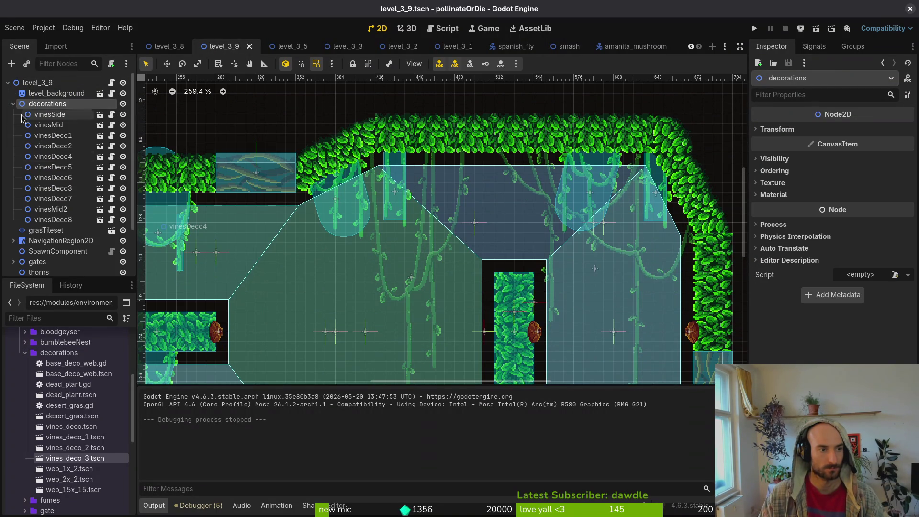
{"action": "left_click", "coordinate": [65, 200]}
{"action": "key", "text": "Up"}
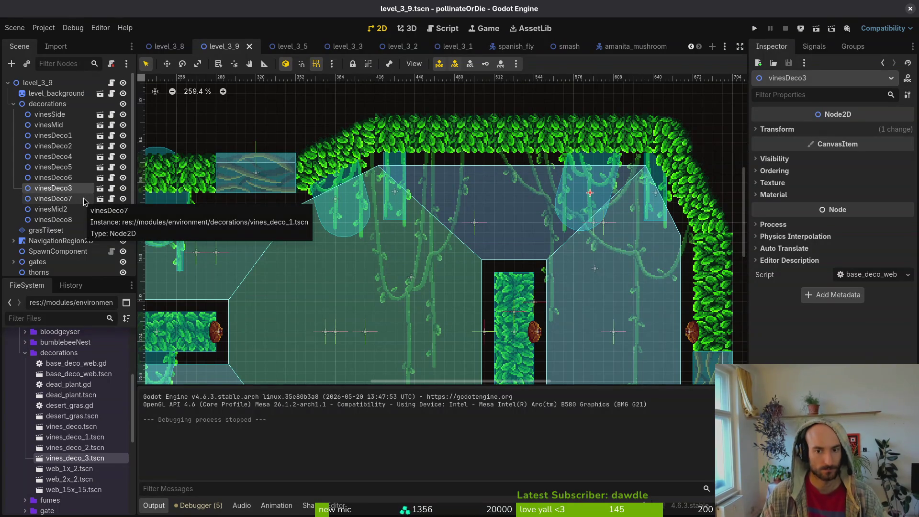
{"action": "key", "text": "Delete"}
{"action": "key", "text": "Return"}
{"action": "scroll", "coordinate": [528, 207], "scroll_direction": "down", "scroll_amount": 7}
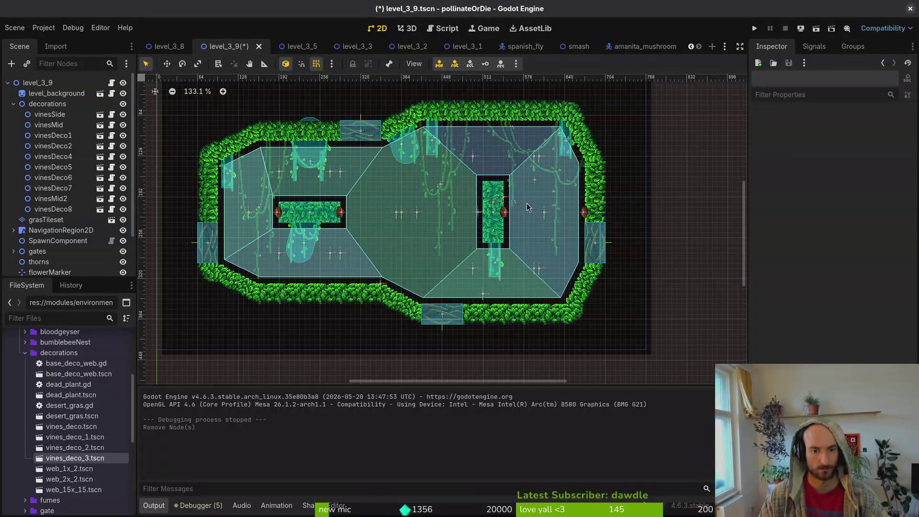
{"action": "key", "text": "ctrl+s"}
Close the level_3_9, level_3_8 and level_3_6 tabs, then bring up level_3_8
{"action": "left_click_drag", "start_coordinate": [537, 238], "coordinate": [553, 240]}
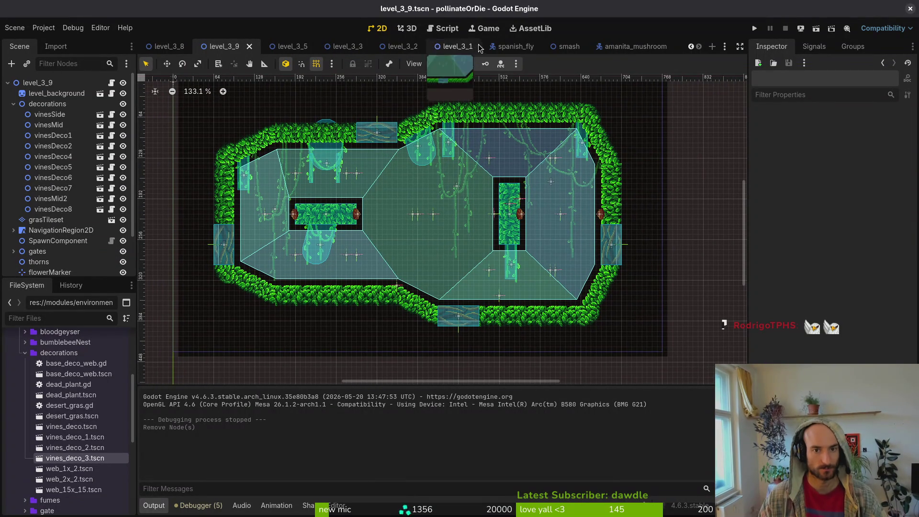
{"action": "middle_click", "coordinate": [234, 50]}
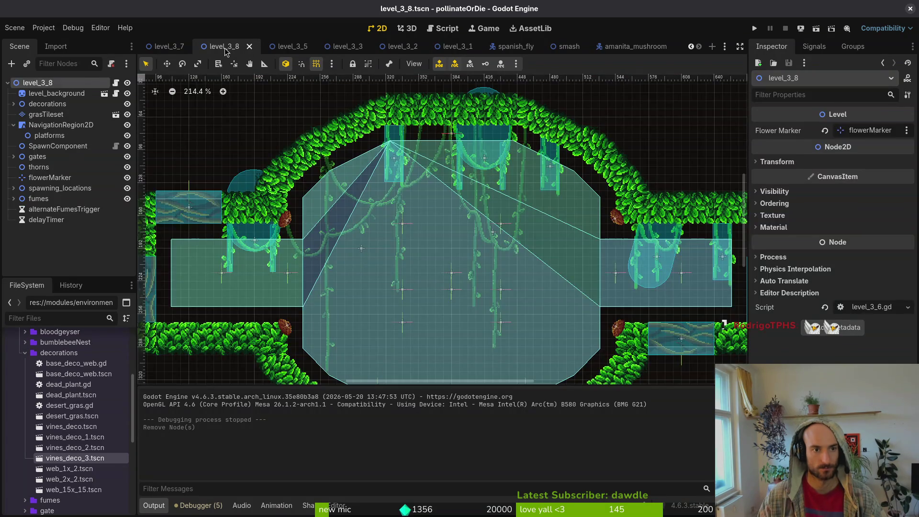
{"action": "middle_click", "coordinate": [227, 52]}
{"action": "middle_click", "coordinate": [225, 51]}
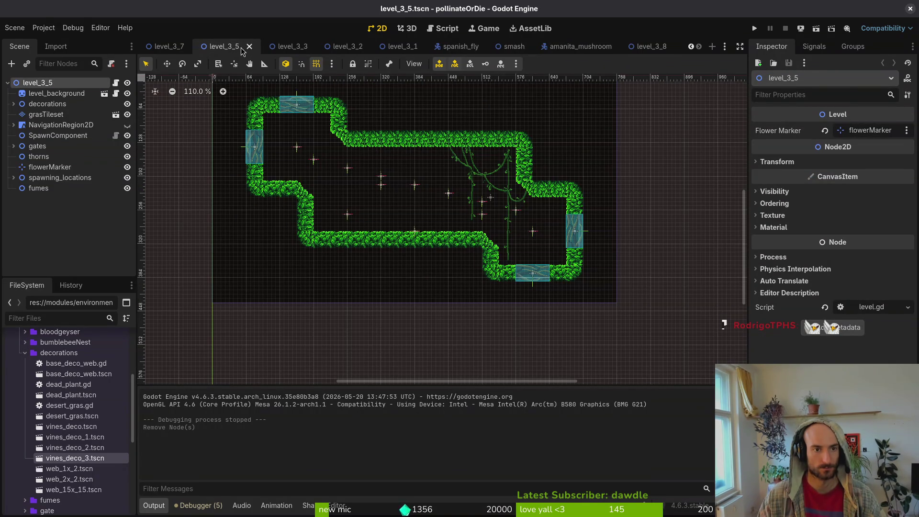
{"action": "left_click", "coordinate": [651, 47]}
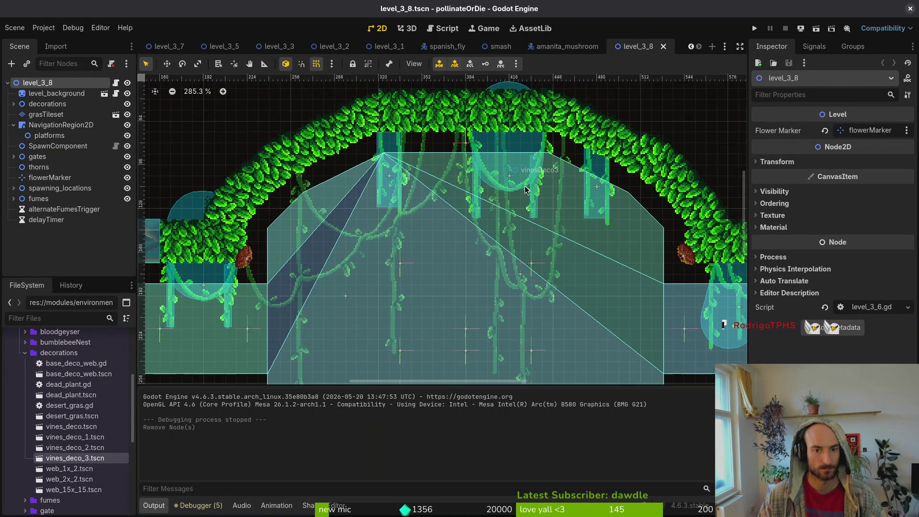
{"action": "left_click", "coordinate": [526, 191]}
Restore vinesDeco3 after a trial deletion and drag it left under the arch
{"action": "scroll", "coordinate": [547, 158], "scroll_direction": "up", "scroll_amount": 2}
{"action": "left_click", "coordinate": [547, 155]}
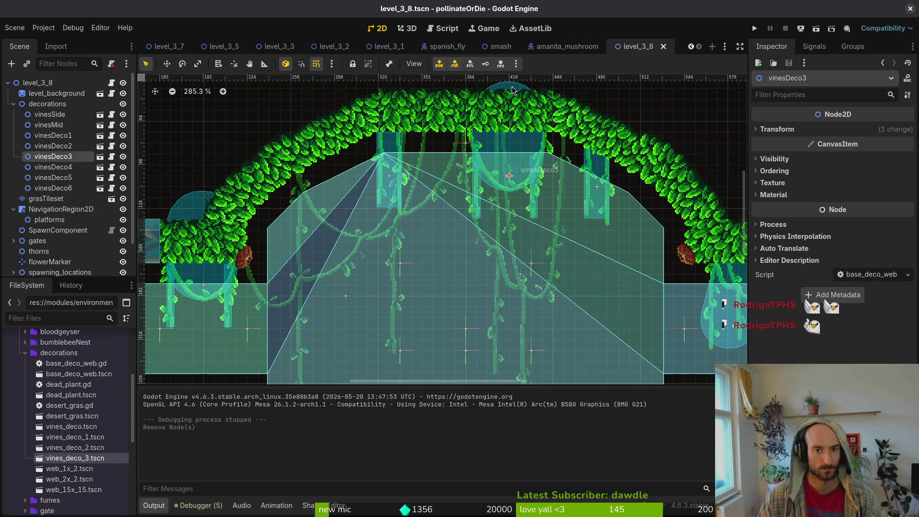
{"action": "key", "text": "Delete"}
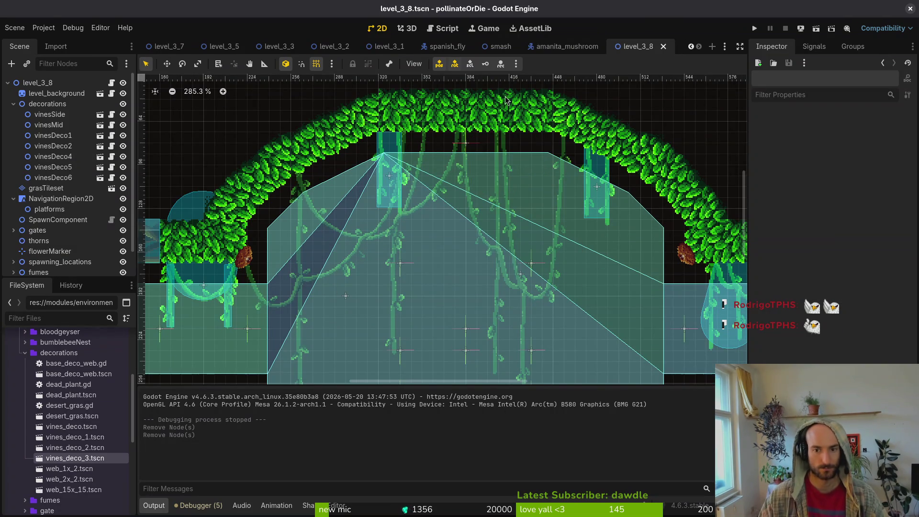
{"action": "scroll", "coordinate": [532, 140], "scroll_direction": "down", "scroll_amount": 4}
{"action": "scroll", "coordinate": [533, 144], "scroll_direction": "down", "scroll_amount": 2}
{"action": "scroll", "coordinate": [448, 148], "scroll_direction": "up", "scroll_amount": 7}
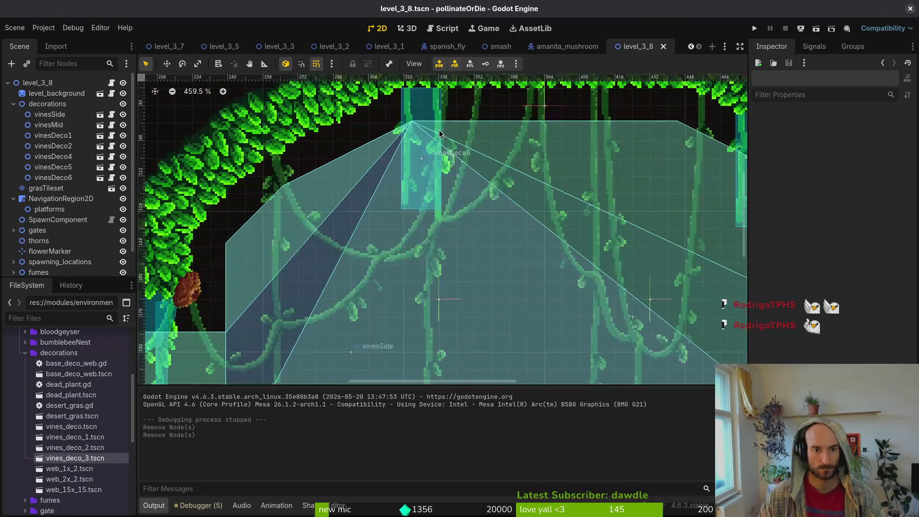
{"action": "key", "text": "ctrl+z"}
{"action": "left_click", "coordinate": [576, 168]}
{"action": "left_click", "coordinate": [608, 107]}
{"action": "mouse_move", "coordinate": [608, 108]}
{"action": "left_mouse_down"}
{"action": "mouse_move", "coordinate": [380, 139]}
{"action": "mouse_move", "coordinate": [393, 110]}
{"action": "left_mouse_up"}
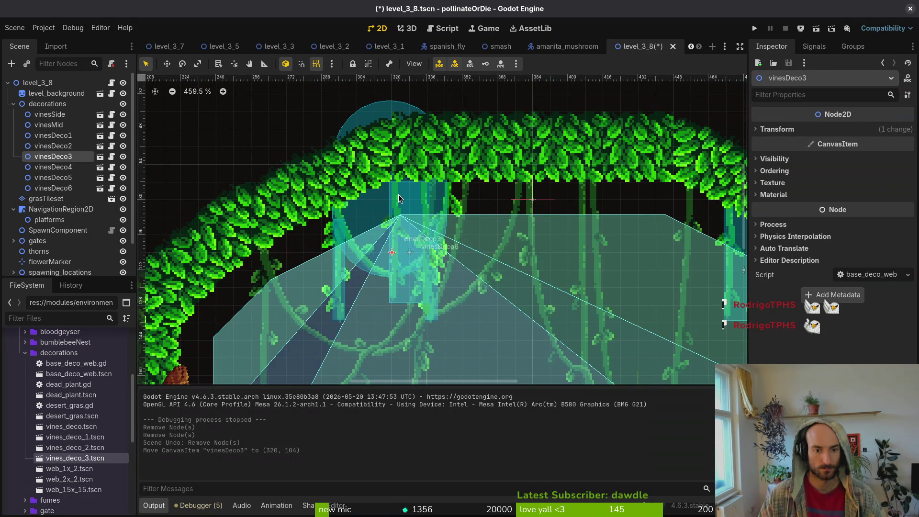
Delete vinesDeco6 and move vinesDeco3 to the right side of the arch
{"action": "left_click", "coordinate": [58, 188]}
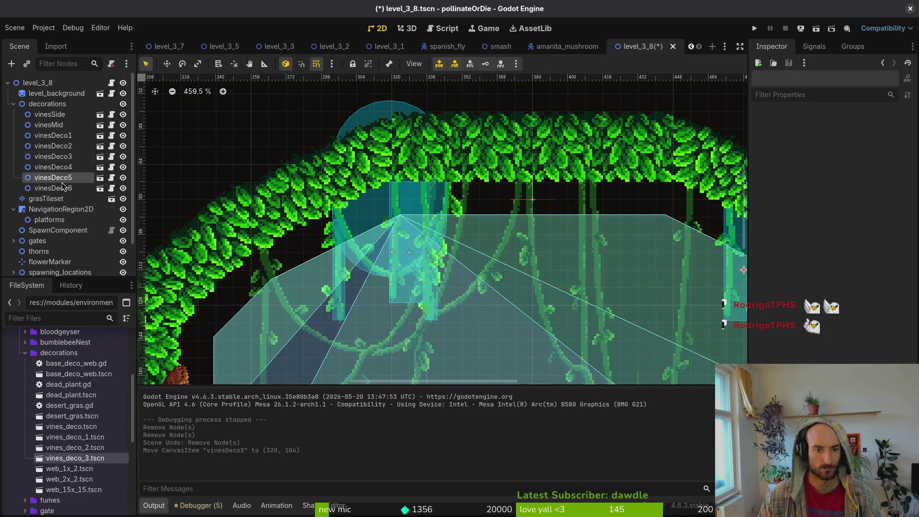
{"action": "key", "text": "Delete"}
{"action": "key", "text": "Return"}
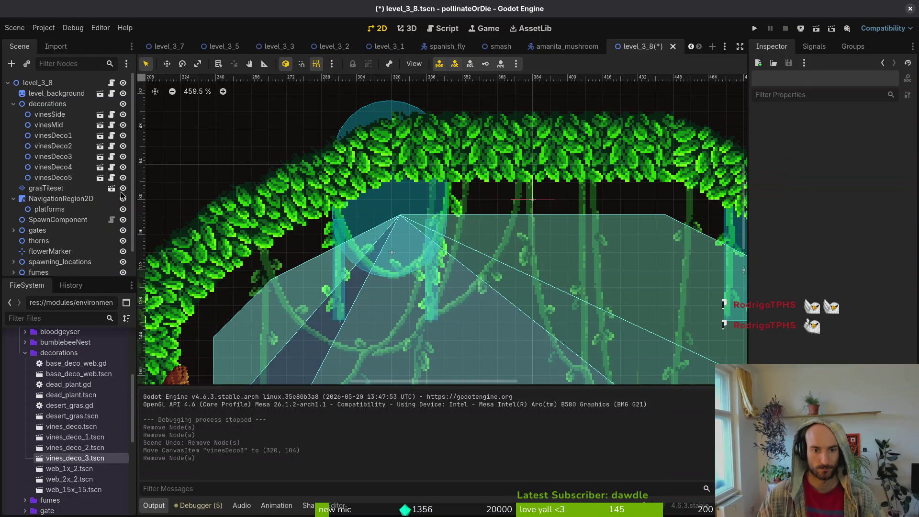
{"action": "left_click", "coordinate": [52, 146]}
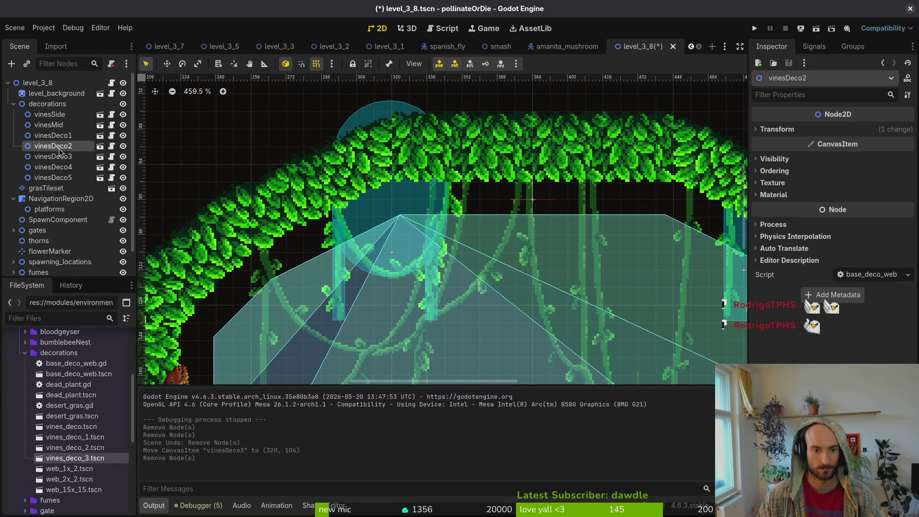
{"action": "left_click", "coordinate": [59, 136]}
{"action": "left_click", "coordinate": [53, 125]}
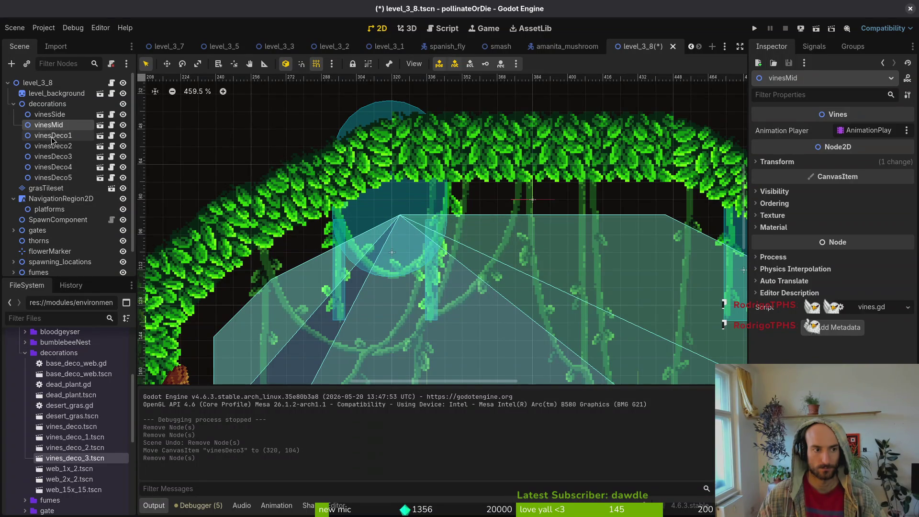
{"action": "left_click", "coordinate": [55, 146]}
{"action": "left_click", "coordinate": [67, 156]}
{"action": "scroll", "coordinate": [479, 192], "scroll_direction": "down", "scroll_amount": 4}
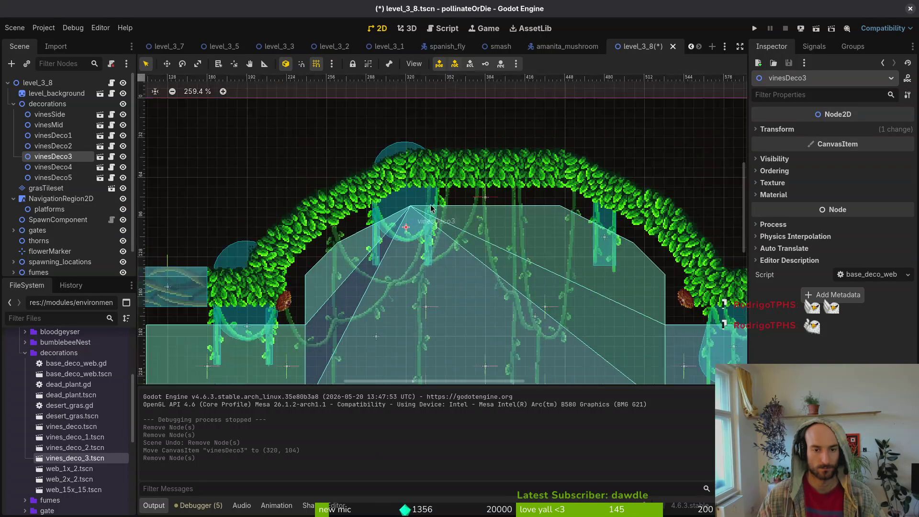
{"action": "scroll", "coordinate": [491, 188], "scroll_direction": "up", "scroll_amount": 2}
{"action": "mouse_move", "coordinate": [340, 173]}
{"action": "left_mouse_down"}
{"action": "mouse_move", "coordinate": [589, 211]}
{"action": "mouse_move", "coordinate": [575, 224]}
{"action": "mouse_move", "coordinate": [587, 237]}
{"action": "mouse_move", "coordinate": [546, 214]}
{"action": "mouse_move", "coordinate": [537, 167]}
{"action": "left_mouse_up"}
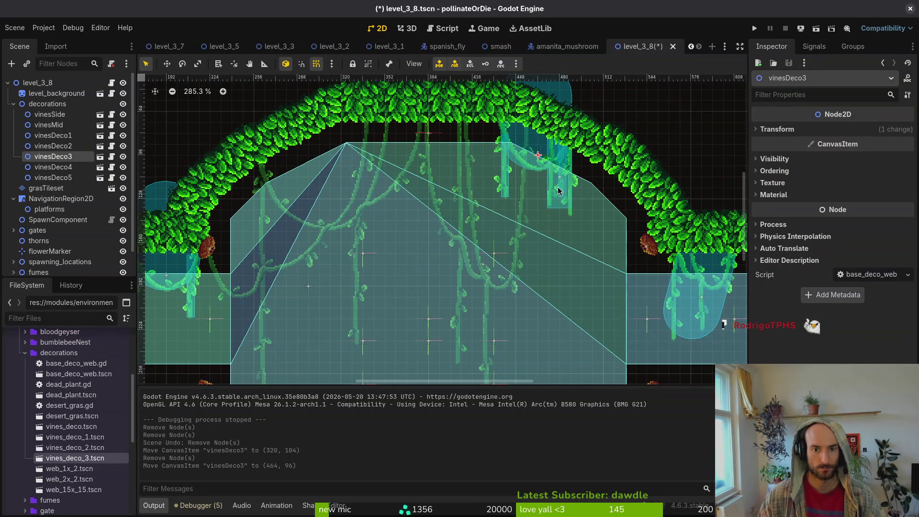
Move vinesDeco5 to the arch's left side and mirror it with Scale x -1
{"action": "scroll", "coordinate": [543, 176], "scroll_direction": "up", "scroll_amount": 1}
{"action": "left_click", "coordinate": [437, 232]}
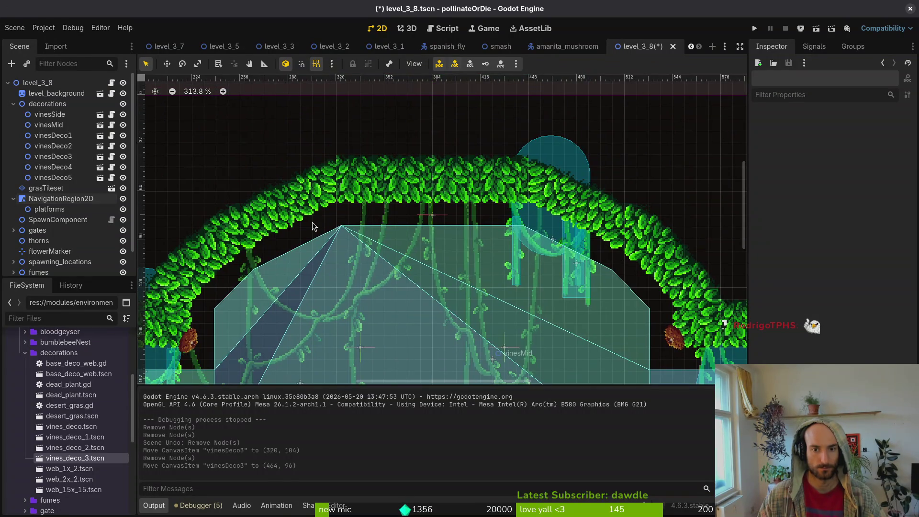
{"action": "left_click", "coordinate": [72, 177]}
{"action": "mouse_move", "coordinate": [571, 281]}
{"action": "left_mouse_down"}
{"action": "mouse_move", "coordinate": [317, 267]}
{"action": "mouse_move", "coordinate": [332, 268]}
{"action": "left_mouse_up"}
{"action": "left_click", "coordinate": [777, 129]}
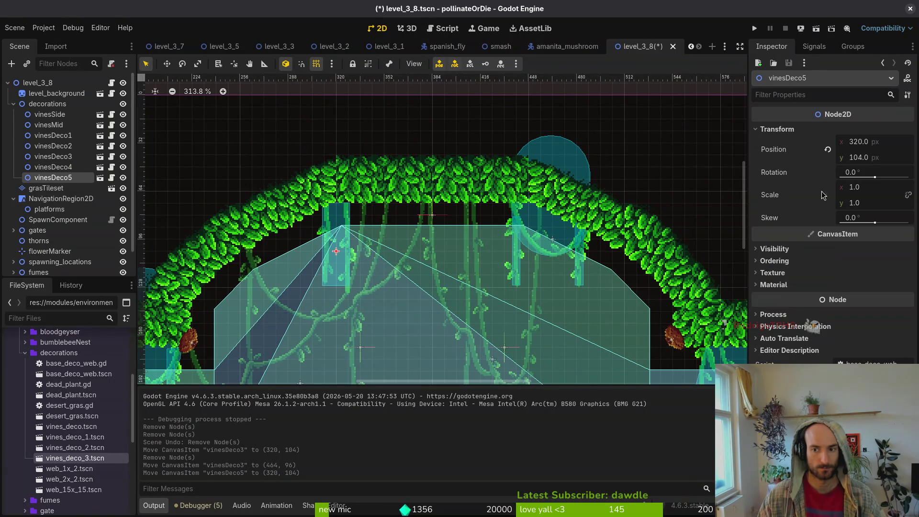
{"action": "left_click", "coordinate": [855, 187]}
{"action": "type", "text": "-1"}
{"action": "key", "text": "Return"}
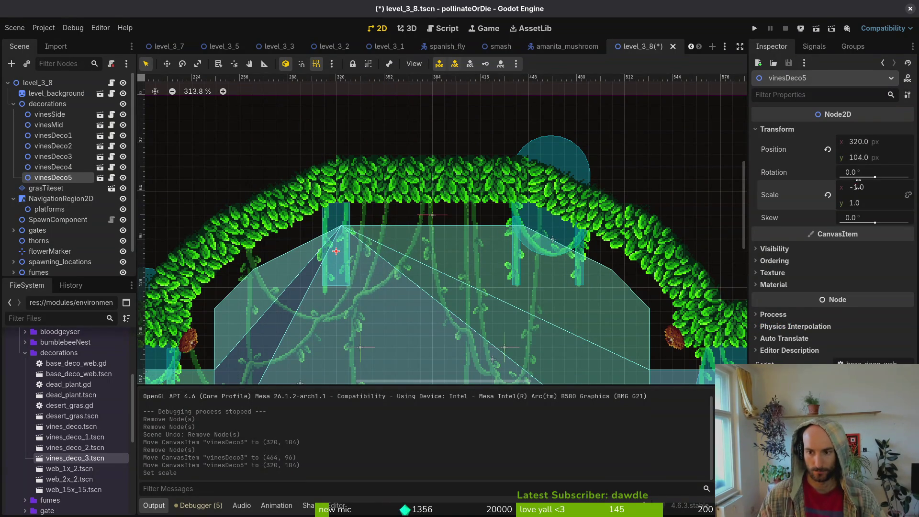
Nudge vinesDeco5 to position 312, 104 and save level_3_8
{"action": "scroll", "coordinate": [310, 268], "scroll_direction": "up", "scroll_amount": 5}
{"action": "left_click", "coordinate": [360, 245]}
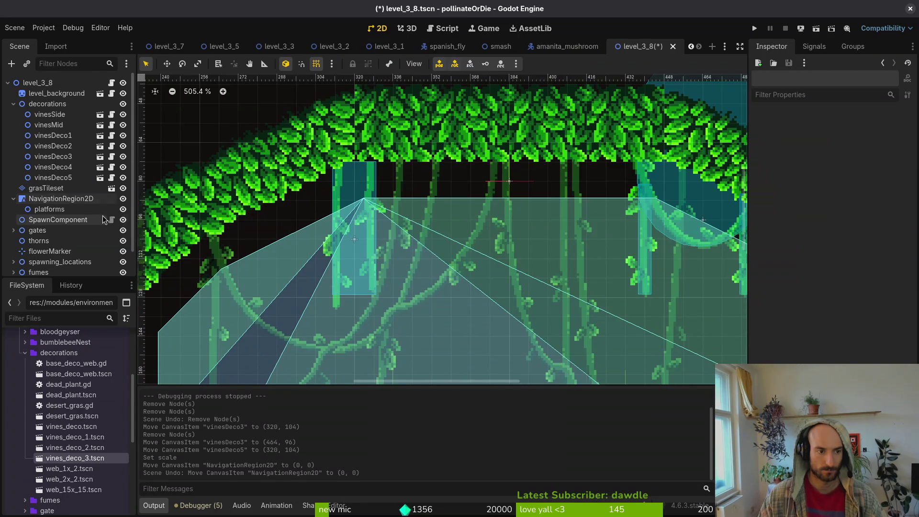
{"action": "key", "text": "ctrl+z"}
{"action": "left_click", "coordinate": [53, 177]}
{"action": "left_click_drag", "start_coordinate": [363, 191], "coordinate": [349, 192]}
{"action": "scroll", "coordinate": [512, 251], "scroll_direction": "down", "scroll_amount": 5}
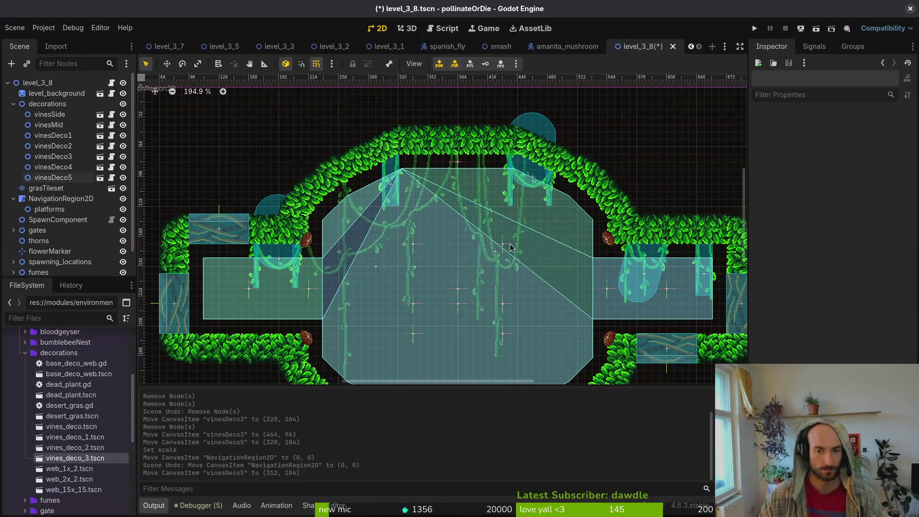
{"action": "key", "text": "ctrl+s"}
Close the level_3_7, level_3_5, level_3_3 and all remaining scene tabs
{"action": "left_click_drag", "start_coordinate": [511, 250], "coordinate": [511, 246]}
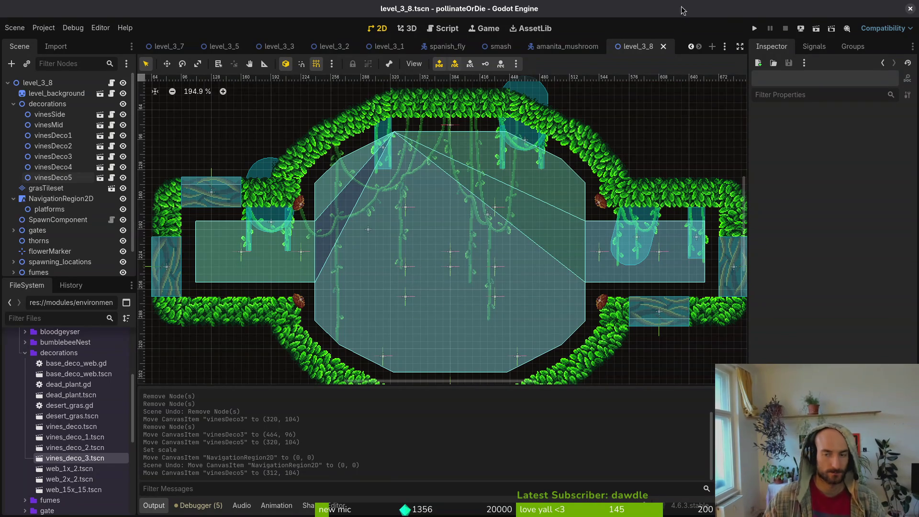
{"action": "middle_click", "coordinate": [181, 51]}
{"action": "middle_click", "coordinate": [181, 51]}
{"action": "middle_click", "coordinate": [181, 51]}
{"action": "middle_click", "coordinate": [181, 50]}
{"action": "middle_click", "coordinate": [180, 50]}
{"action": "middle_click", "coordinate": [181, 51]}
{"action": "middle_click", "coordinate": [181, 51]}
{"action": "middle_click", "coordinate": [181, 51]}
{"action": "middle_click", "coordinate": [181, 51]}
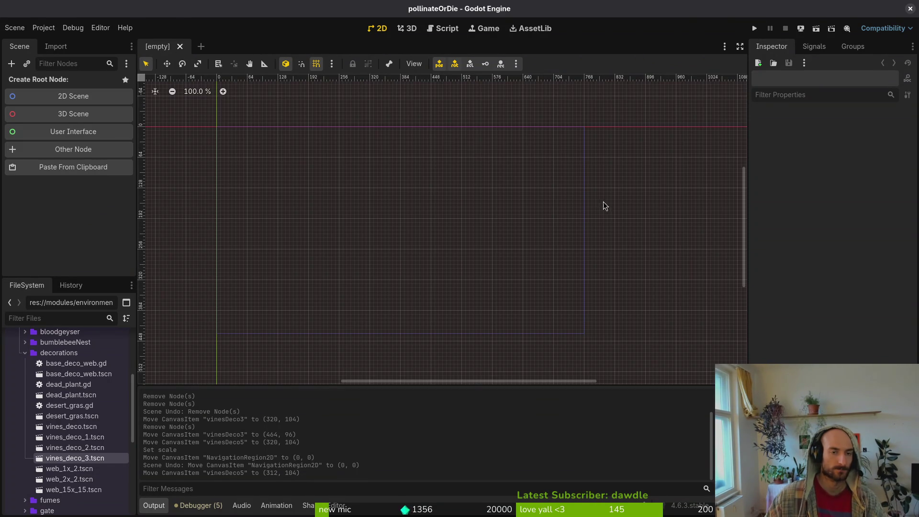
Stage every changed file plus the new level_3_7–3_9 scenes in tig's status view
{"action": "key", "text": "super+1"}
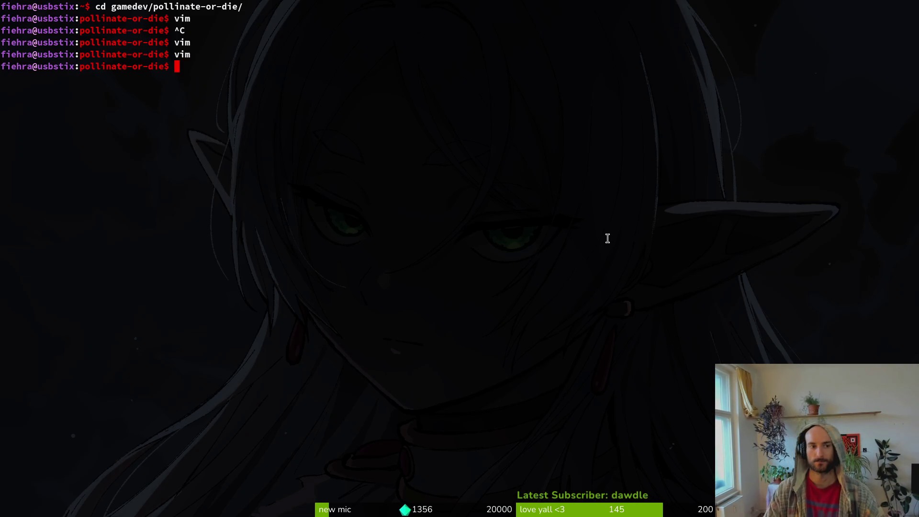
{"action": "type", "text": "tig"}
{"action": "key", "text": "Return"}
{"action": "key", "text": "s"}
{"action": "key", "text": "Down"}
{"action": "key", "text": "Down"}
{"action": "key", "text": "Return"}
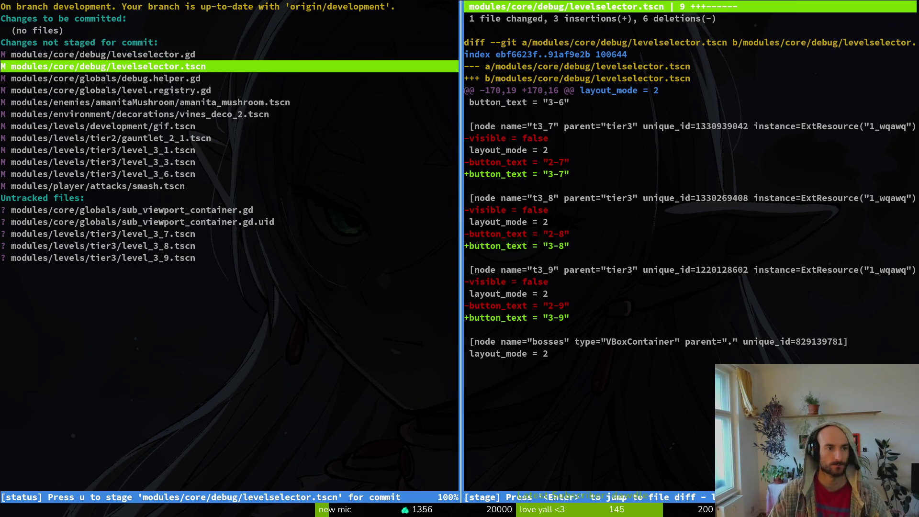
{"action": "key", "text": "u"}
{"action": "key", "text": "Up"}
{"action": "key", "text": "u"}
{"action": "key", "text": "Down"}
{"action": "key", "text": "u"}
{"action": "key", "text": "Down"}
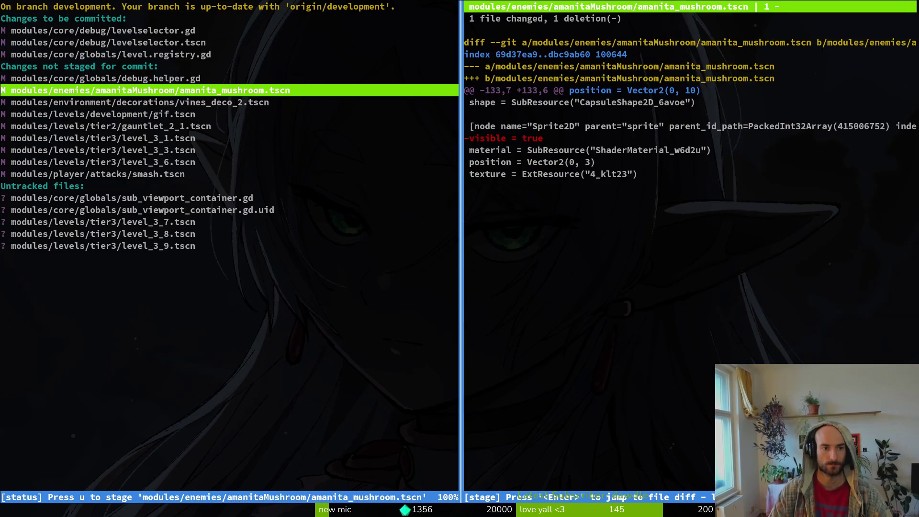
{"action": "key", "text": "u"}
{"action": "key", "text": "Down"}
{"action": "key", "text": "u"}
{"action": "key", "text": "Down"}
{"action": "key", "text": "Down"}
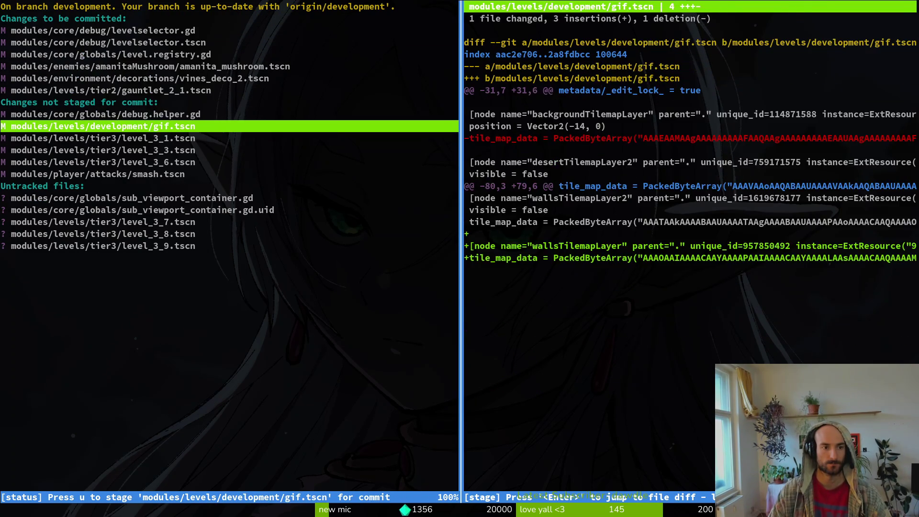
{"action": "key", "text": "u"}
{"action": "key", "text": "u"}
{"action": "key", "text": "u"}
{"action": "key", "text": "u"}
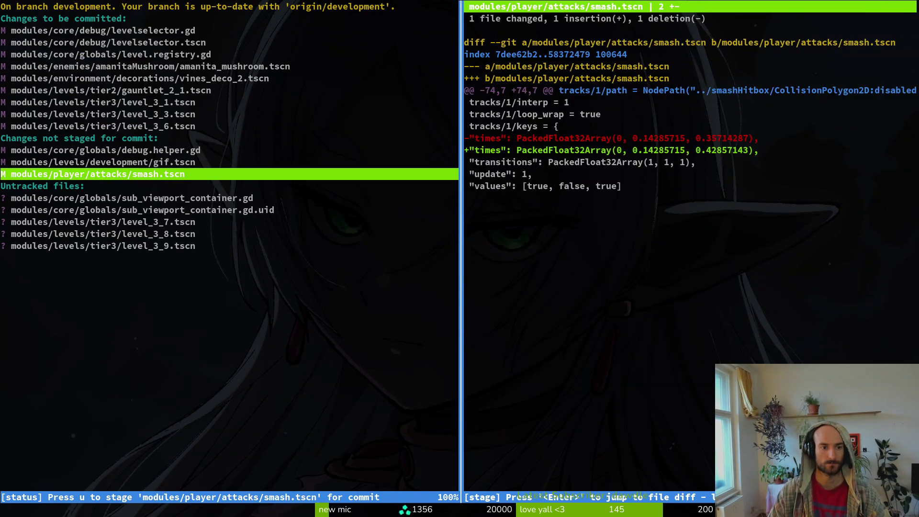
{"action": "key", "text": "Down"}
{"action": "key", "text": "Down"}
{"action": "key", "text": "Down"}
{"action": "key", "text": "u"}
{"action": "key", "text": "u"}
{"action": "key", "text": "u"}
{"action": "key", "text": "q"}
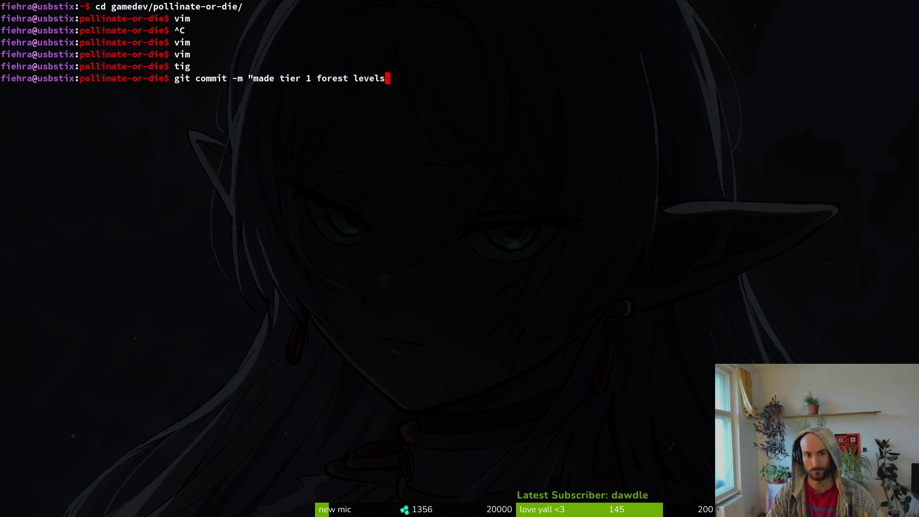
Commit the staged changes as "made tier 1 forest levels" and push to GitLab
{"action": "key", "text": "Return"}
{"action": "type", "text": "git push"}
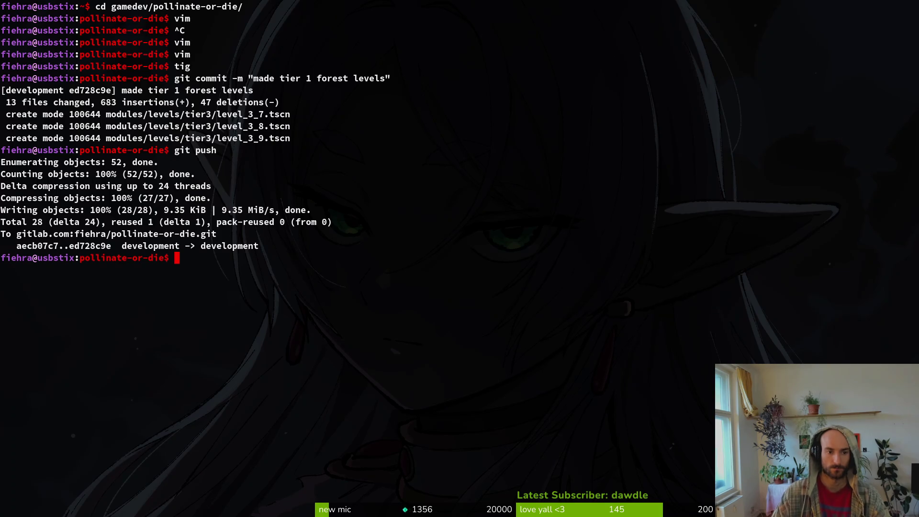
{"action": "key", "text": "alt+Tab"}
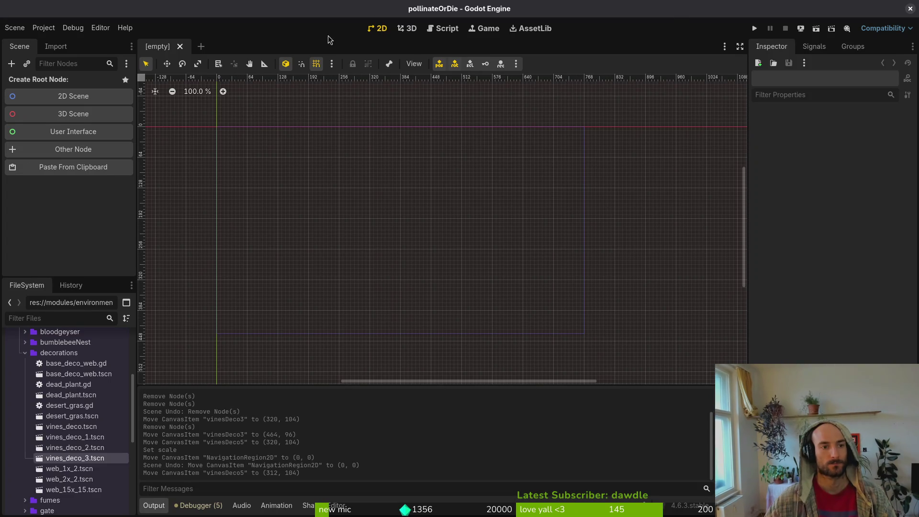
Close Godot, review the 'steam nextfest demo' milestone board at 72%, then open a new terminal
{"action": "left_click", "coordinate": [910, 10]}
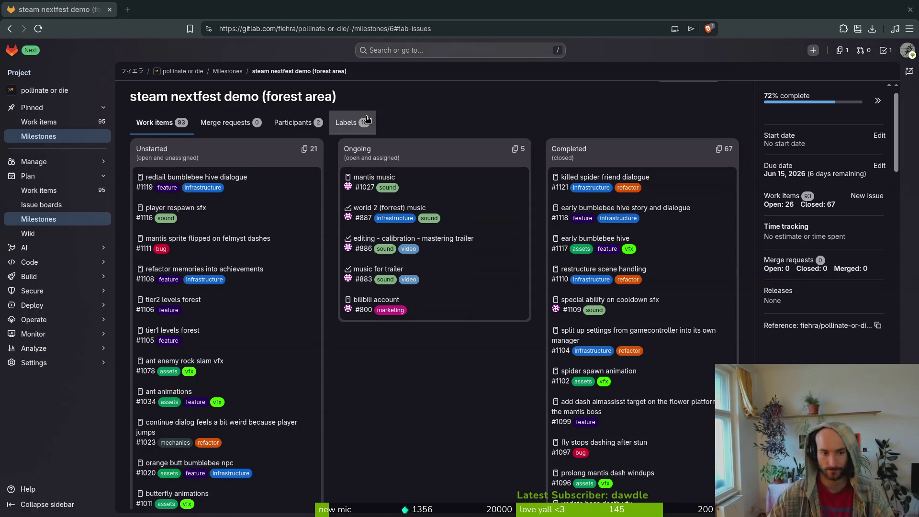
{"action": "scroll", "coordinate": [244, 294], "scroll_direction": "down", "scroll_amount": 8}
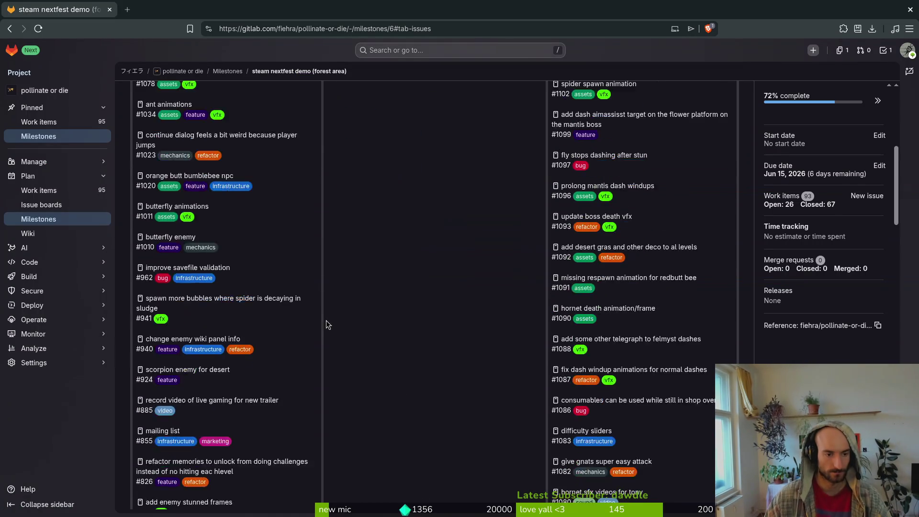
{"action": "scroll", "coordinate": [374, 298], "scroll_direction": "up", "scroll_amount": 3}
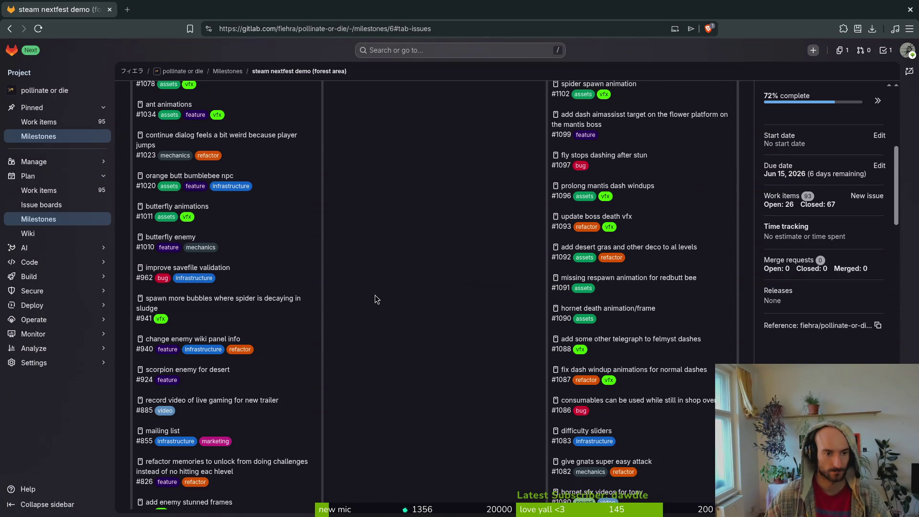
{"action": "key", "text": "super+Return"}
{"action": "type", "text": "cd gamedev/po"}
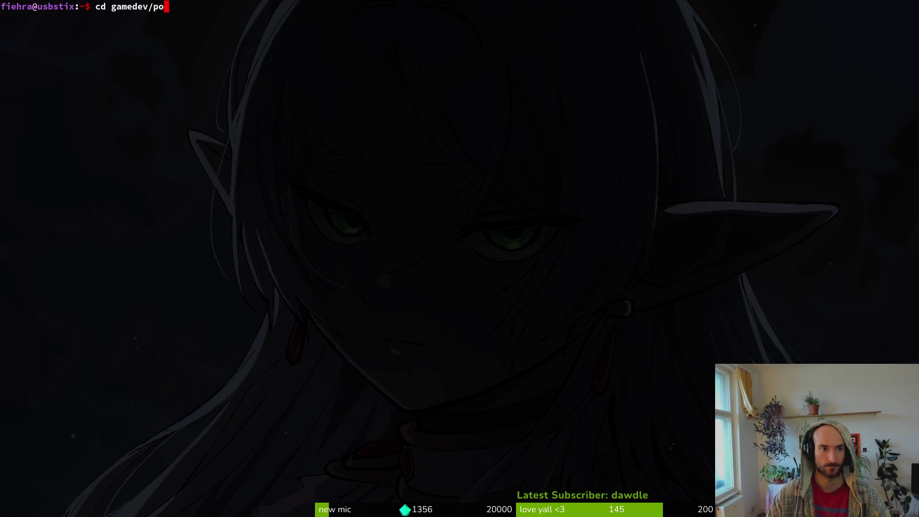
Enter the pollinate-or-die assets folder and launch tig's status browser
{"action": "key", "text": "Tab"}
{"action": "key", "text": "Return"}
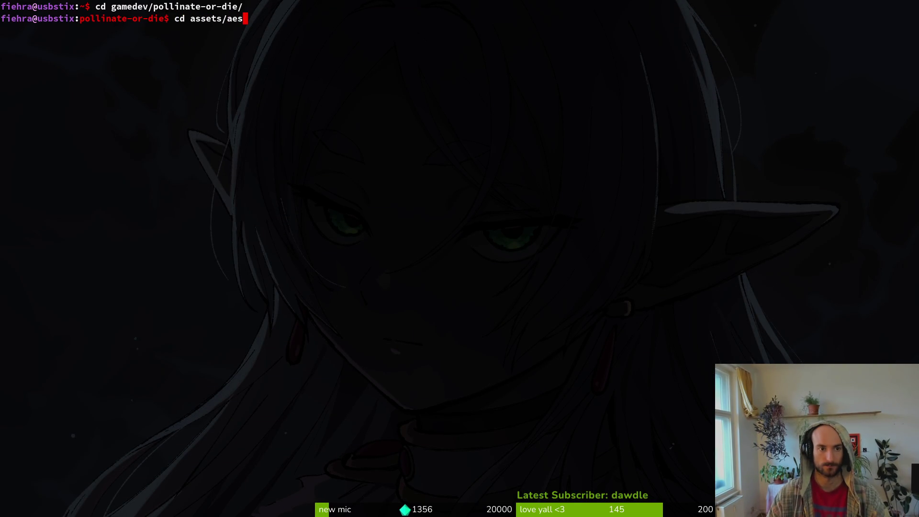
{"action": "key", "text": "Return"}
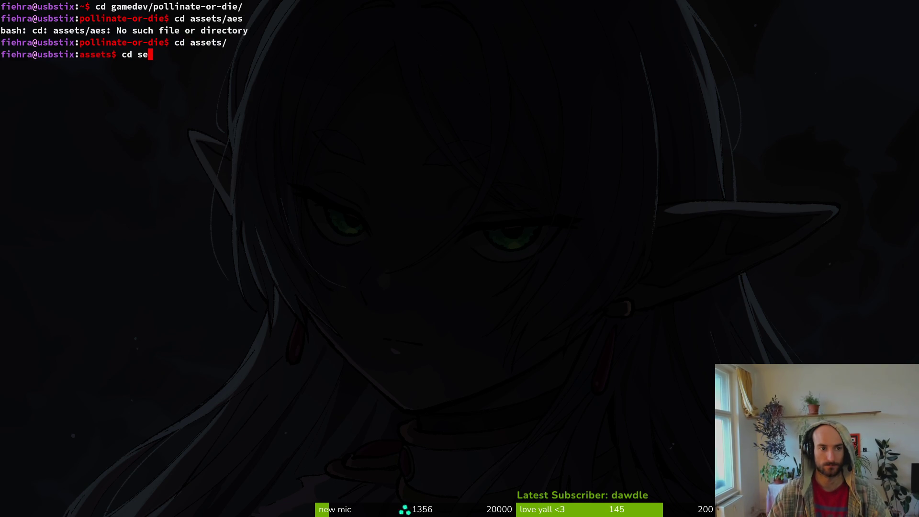
{"action": "type", "text": "g"}
{"action": "key", "text": "Return"}
Unstage bumblebee.aseprite and vinesDeco.aseprite so only mantisArenaGate.aseprite remains staged
{"action": "key", "text": "Down"}
{"action": "key", "text": "Down"}
{"action": "key", "text": "Down"}
{"action": "key", "text": "Down"}
{"action": "key", "text": "Return"}
{"action": "key", "text": "u"}
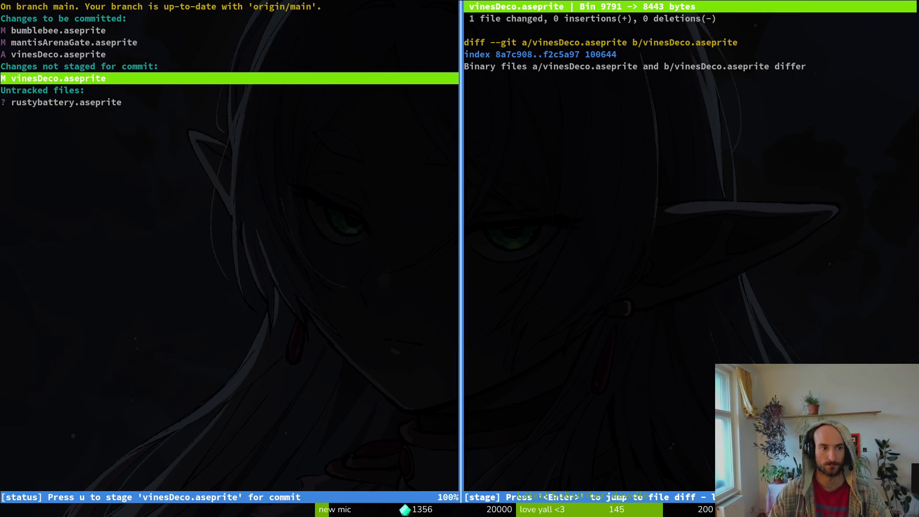
{"action": "key", "text": "Up"}
{"action": "key", "text": "Up"}
{"action": "key", "text": "Up"}
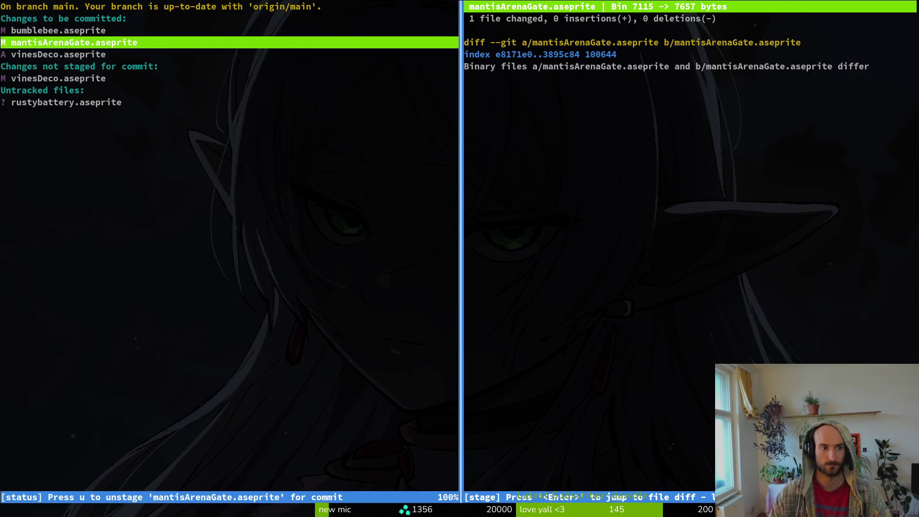
{"action": "key", "text": "Down"}
{"action": "key", "text": "Up"}
{"action": "key", "text": "Up"}
{"action": "key", "text": "u"}
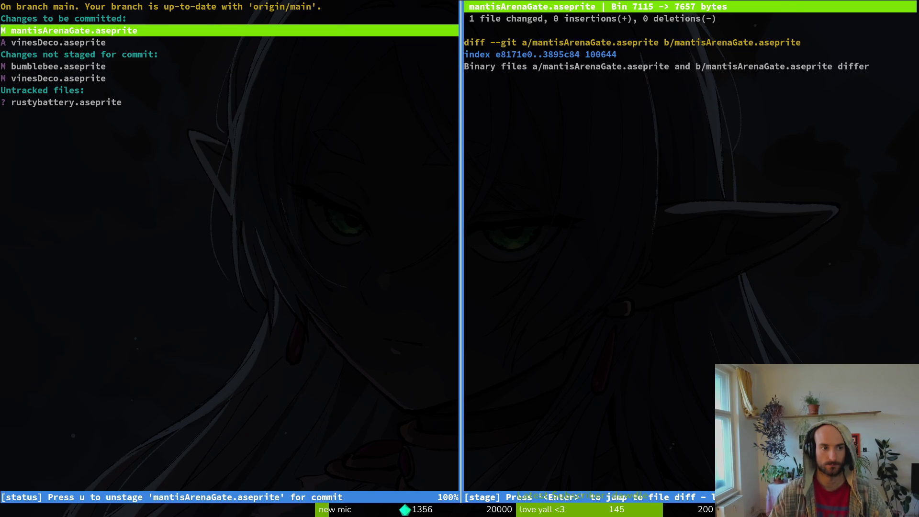
{"action": "key", "text": "Down"}
{"action": "key", "text": "Down"}
{"action": "key", "text": "Down"}
{"action": "key", "text": "Up"}
{"action": "key", "text": "Up"}
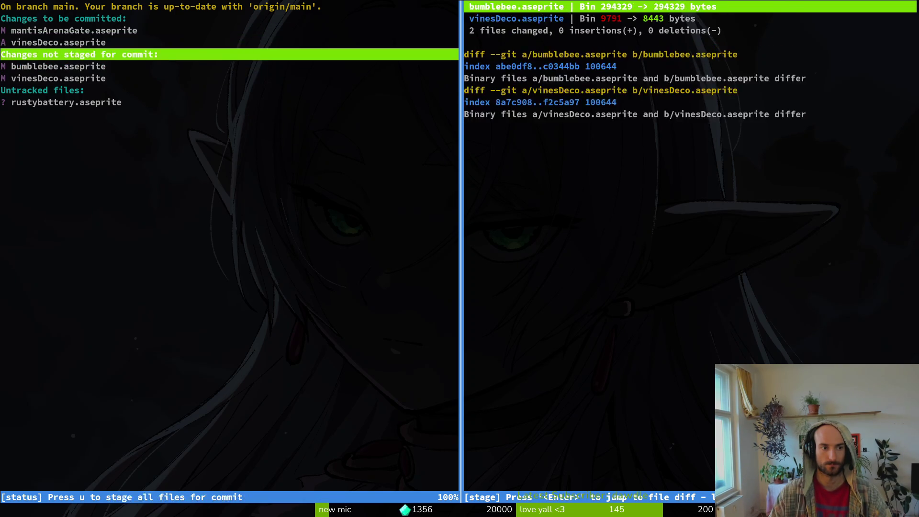
{"action": "key", "text": "Up"}
{"action": "key", "text": "Up"}
{"action": "key", "text": "Down"}
{"action": "key", "text": "Down"}
{"action": "key", "text": "Up"}
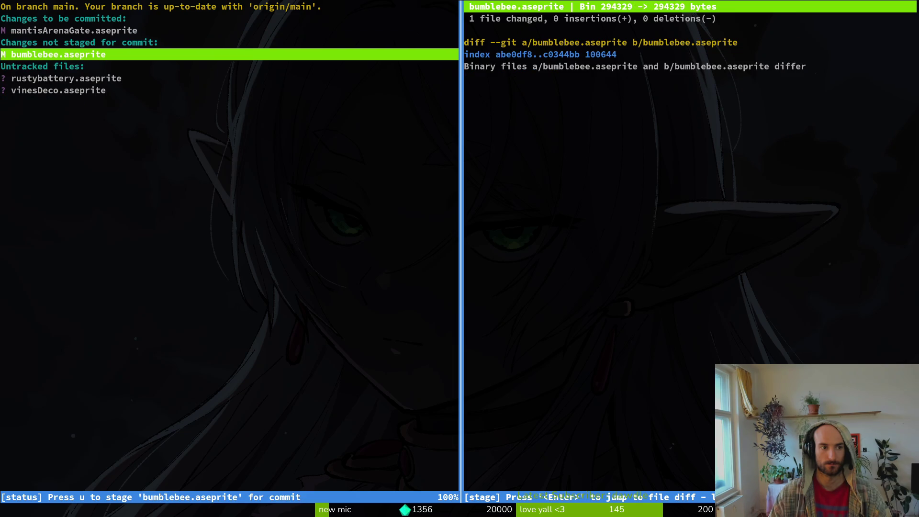